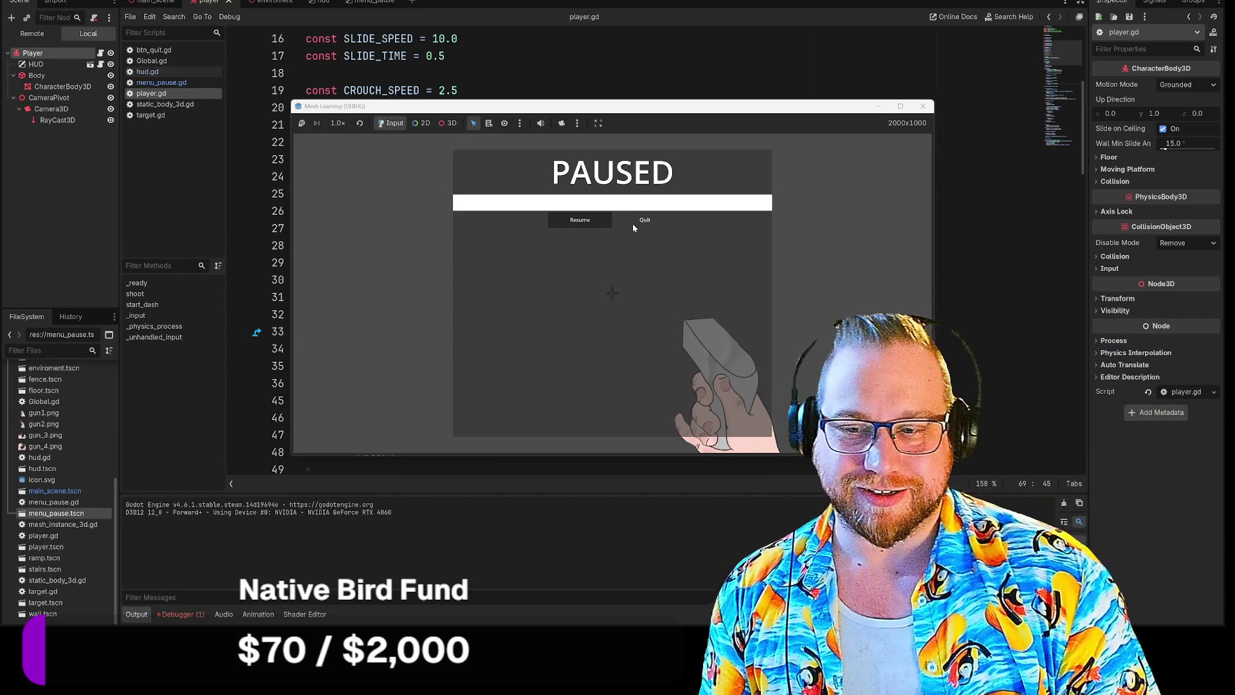
Quit the paused test game from its PAUSED menu.
left_click(632, 225)
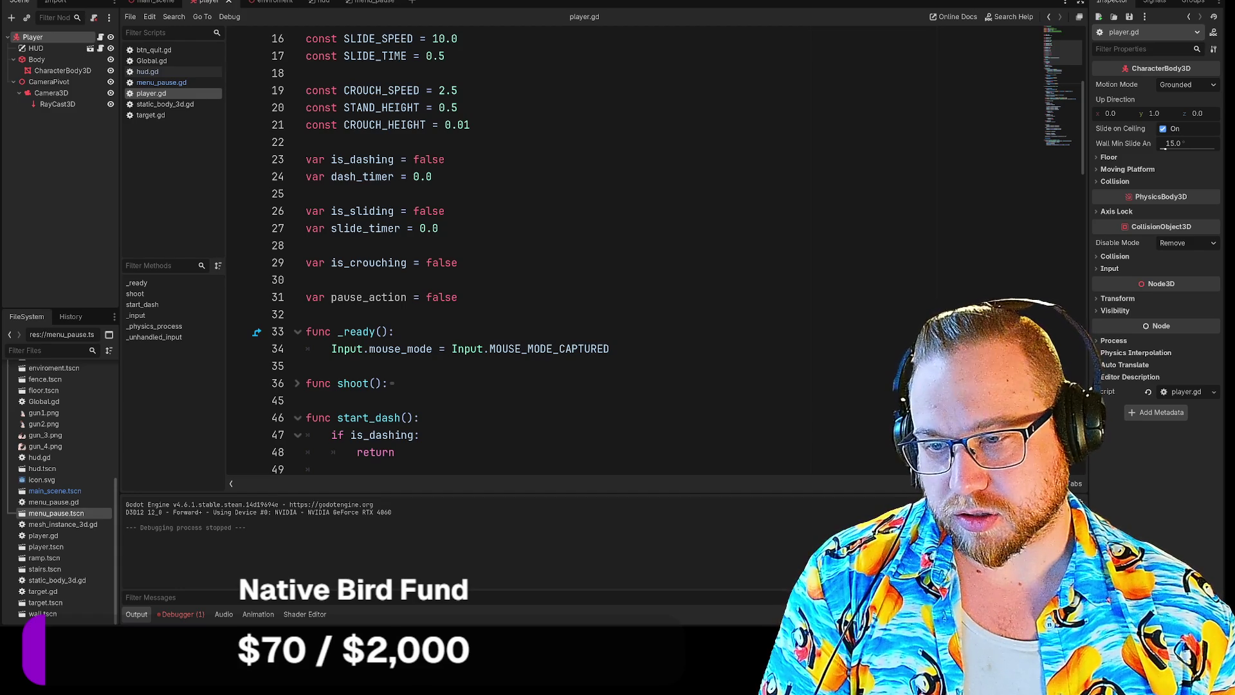
mouse_move(0, 76)
left_mouse_down()
mouse_move(572, 32)
mouse_move(556, 23)
mouse_move(568, 20)
left_mouse_up()
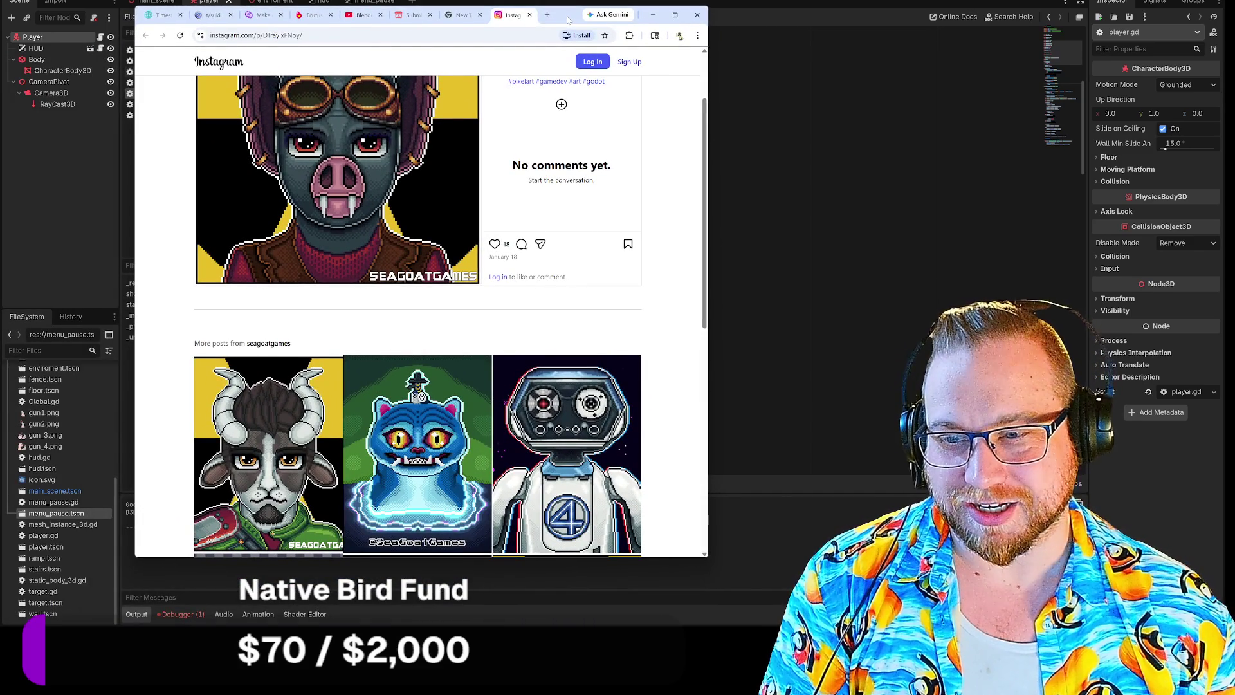
left_click_drag(569, 20, 575, 14)
scroll(490, 254, "up", 2)
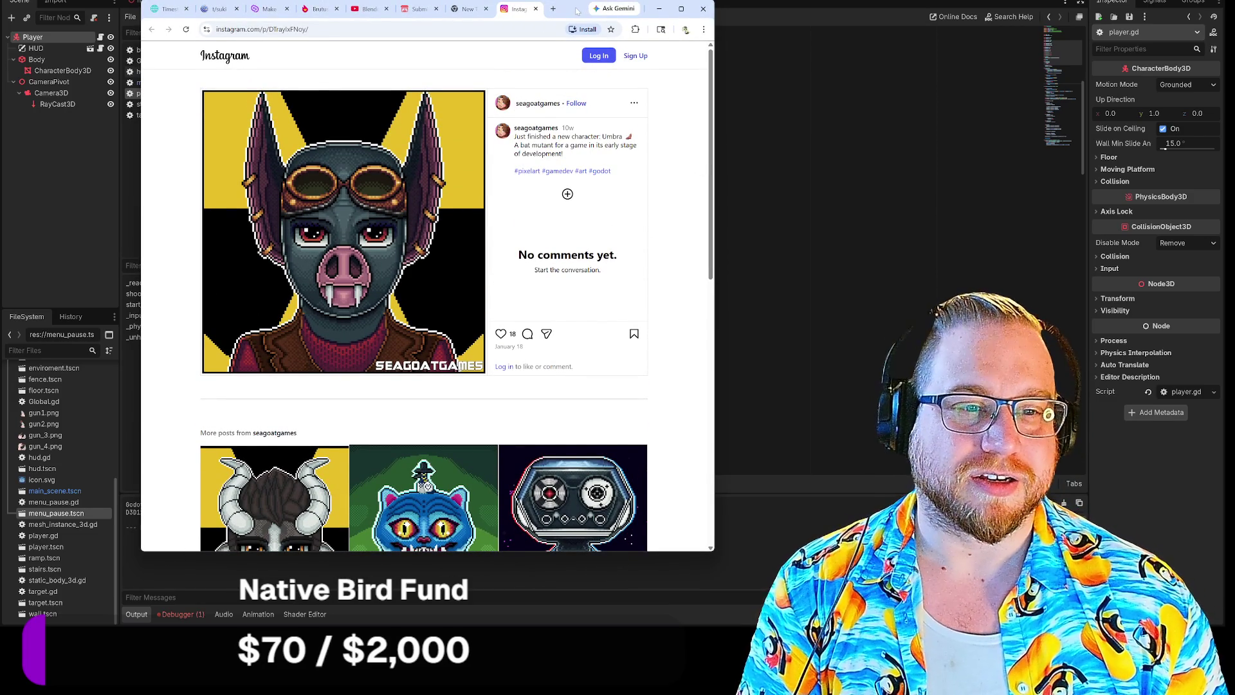
left_click_drag(574, 8, 579, 4)
scroll(625, 218, "down", 2)
scroll(624, 219, "down", 3)
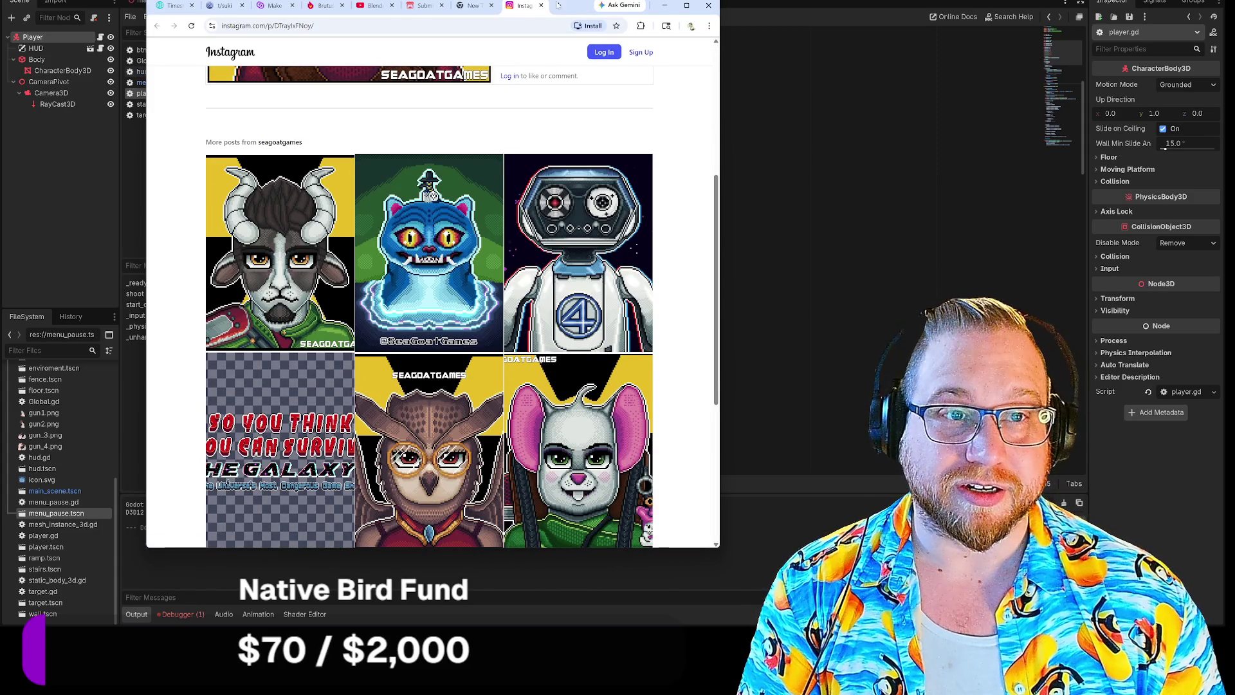
key("alt+Tab")
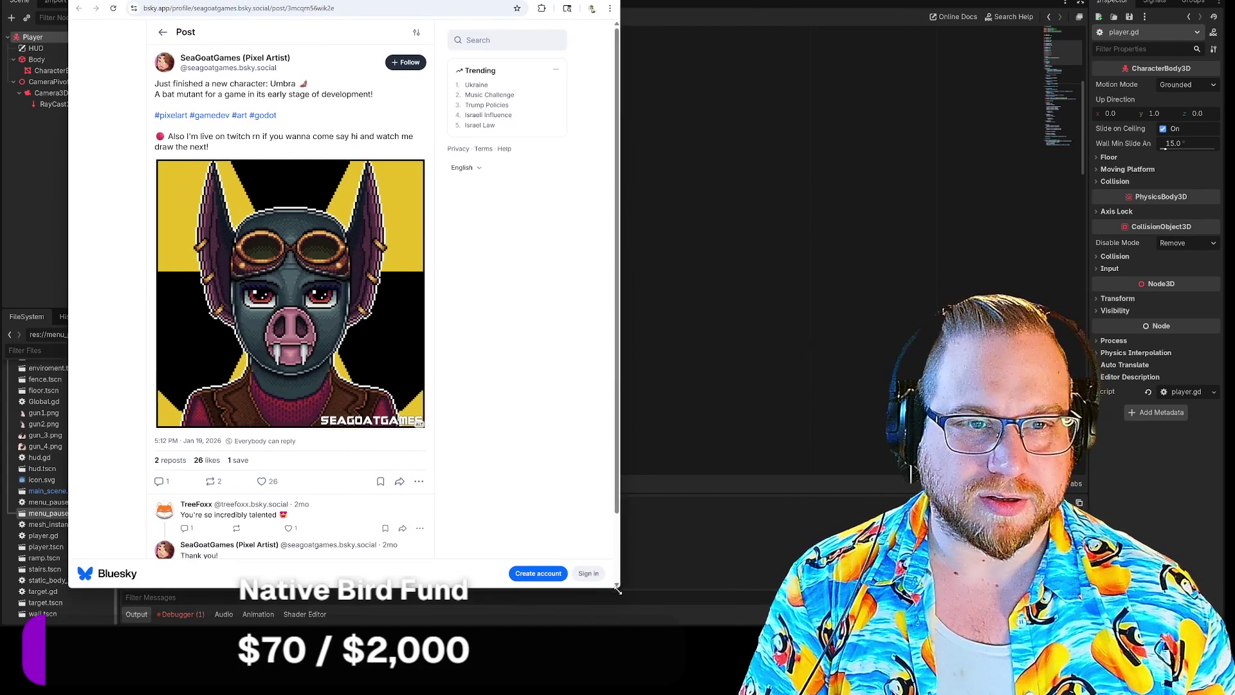
Look over the Umbra post, view the bat character image full size, then open a new tab.
scroll(452, 309, "down", 1)
scroll(452, 310, "up", 1)
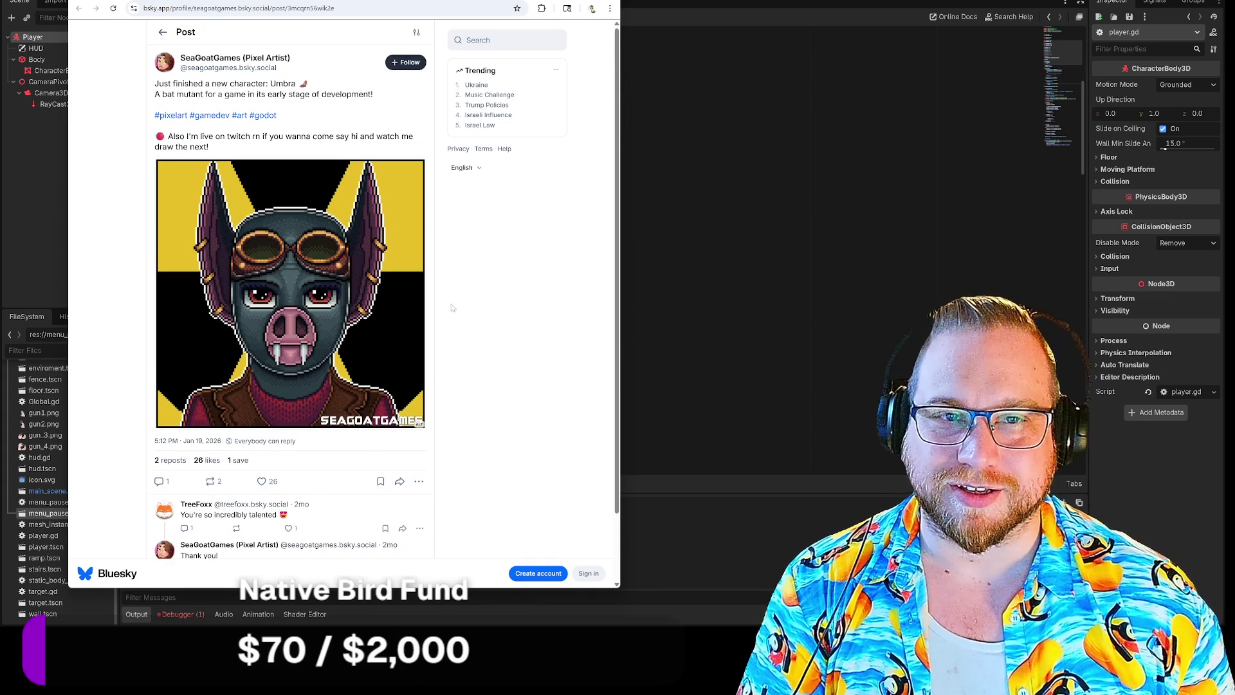
scroll(453, 308, "down", 1)
scroll(450, 307, "up", 1)
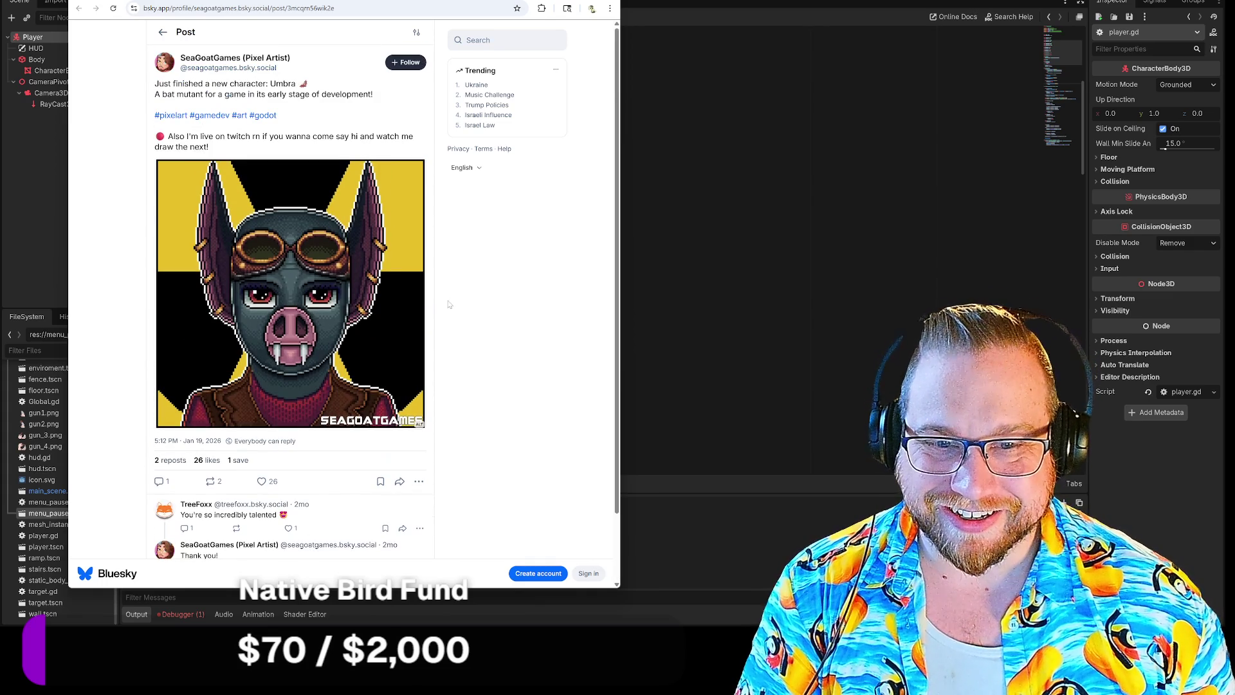
left_click(291, 317)
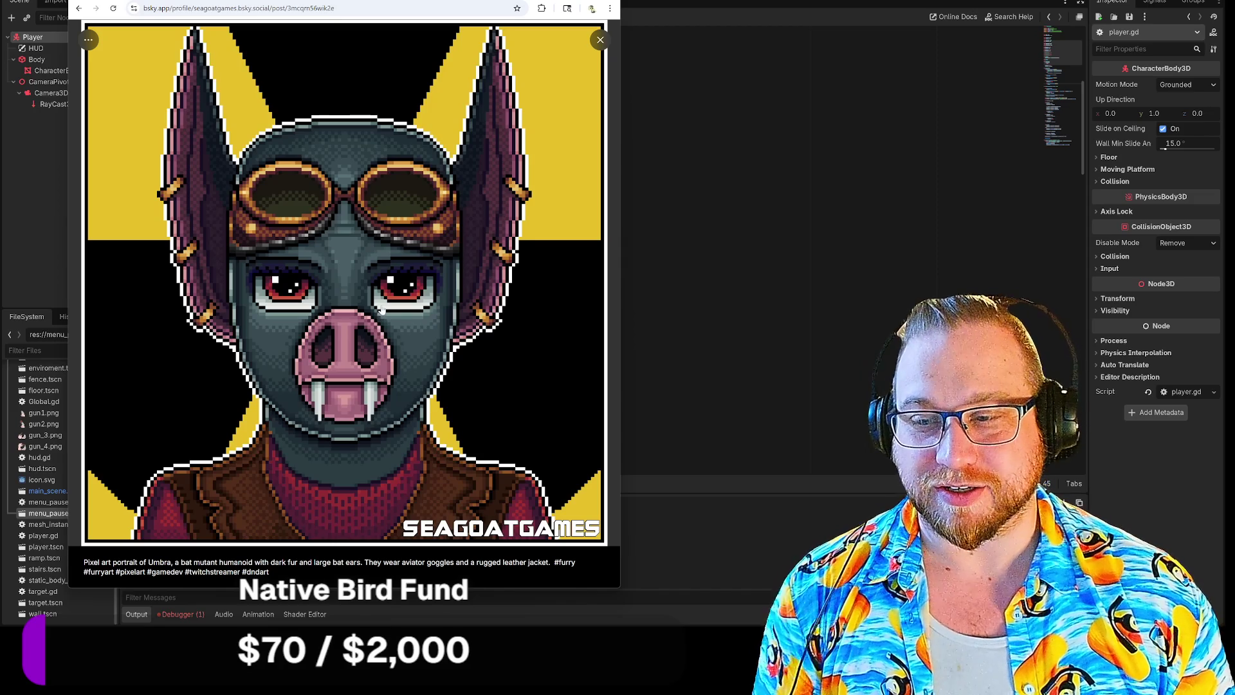
key("ctrl+t")
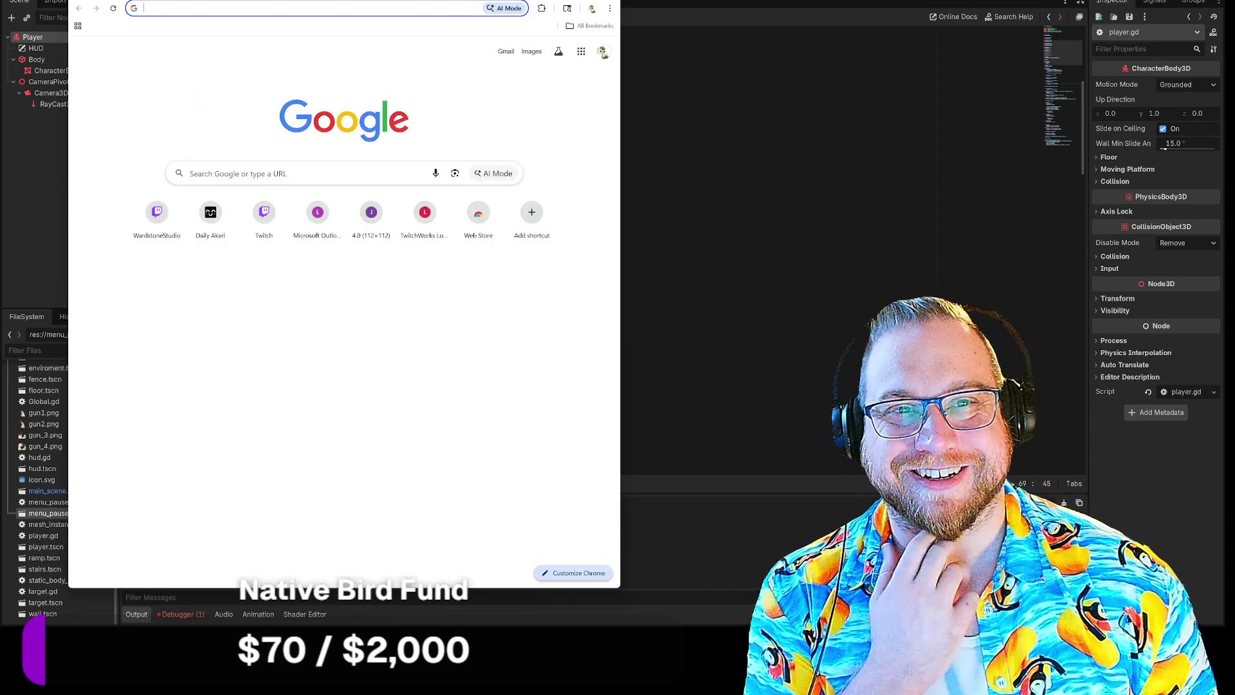
Hide the browser to check the player.gd script, then bring back the pixel-art gallery.
key("super+Down")
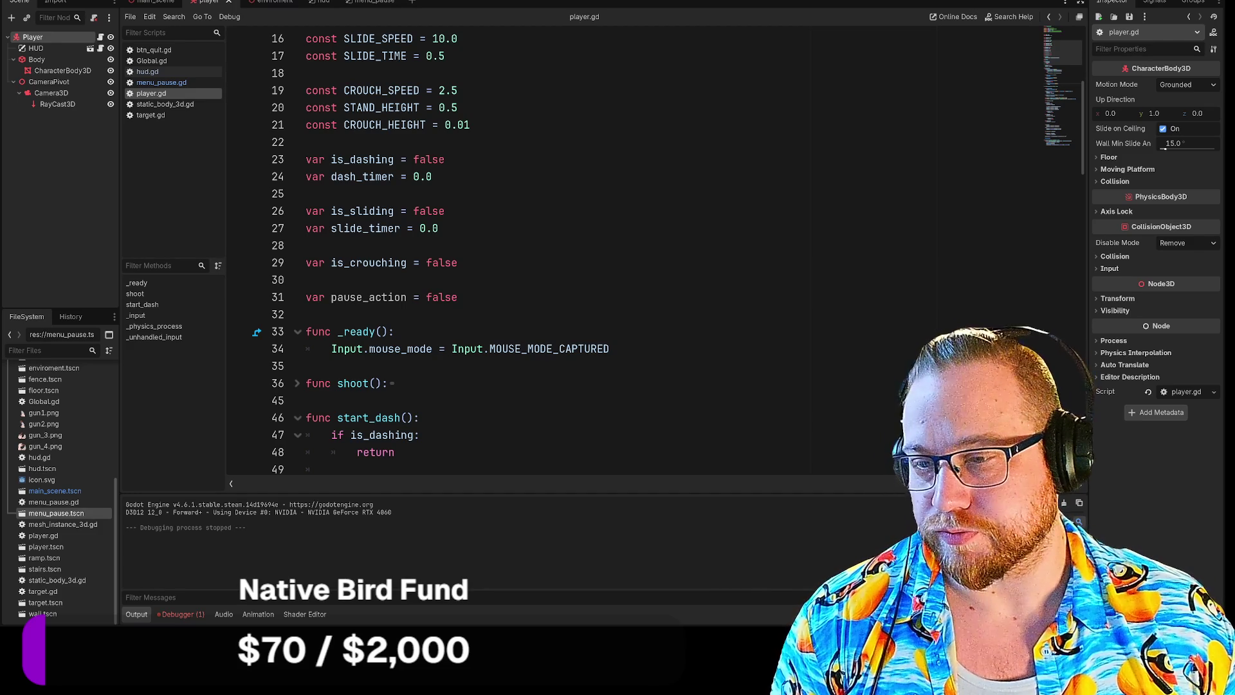
key("alt+Tab")
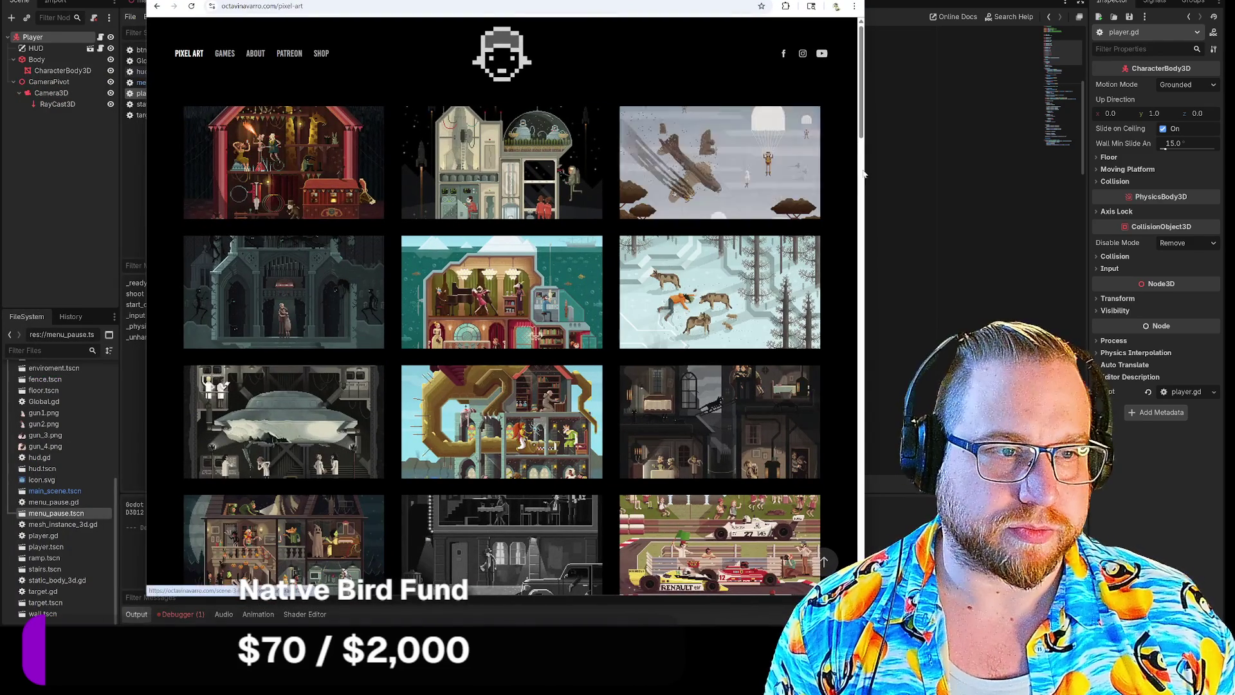
Scroll down through the octavinavarro.com pixel-art portfolio to see more artworks.
scroll(852, 162, "down", 4)
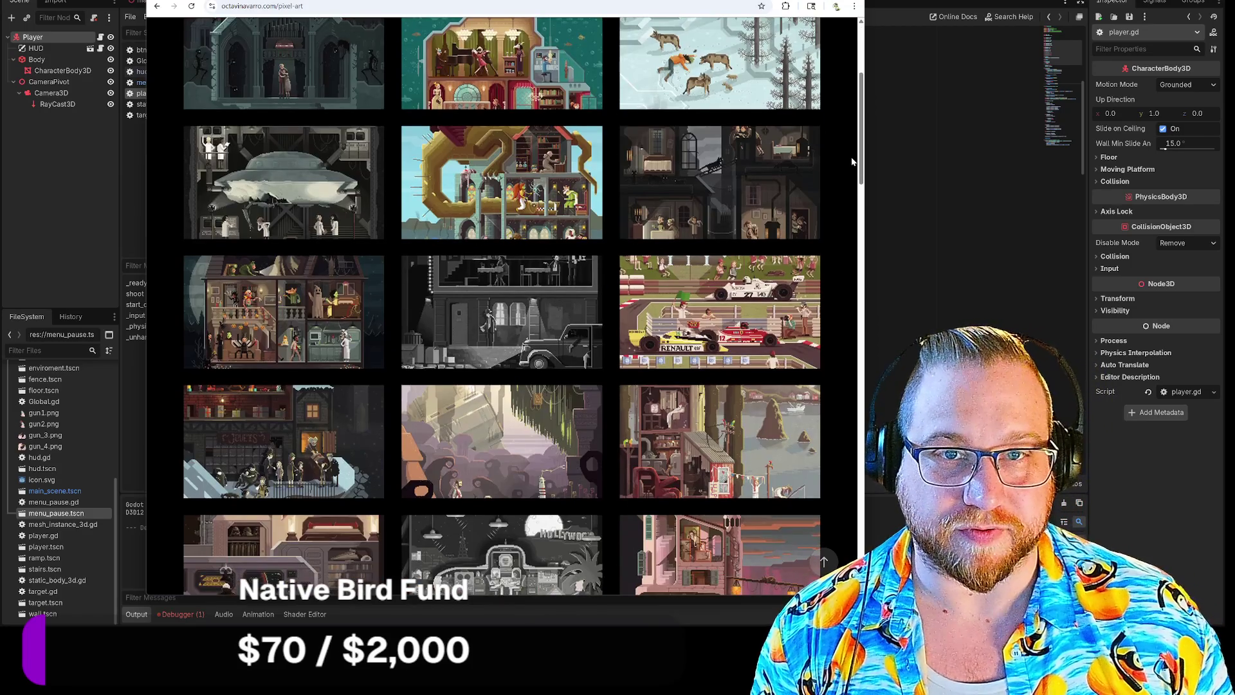
scroll(852, 162, "down", 2)
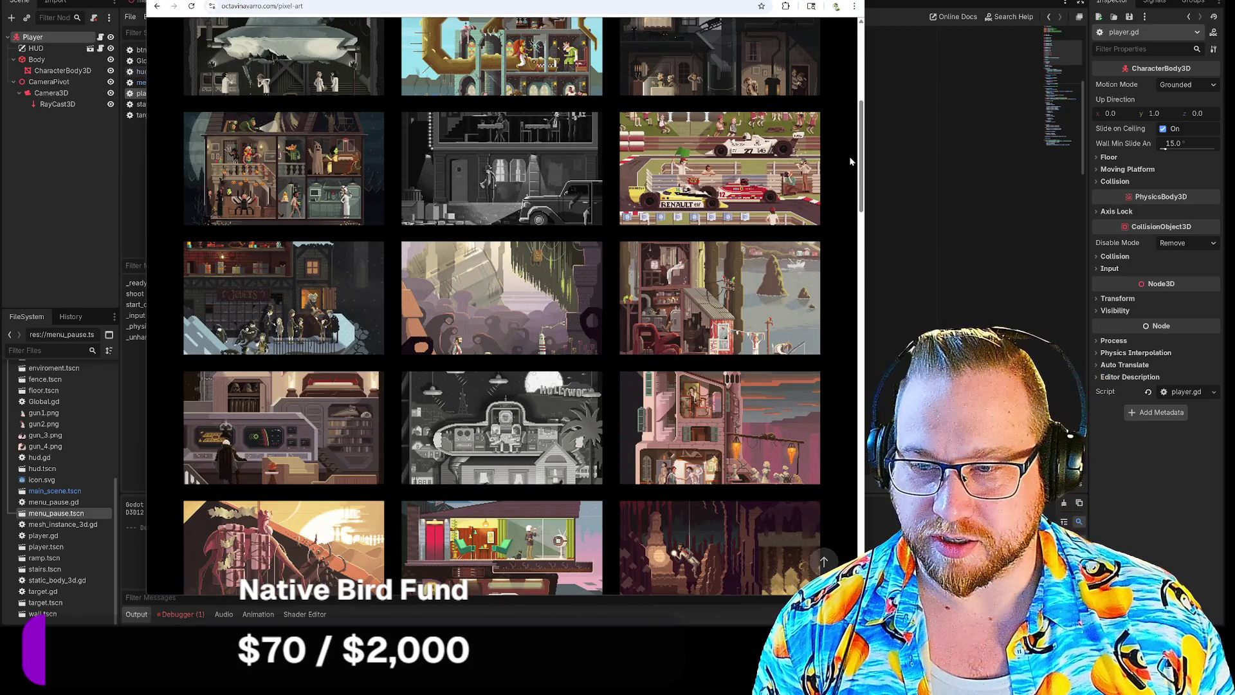
scroll(852, 161, "down", 1)
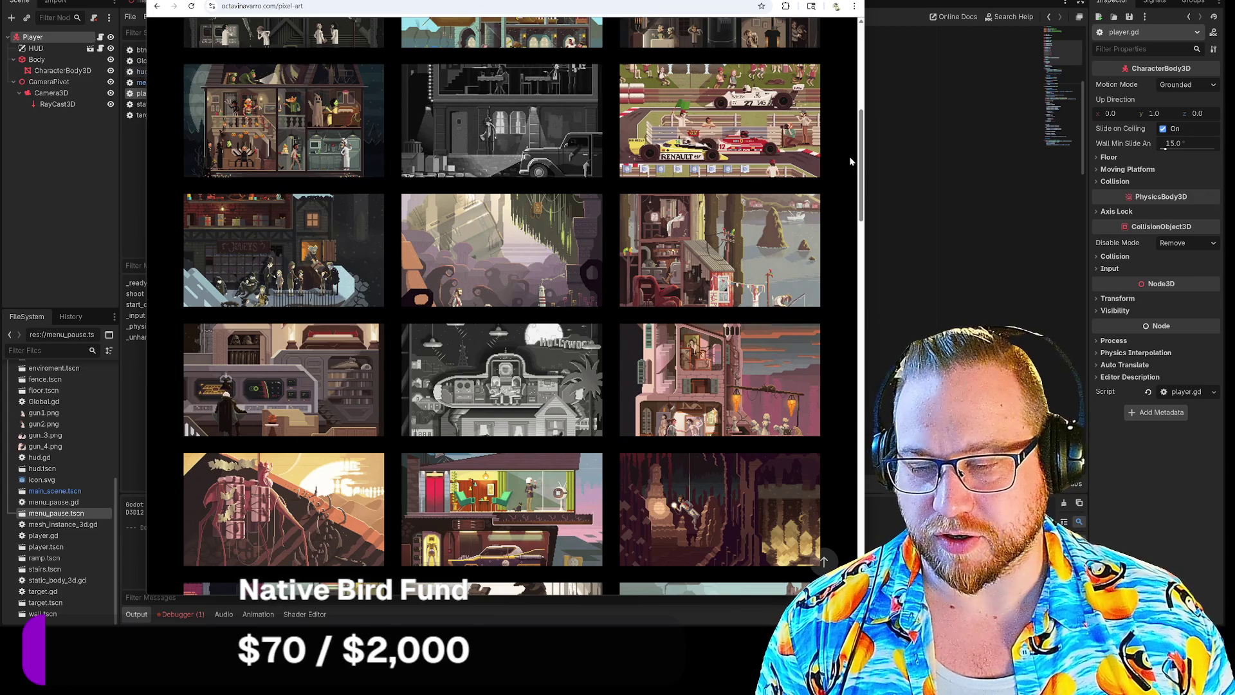
scroll(850, 161, "down", 4)
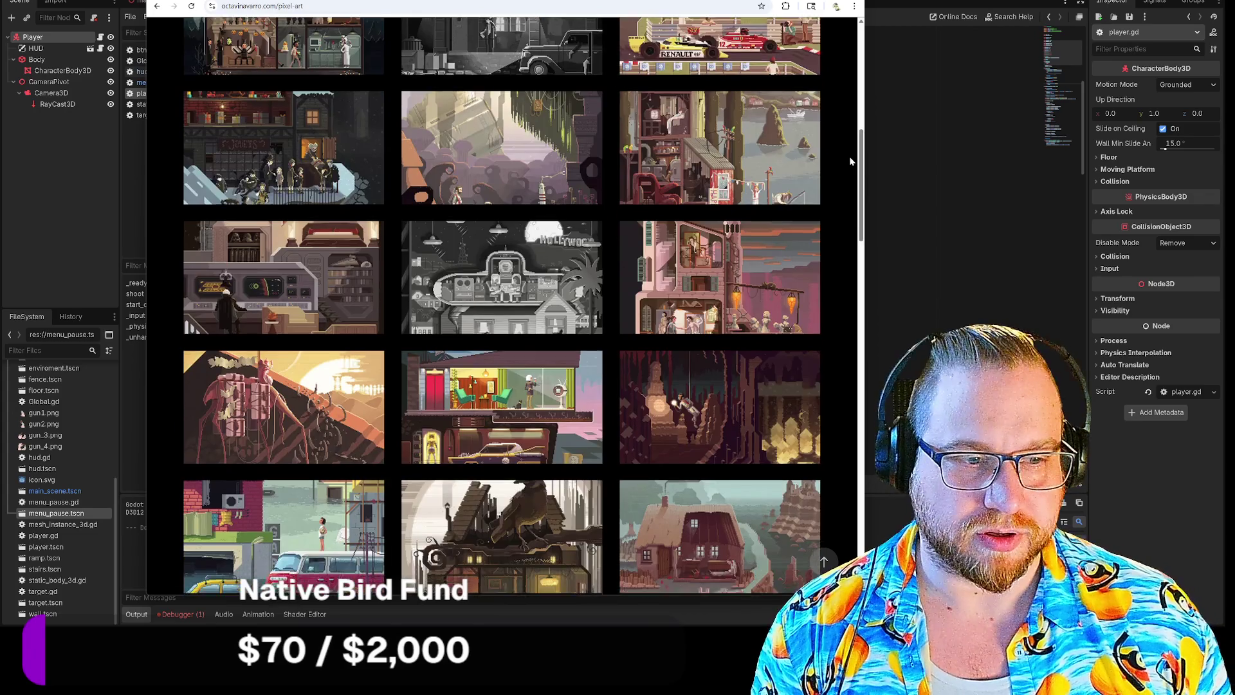
scroll(850, 161, "down", 2)
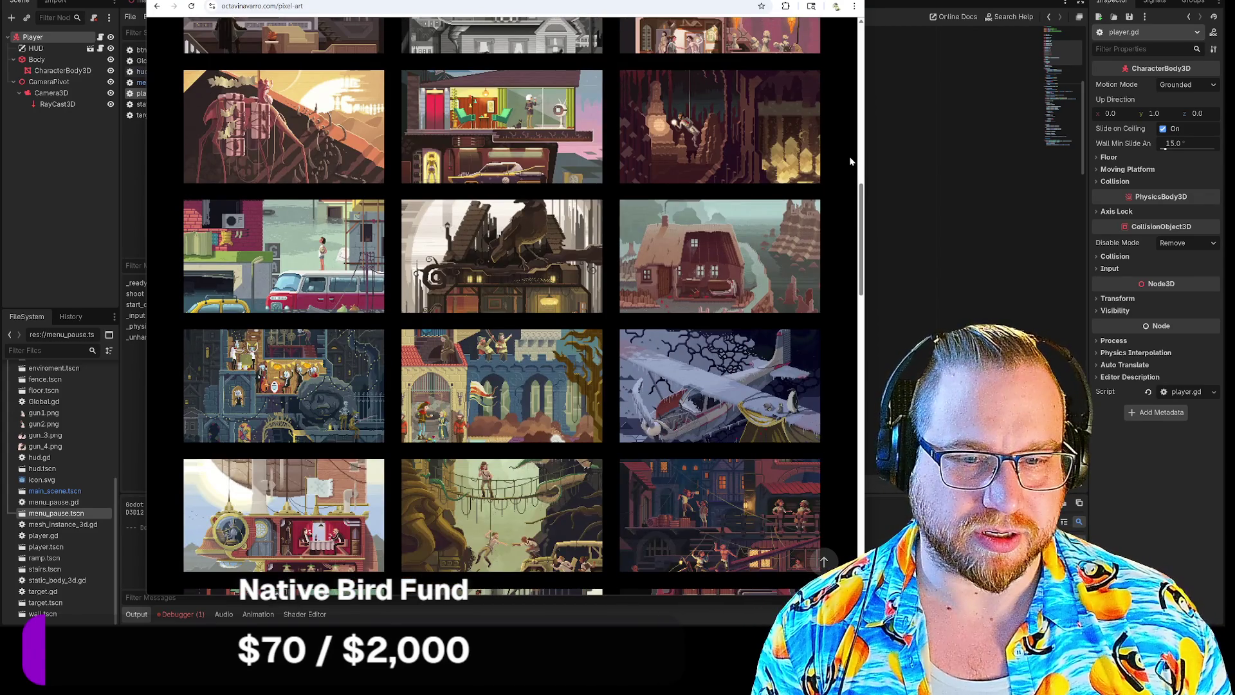
scroll(850, 161, "down", 6)
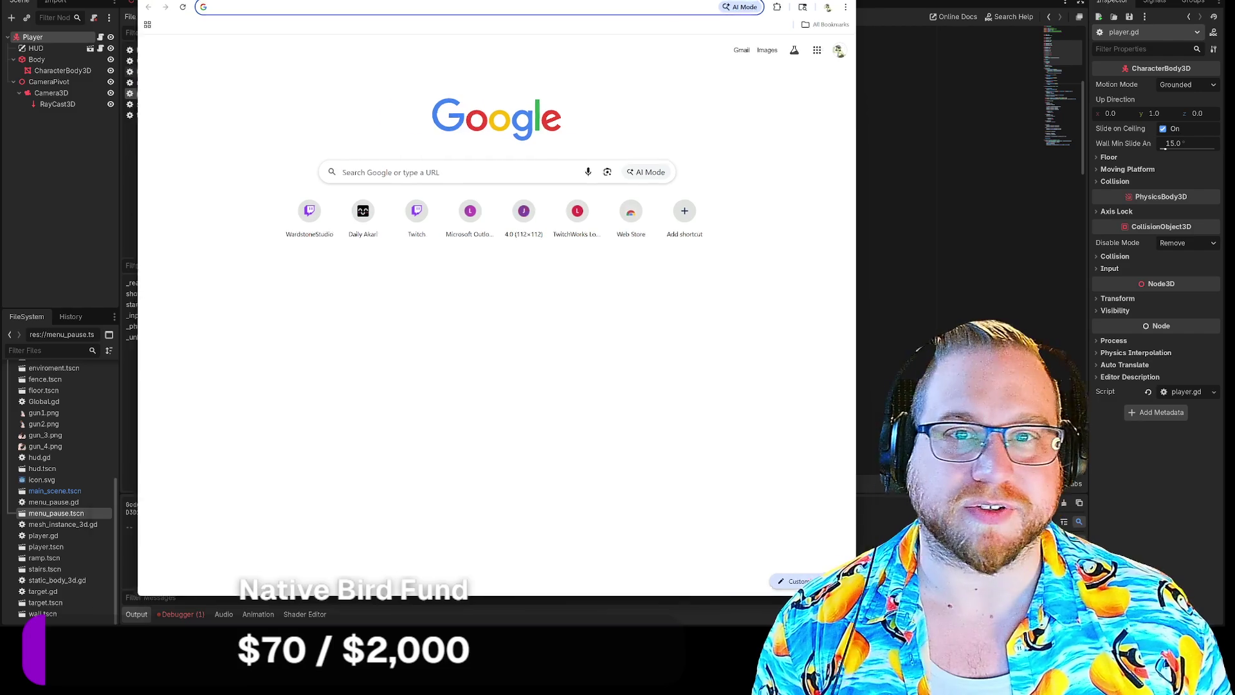
Return to the player.gd script, then bring up the Hukidamari Sketch art page.
key("alt+Tab")
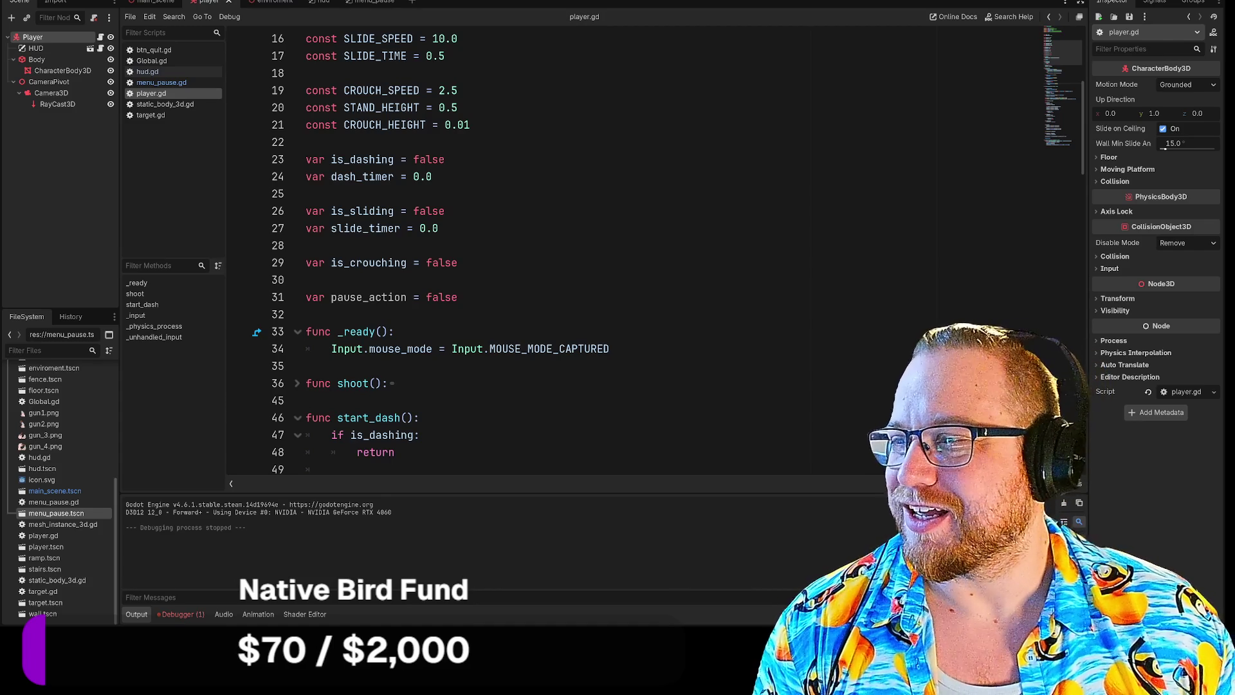
key("alt+Tab")
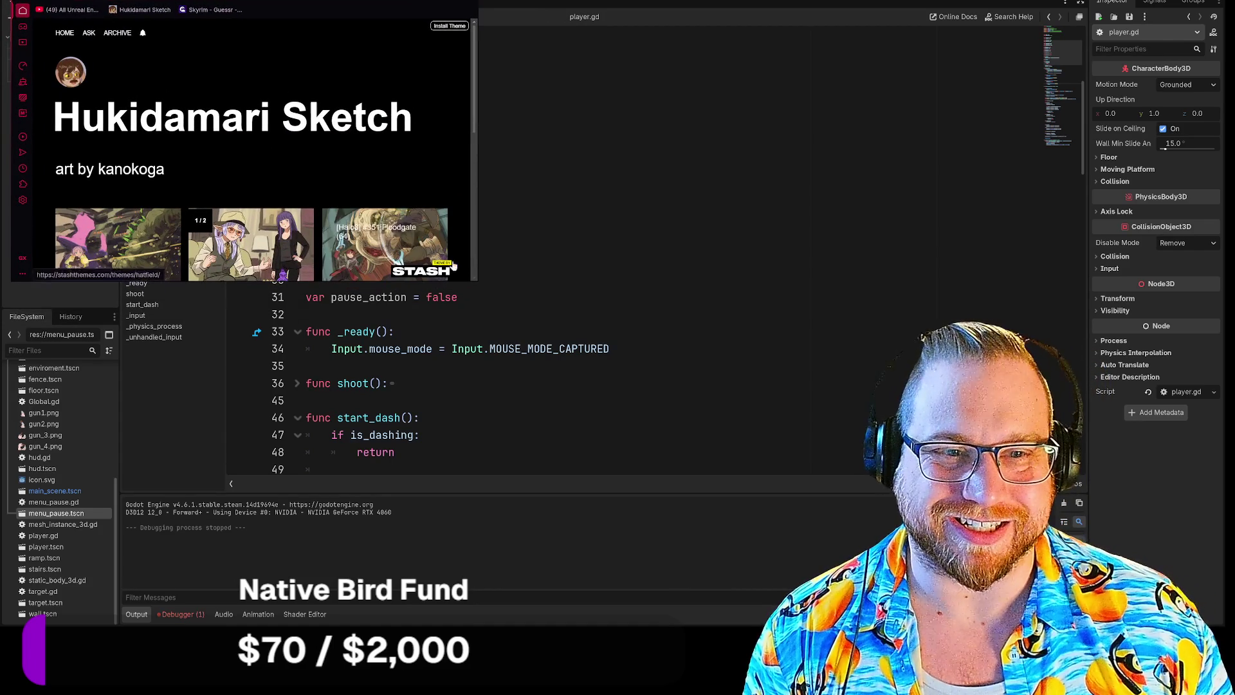
Enlarge the browser window, scroll the gallery, and view the staff-wielding elf artwork full size.
mouse_move(474, 282)
left_mouse_down()
mouse_move(832, 551)
mouse_move(878, 565)
left_mouse_up()
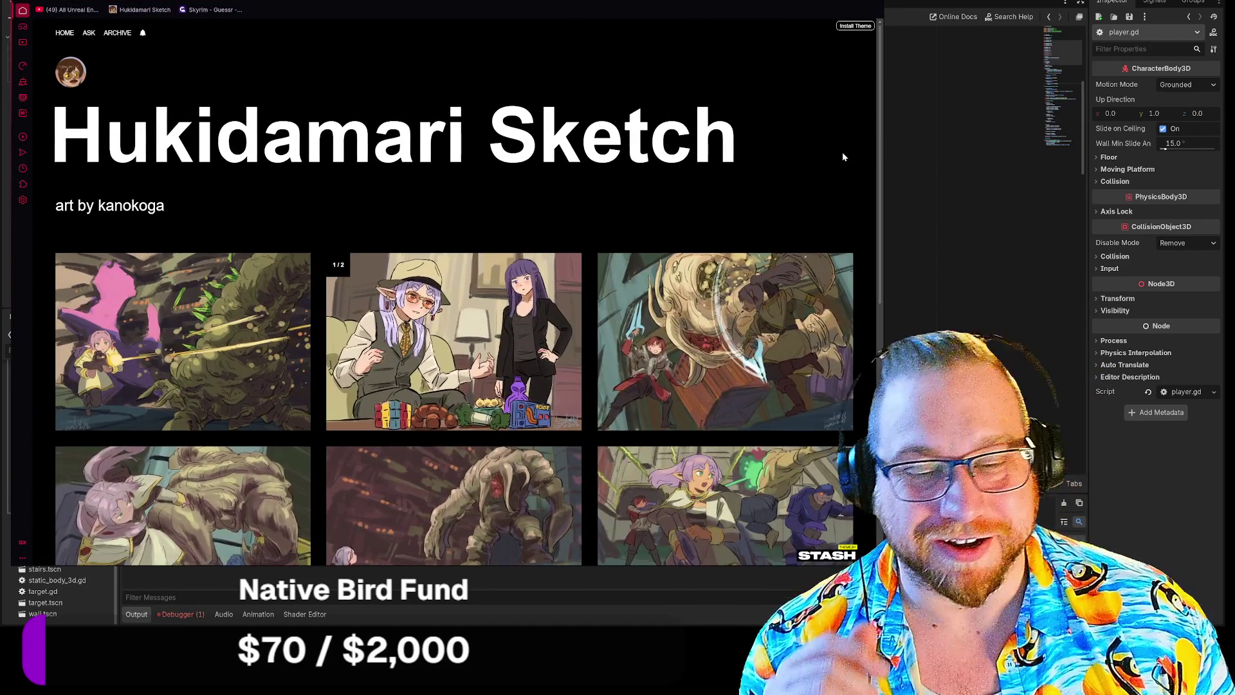
scroll(632, 193, "down", 2)
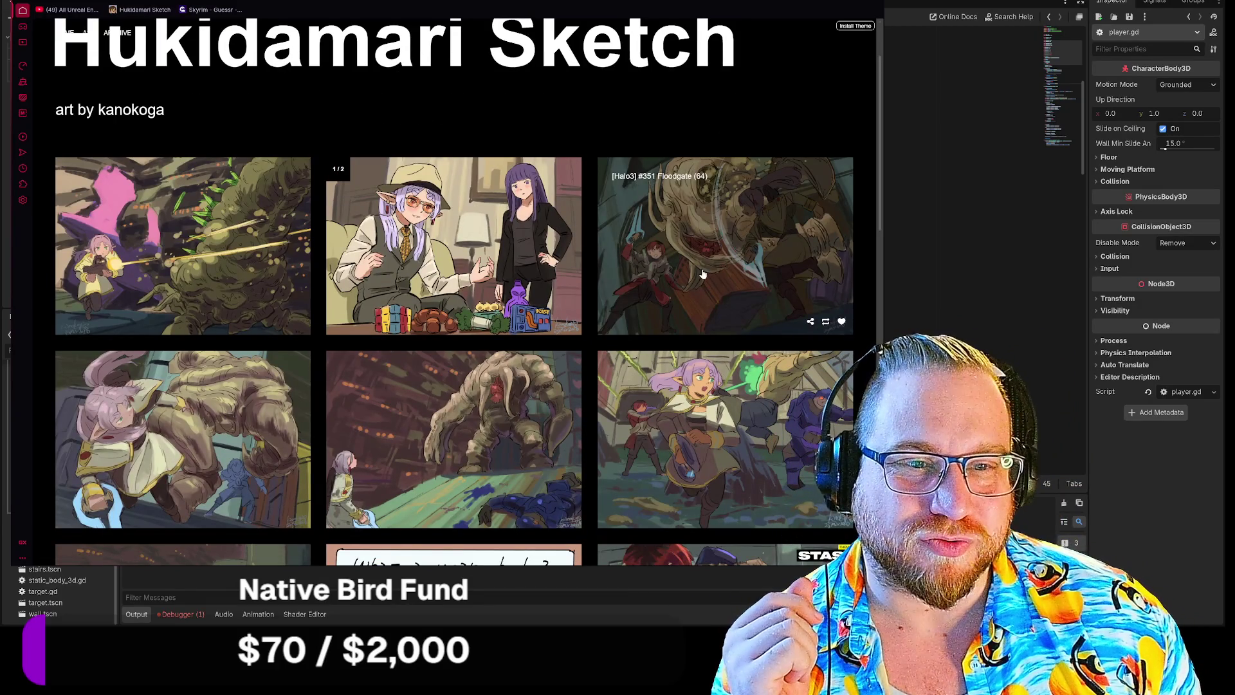
scroll(703, 274, "down", 2)
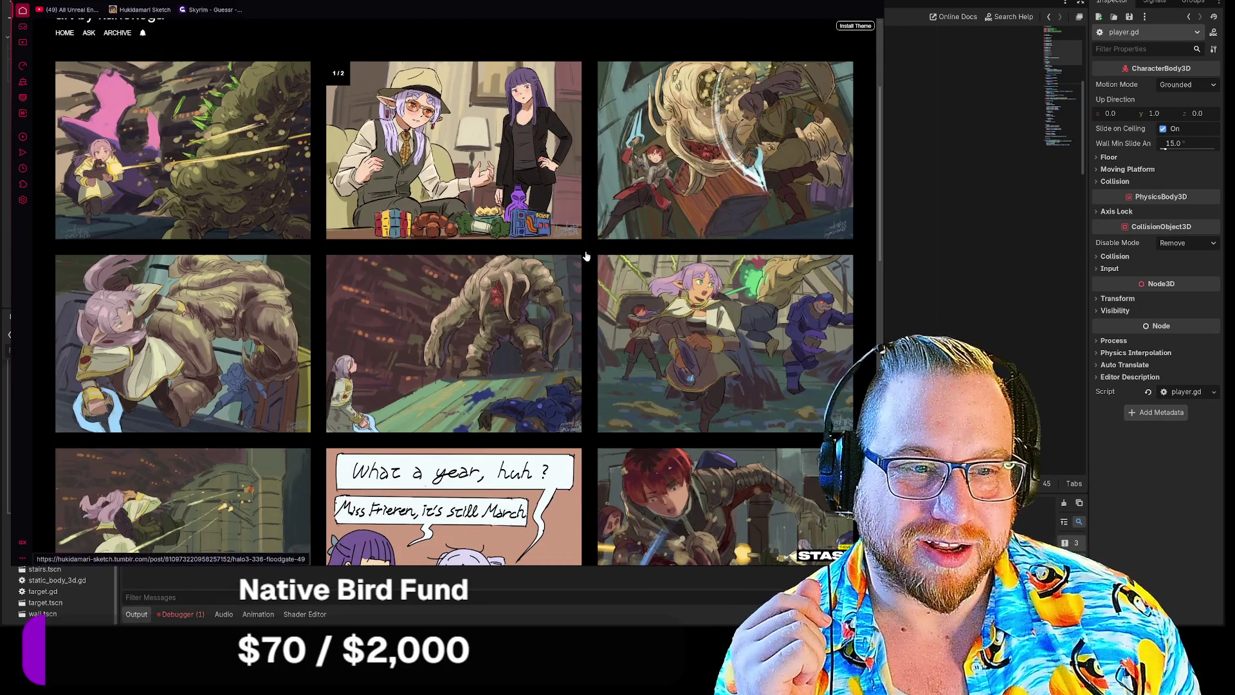
scroll(587, 250, "down", 4)
scroll(586, 254, "down", 4)
scroll(585, 256, "down", 3)
scroll(585, 256, "down", 3)
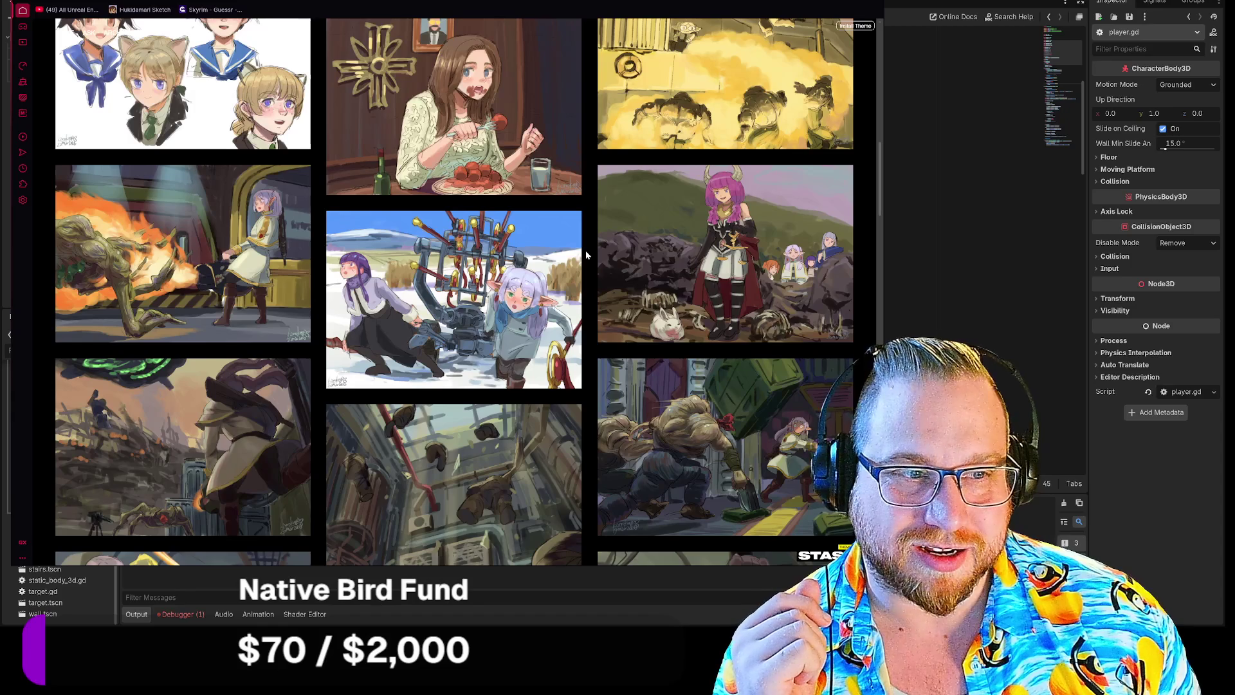
scroll(587, 255, "down", 6)
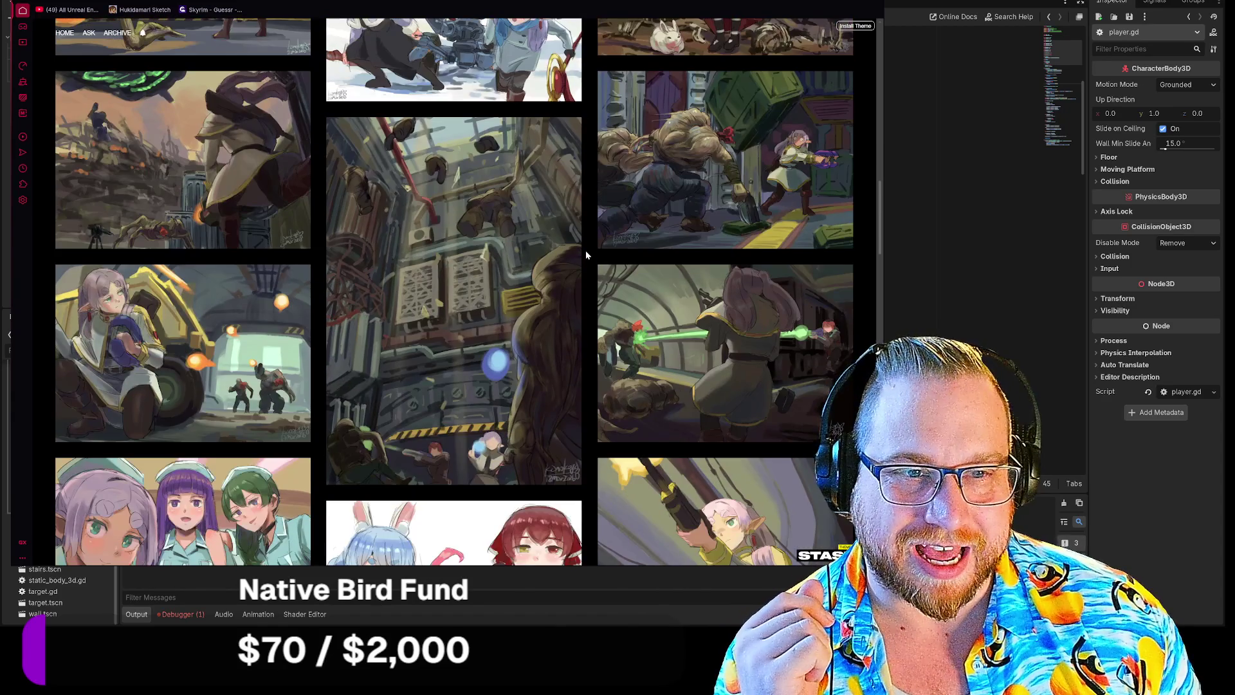
scroll(585, 254, "down", 4)
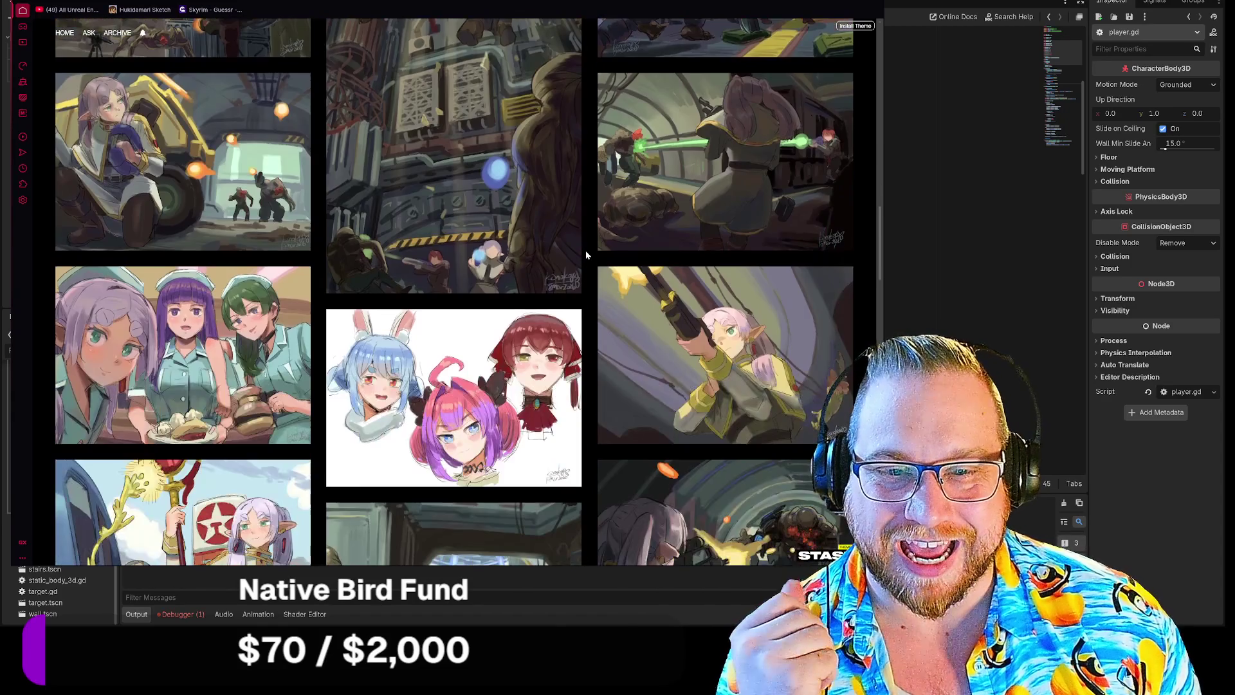
scroll(586, 255, "down", 5)
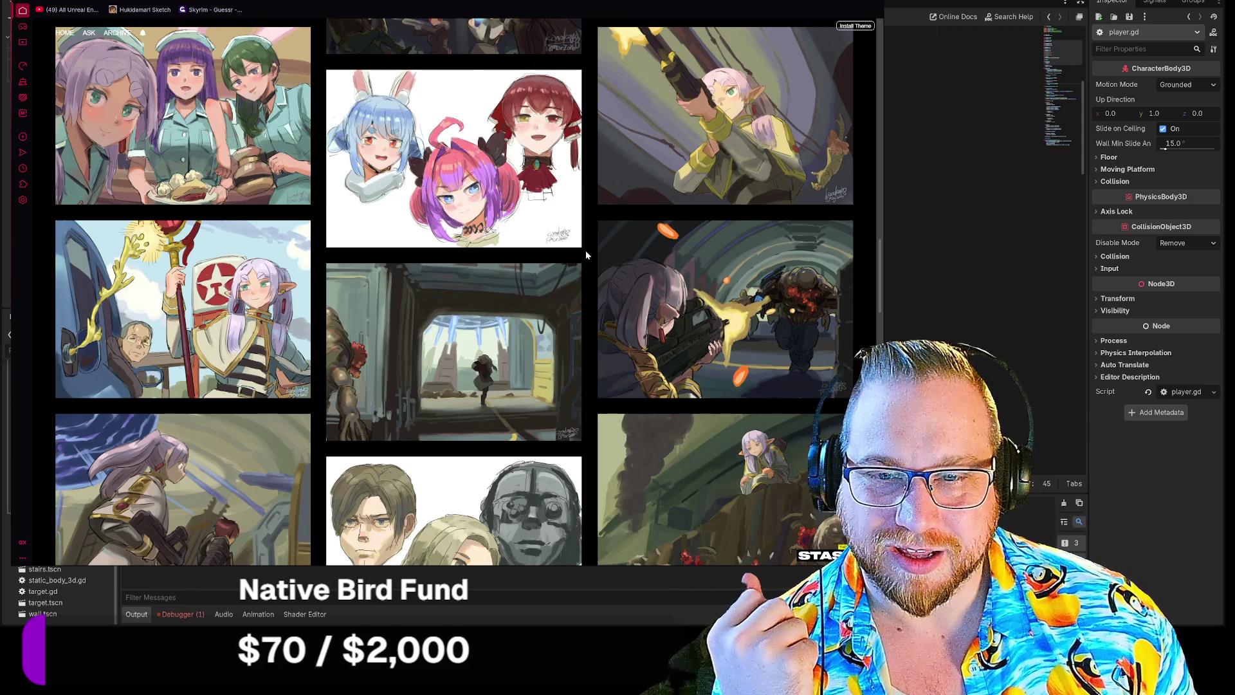
scroll(585, 254, "down", 4)
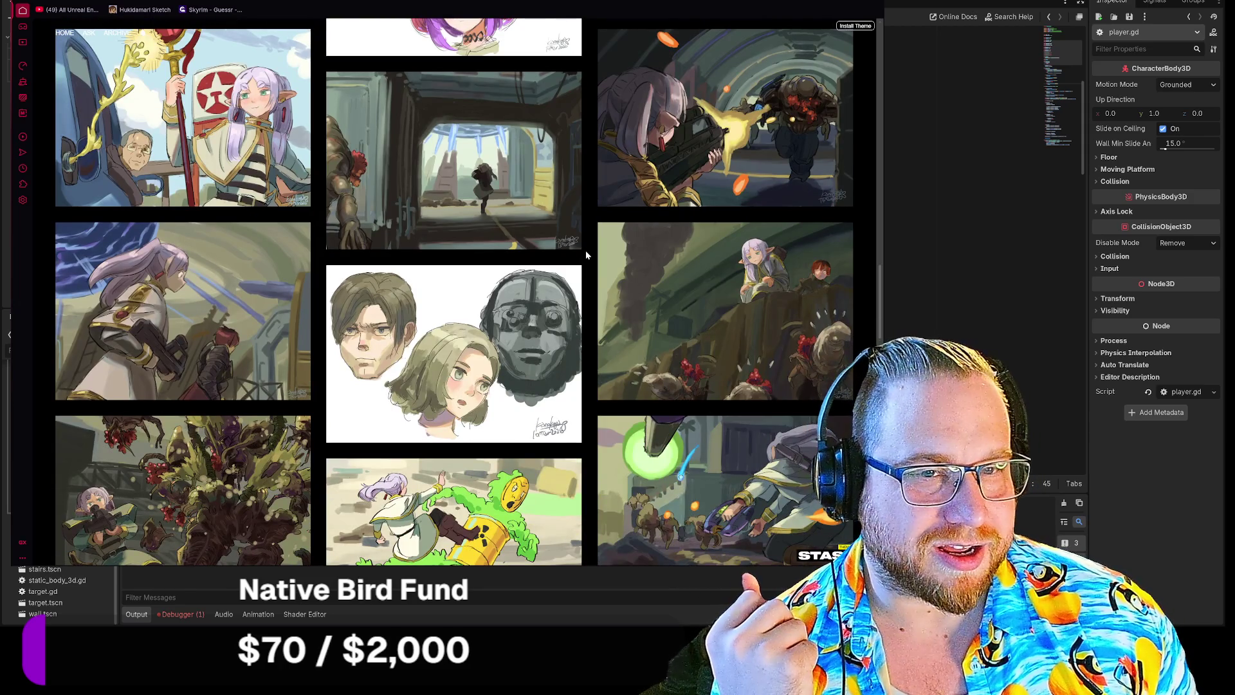
scroll(585, 255, "up", 4)
left_click(244, 284)
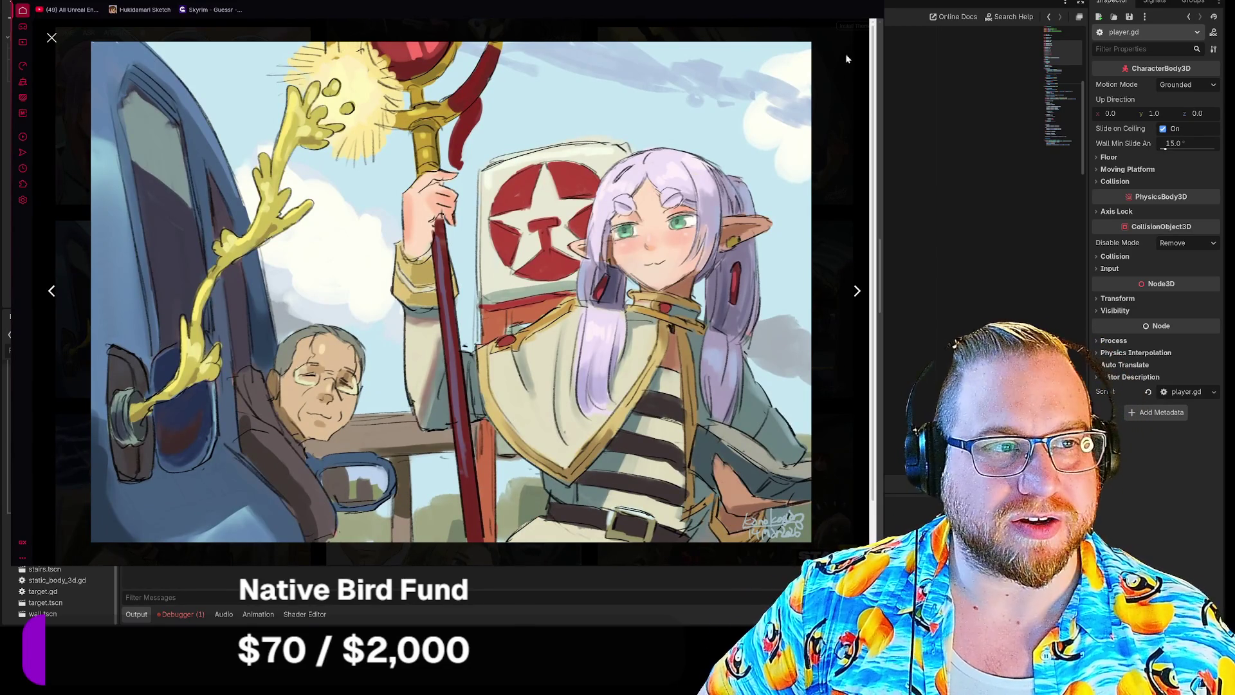
Back in the gallery, view the Halo3 Floodgate artwork enlarged, then close it.
left_click(51, 37)
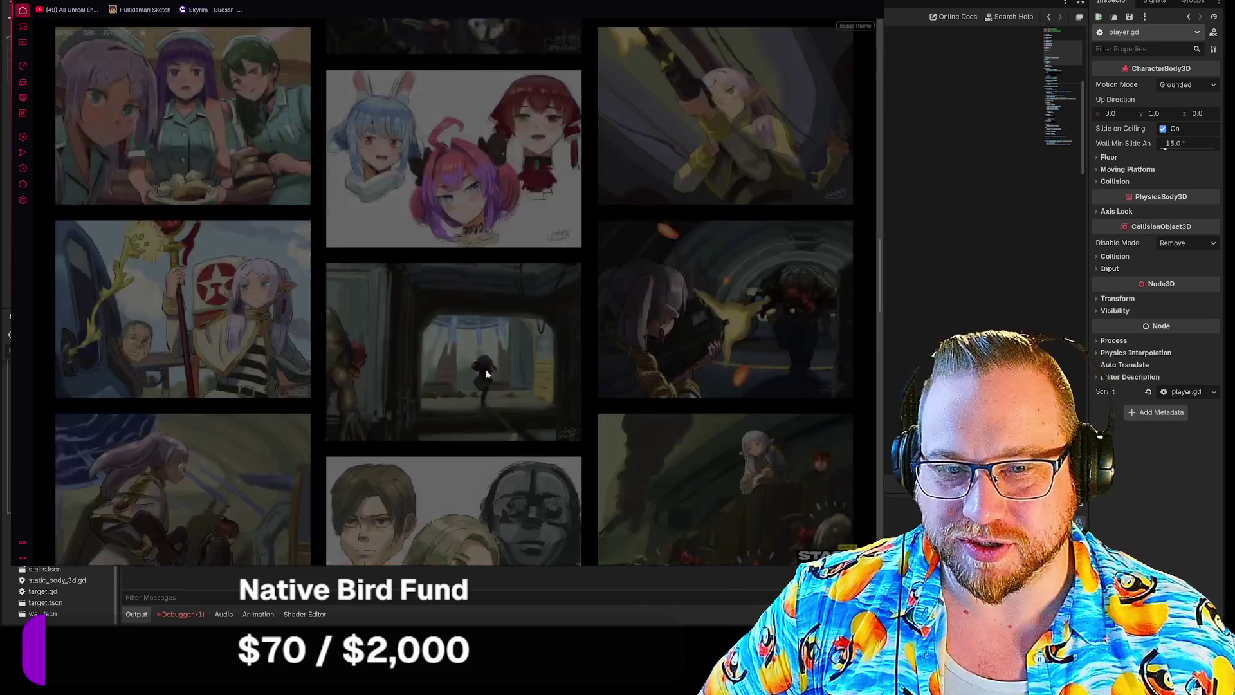
scroll(508, 373, "down", 5)
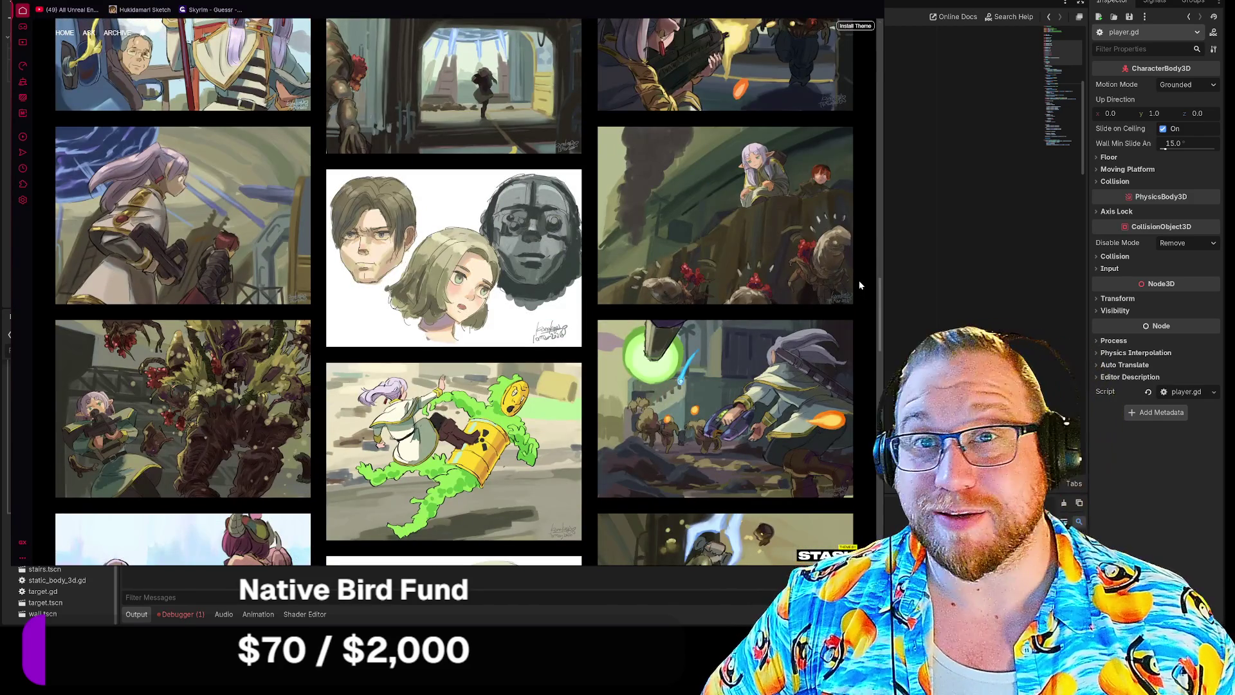
scroll(860, 284, "down", 2)
scroll(858, 285, "down", 3)
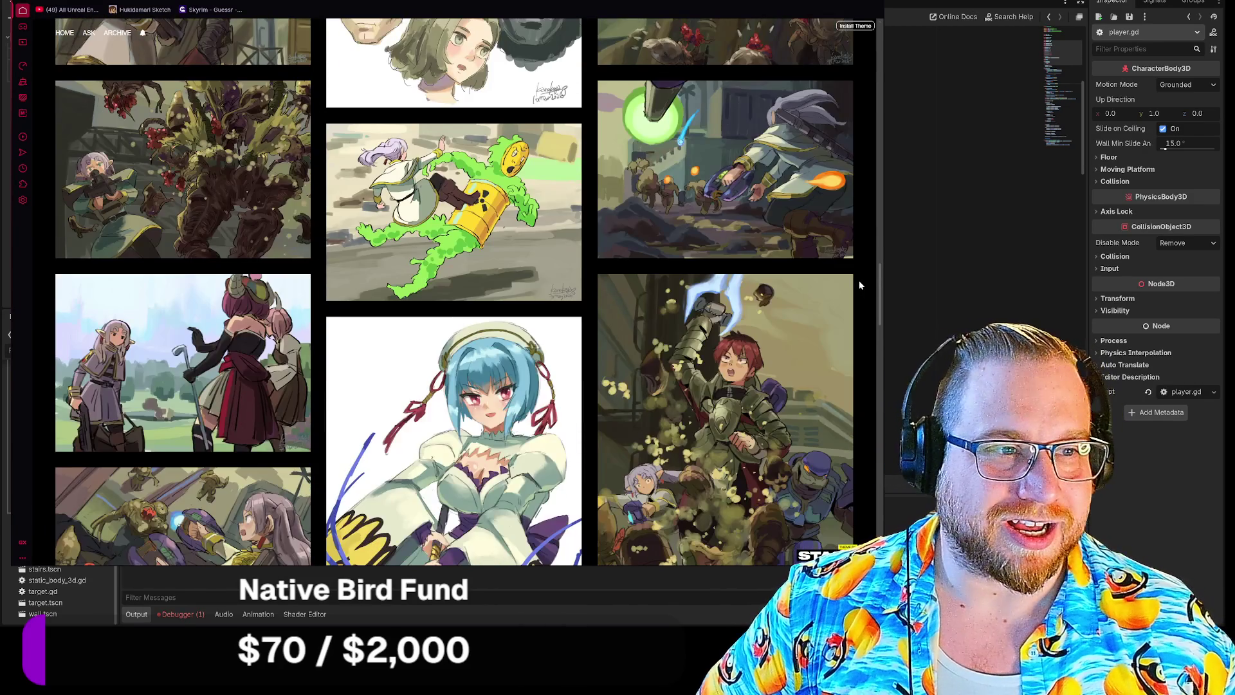
scroll(769, 219, "down", 2)
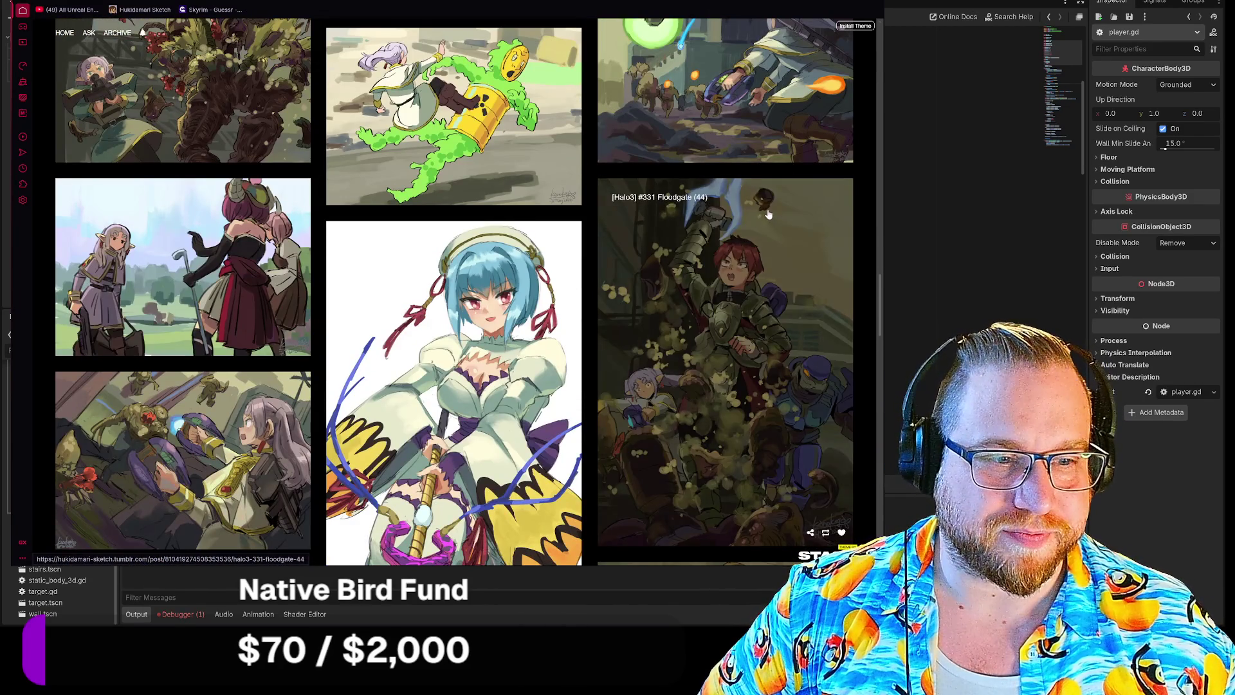
scroll(769, 219, "down", 1)
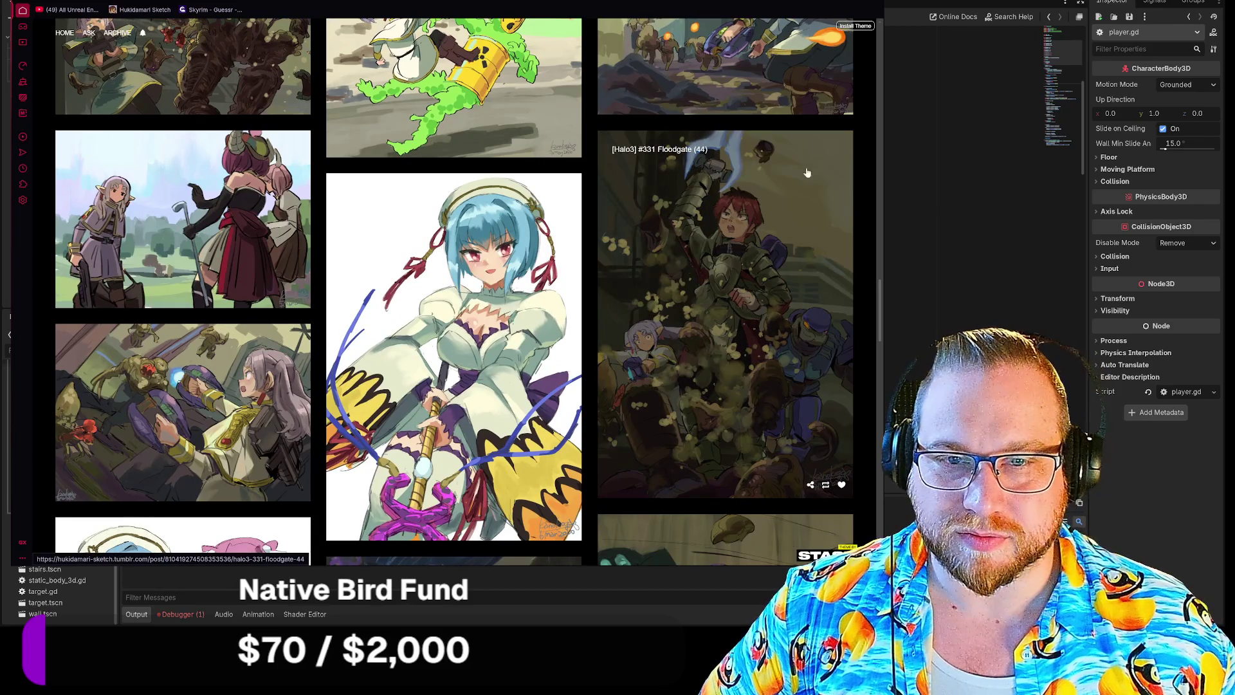
scroll(740, 185, "up", 3)
left_click(740, 185)
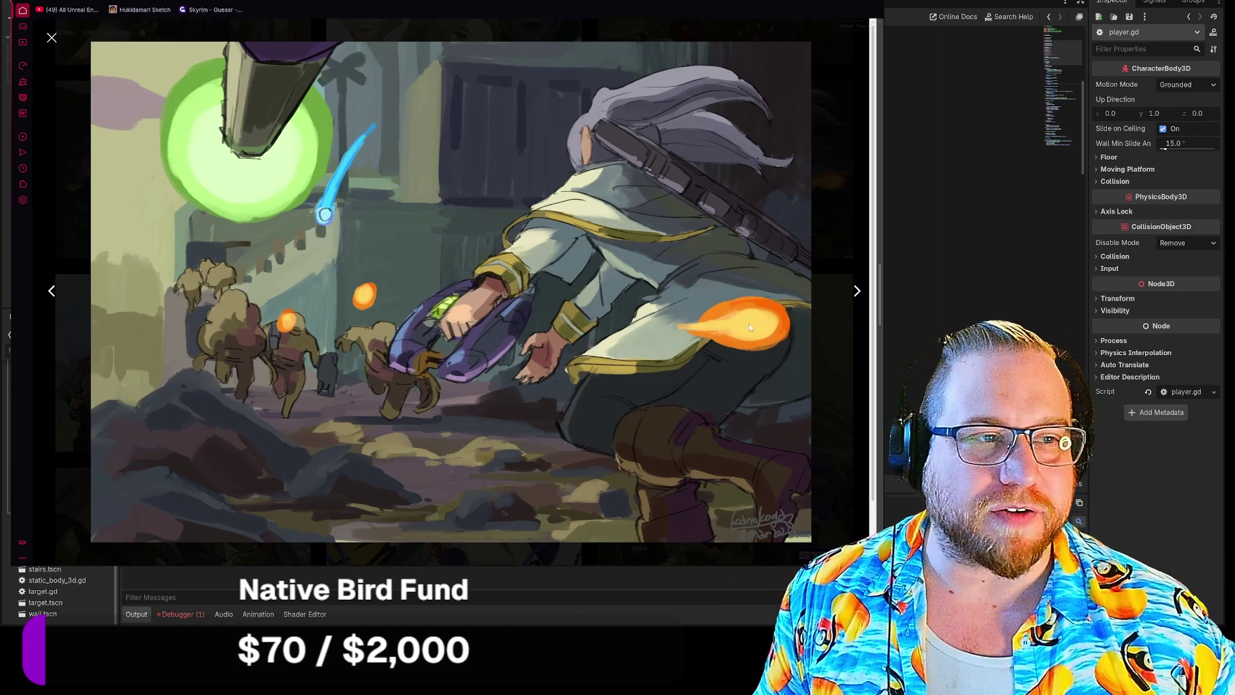
key("Escape")
Scroll further down the Tumblr gallery and enlarge the top-left battle artwork.
scroll(718, 281, "down", 3)
scroll(717, 281, "down", 4)
scroll(870, 204, "down", 4)
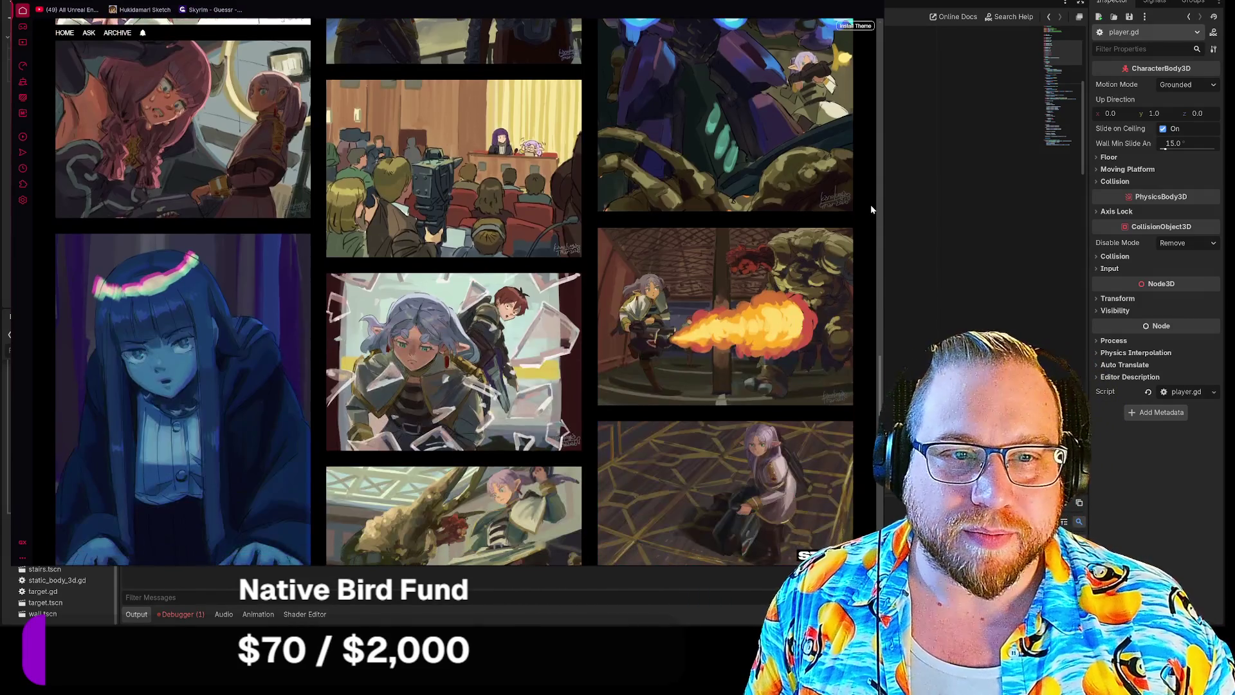
scroll(870, 204, "down", 4)
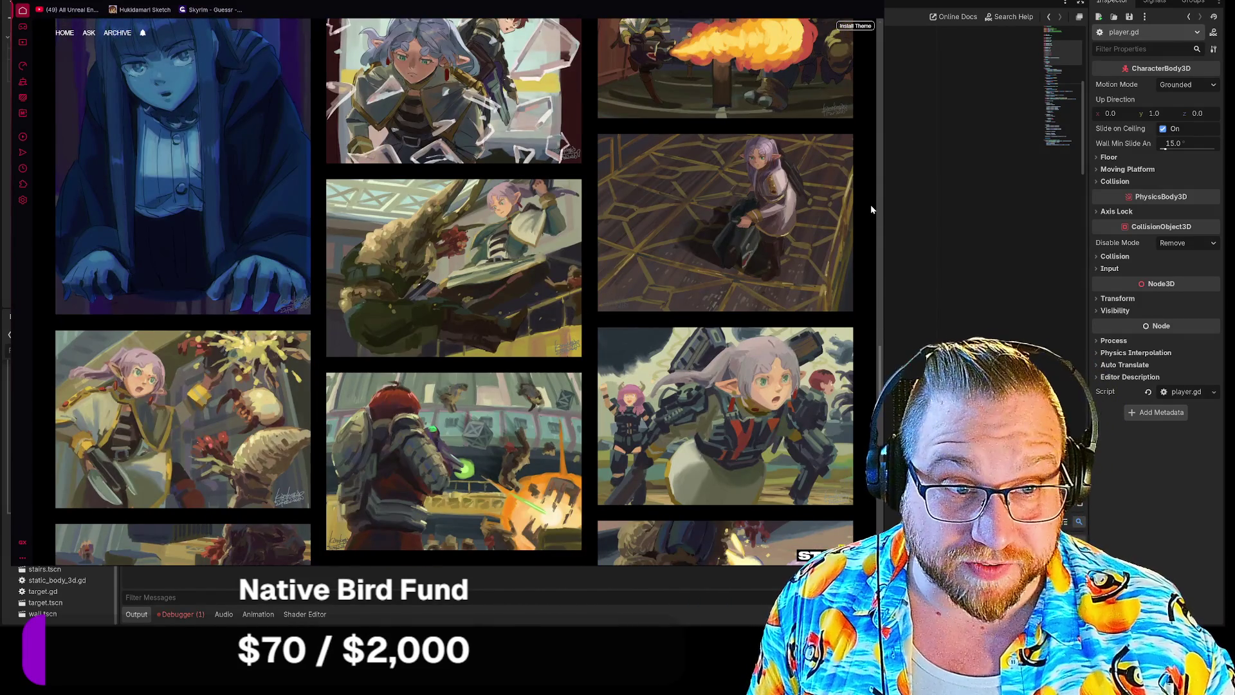
scroll(870, 204, "down", 6)
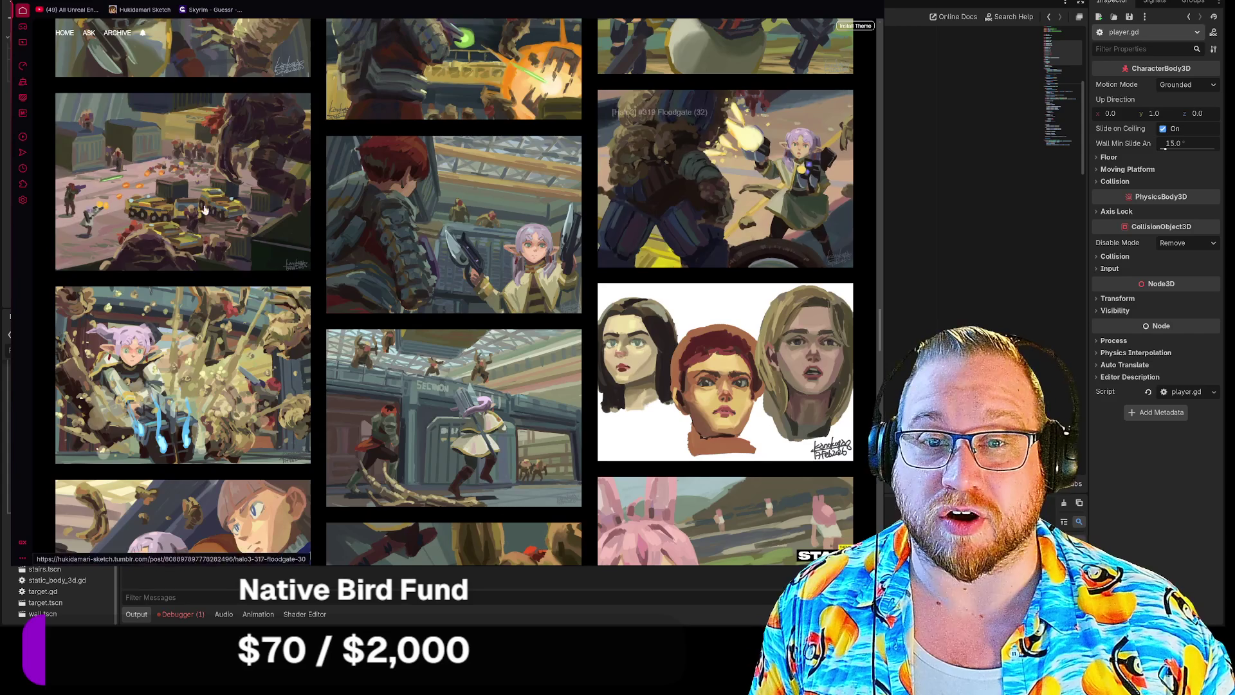
left_click(193, 206)
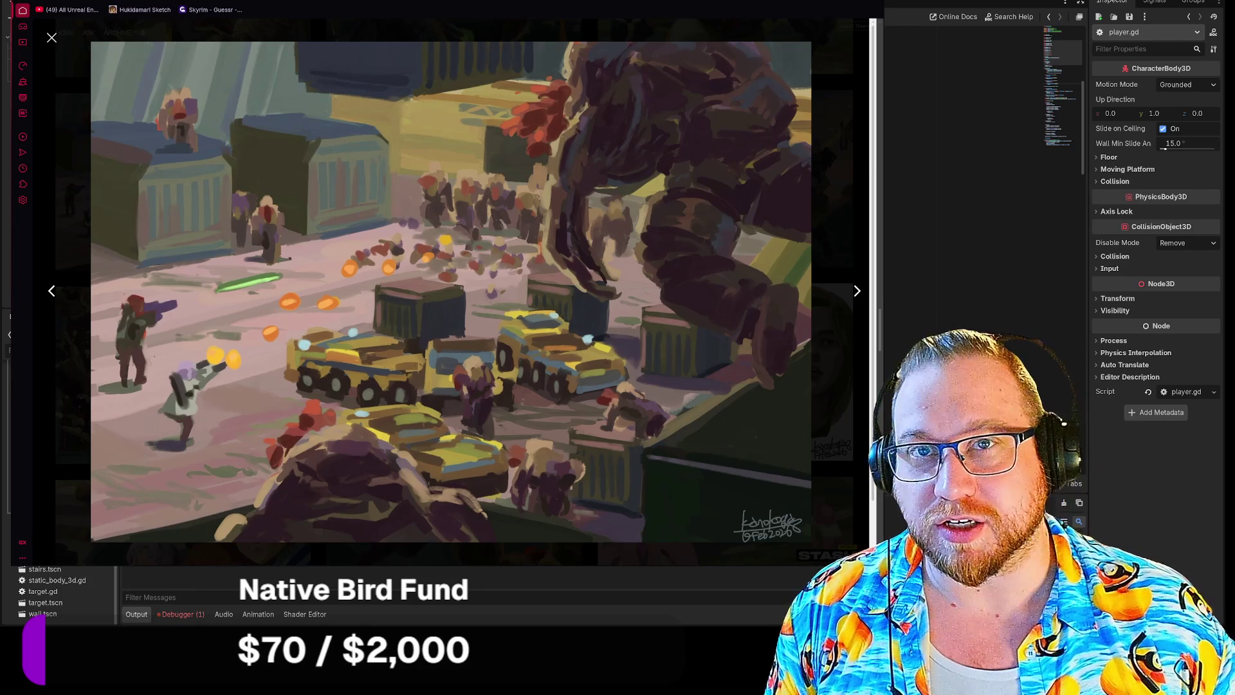
Leave the browser, then zoom into the first chat comic image and close it.
key("alt+Tab")
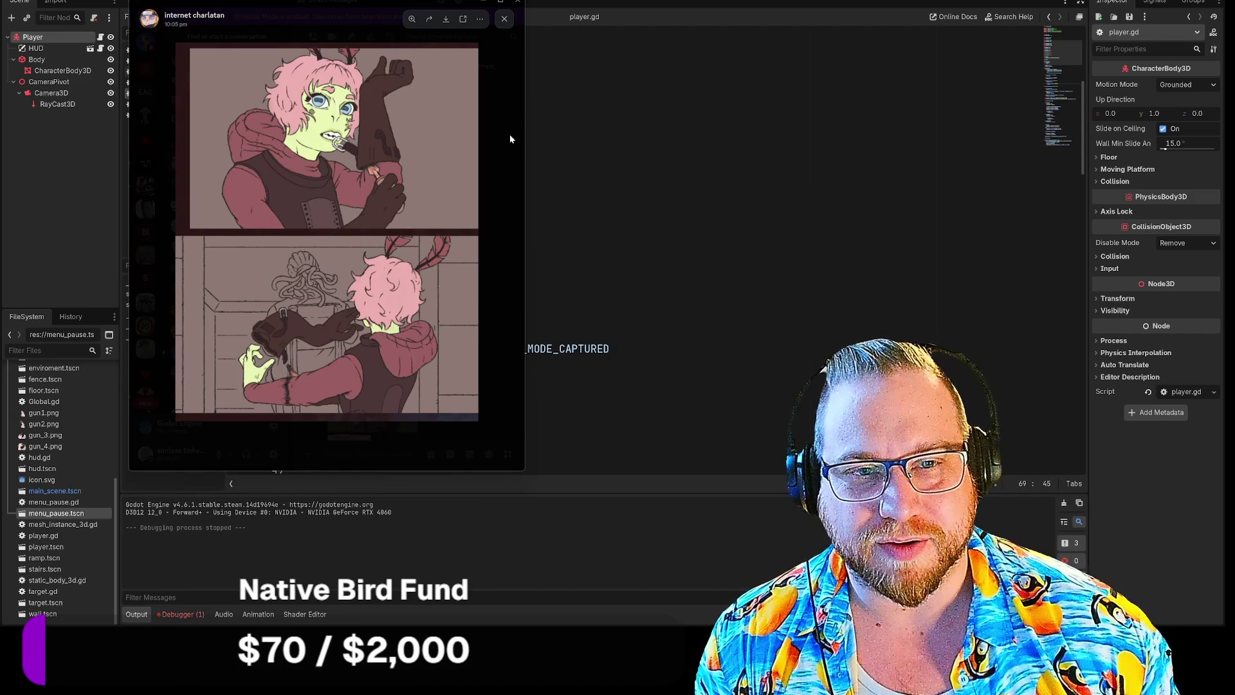
left_click(357, 170)
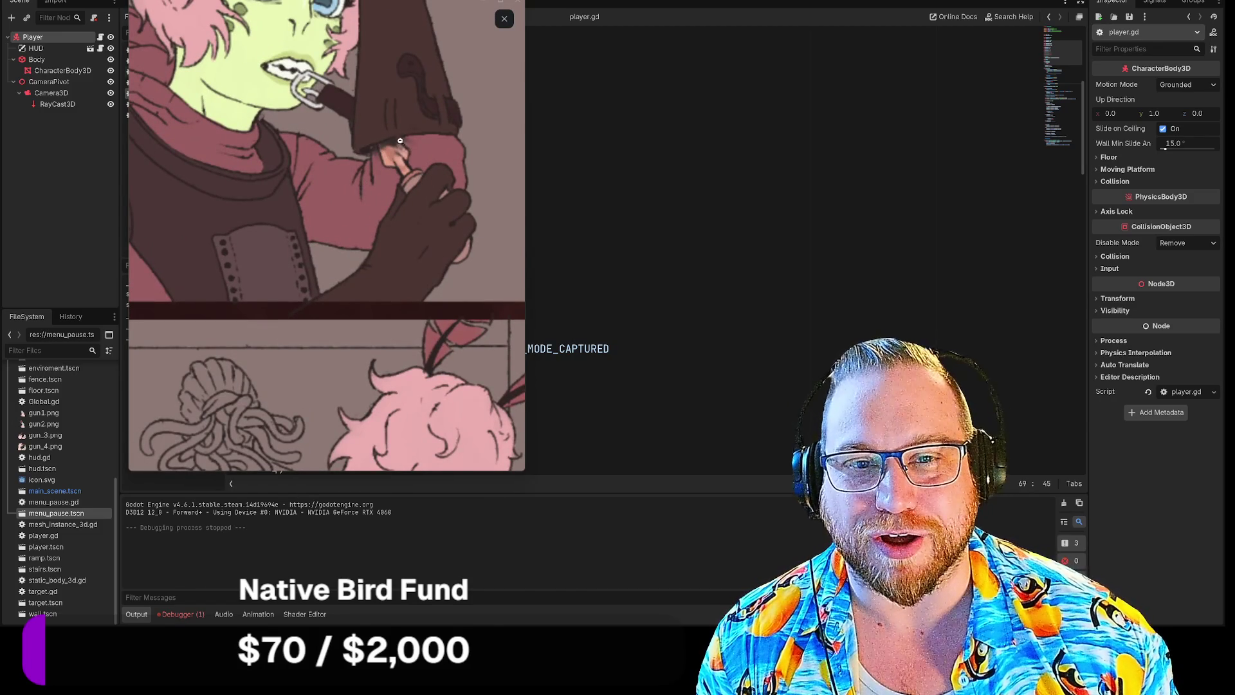
left_click(330, 171)
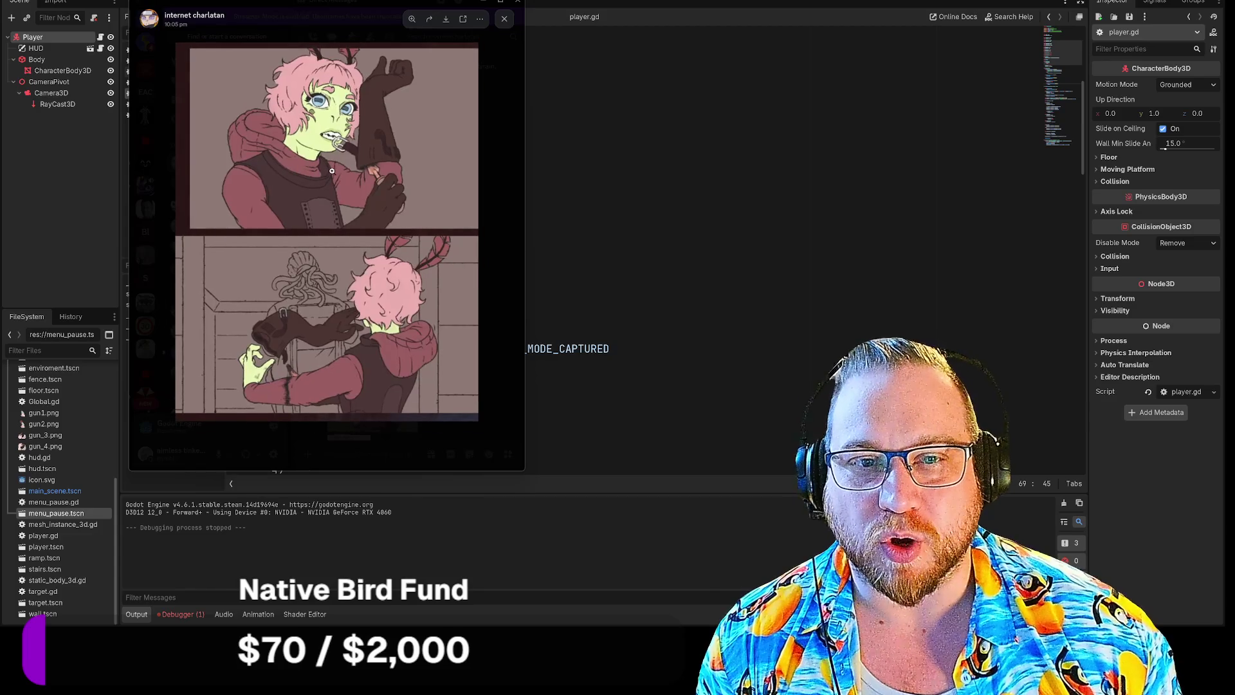
left_click(507, 126)
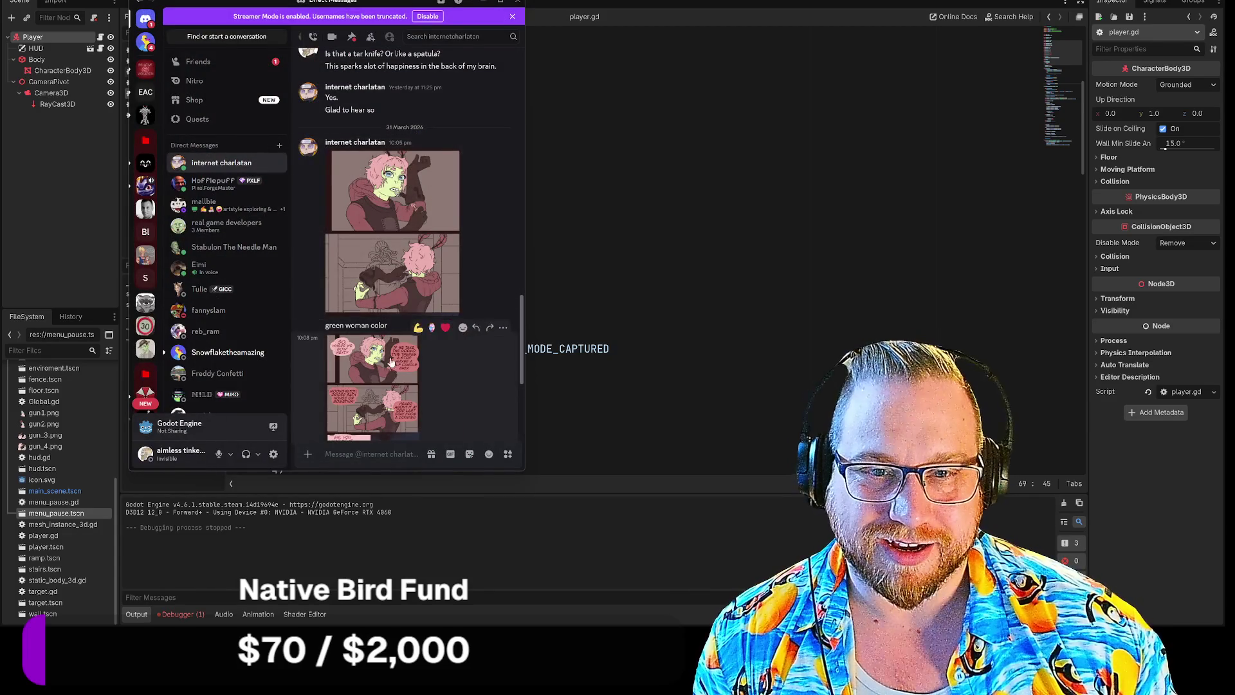
Enlarge the next comic page, zoom in to read it, then close it.
left_click(400, 363)
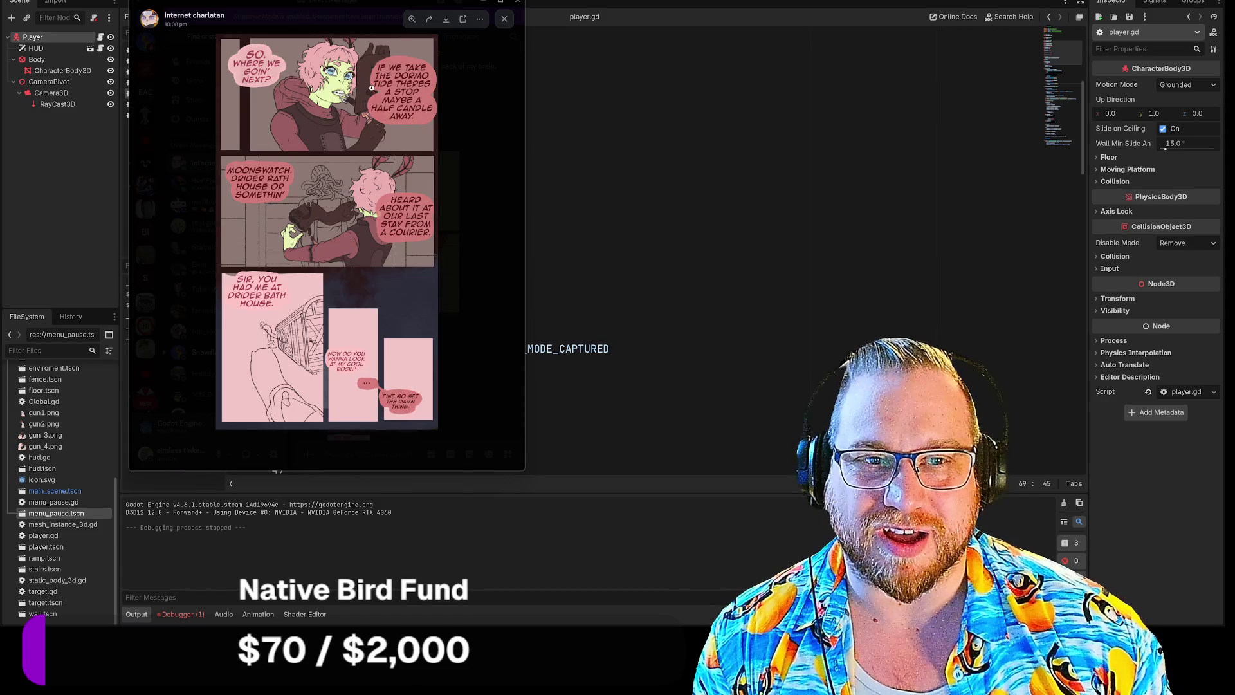
left_click(428, 177)
scroll(456, 179, "down", 5)
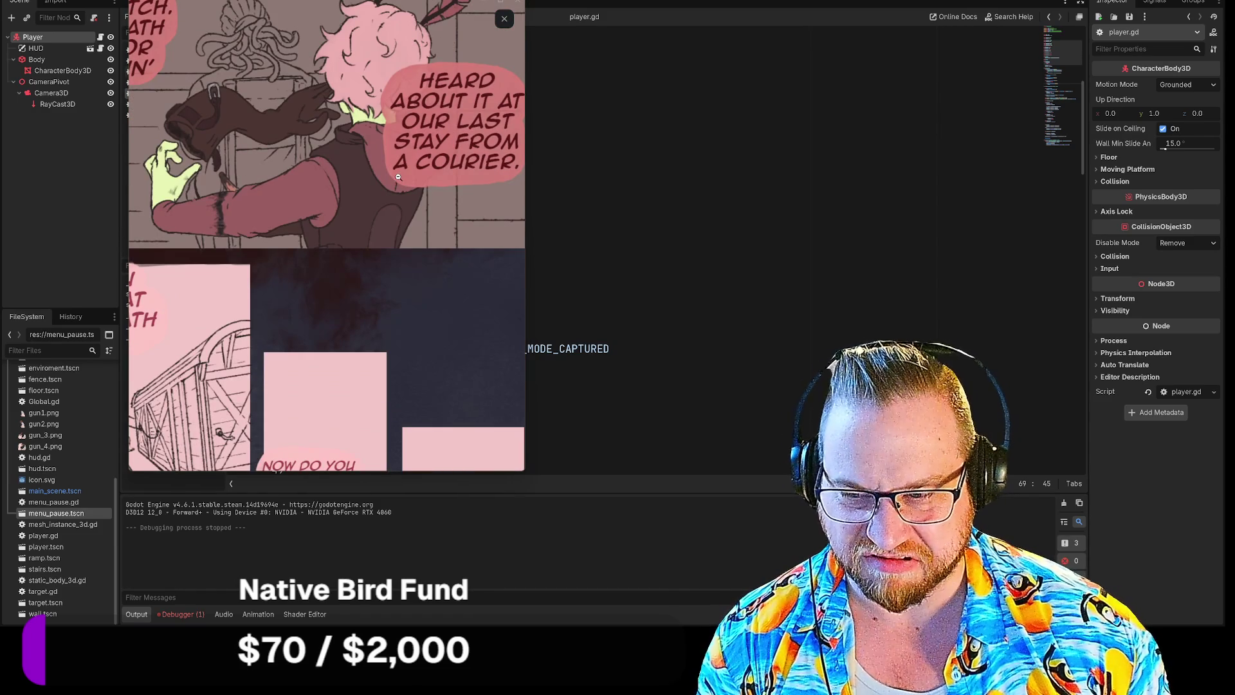
scroll(399, 173, "down", 3)
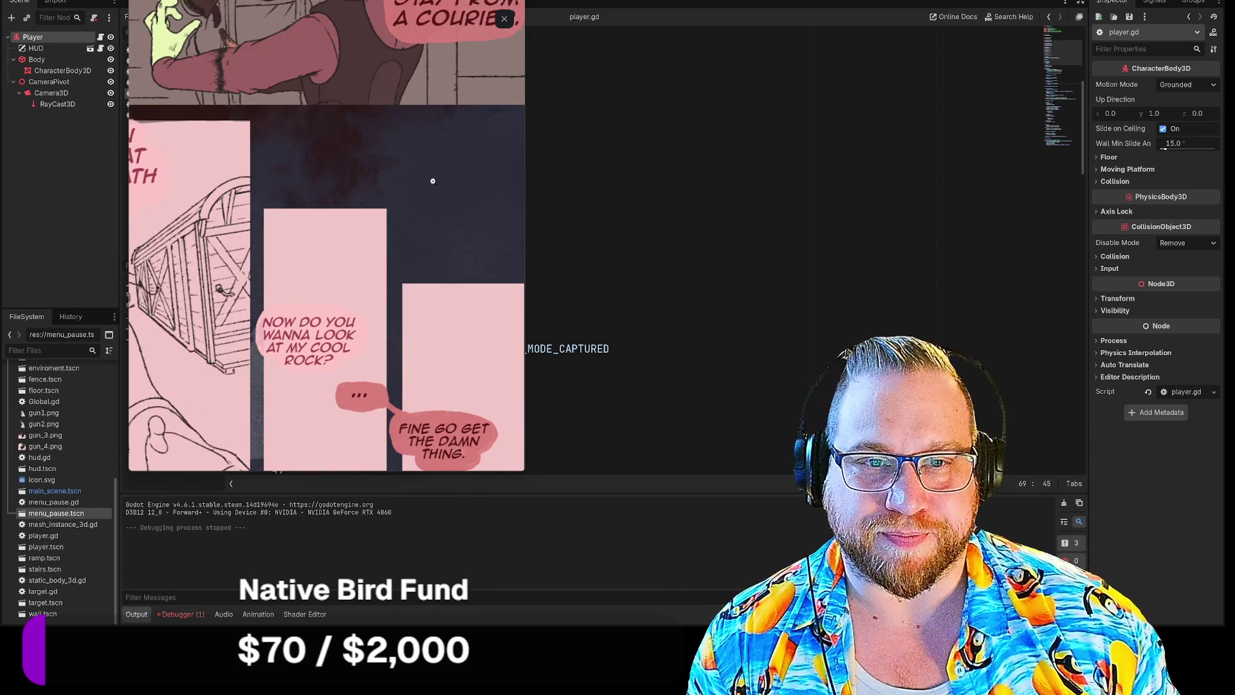
left_click(429, 188)
left_click(495, 239)
View the 'trying to maintain steam' sketch and the coloured comic image enlarged, then leave the chat.
scroll(499, 256, "down", 2)
scroll(499, 256, "up", 5)
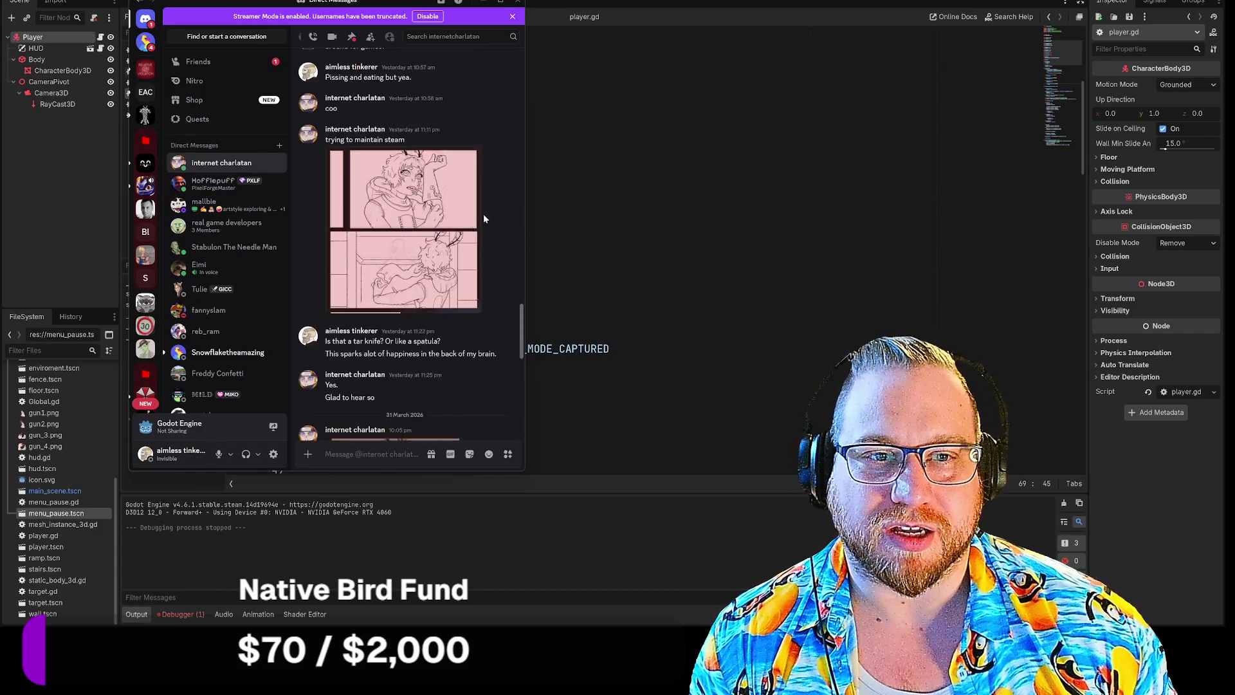
left_click(473, 227)
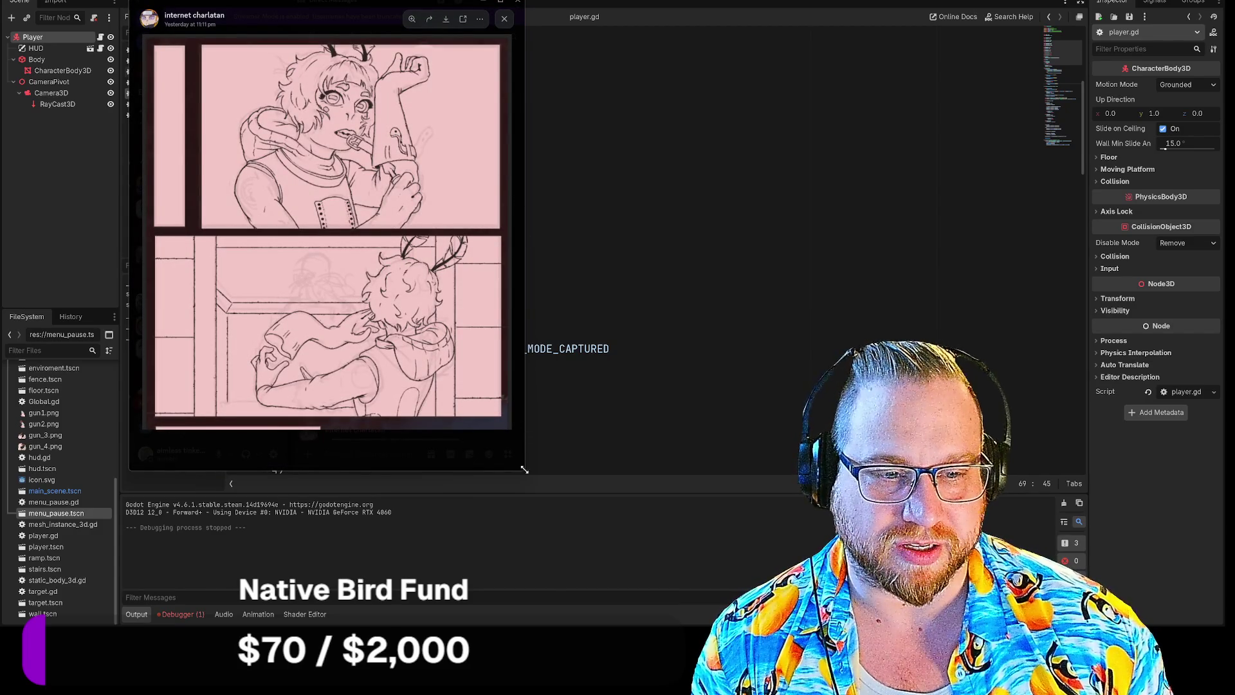
mouse_move(528, 469)
left_mouse_down()
mouse_move(730, 505)
mouse_move(758, 621)
left_mouse_up()
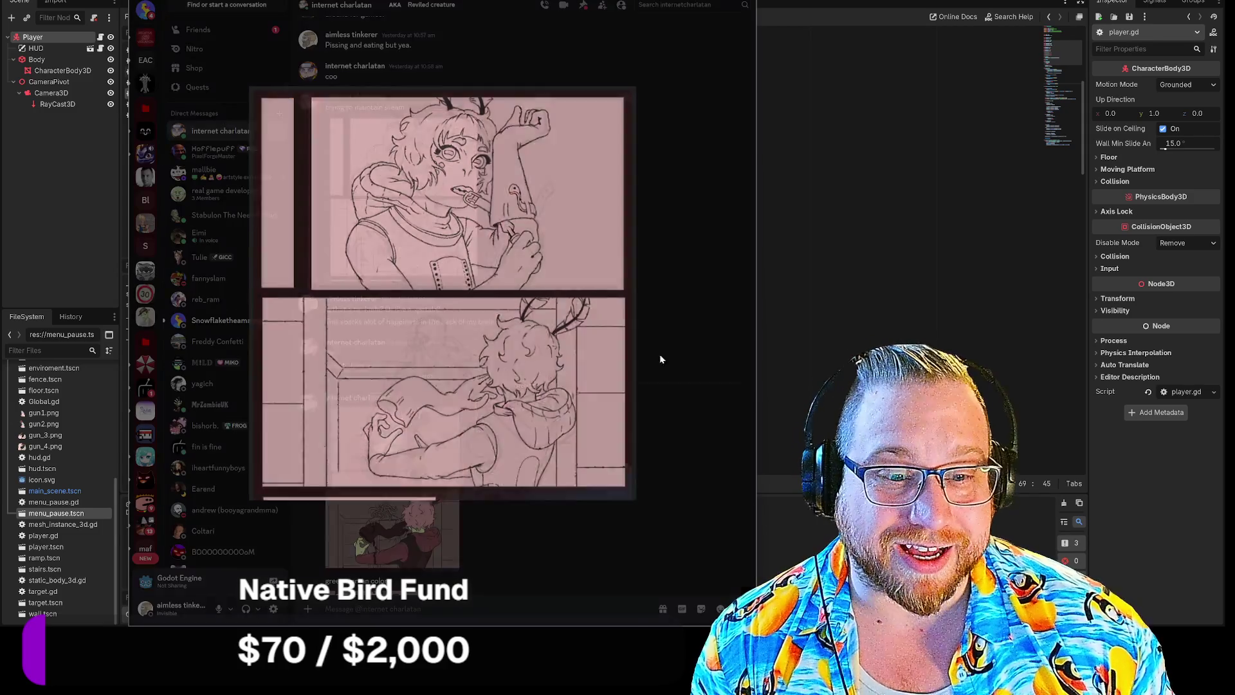
left_click(660, 355)
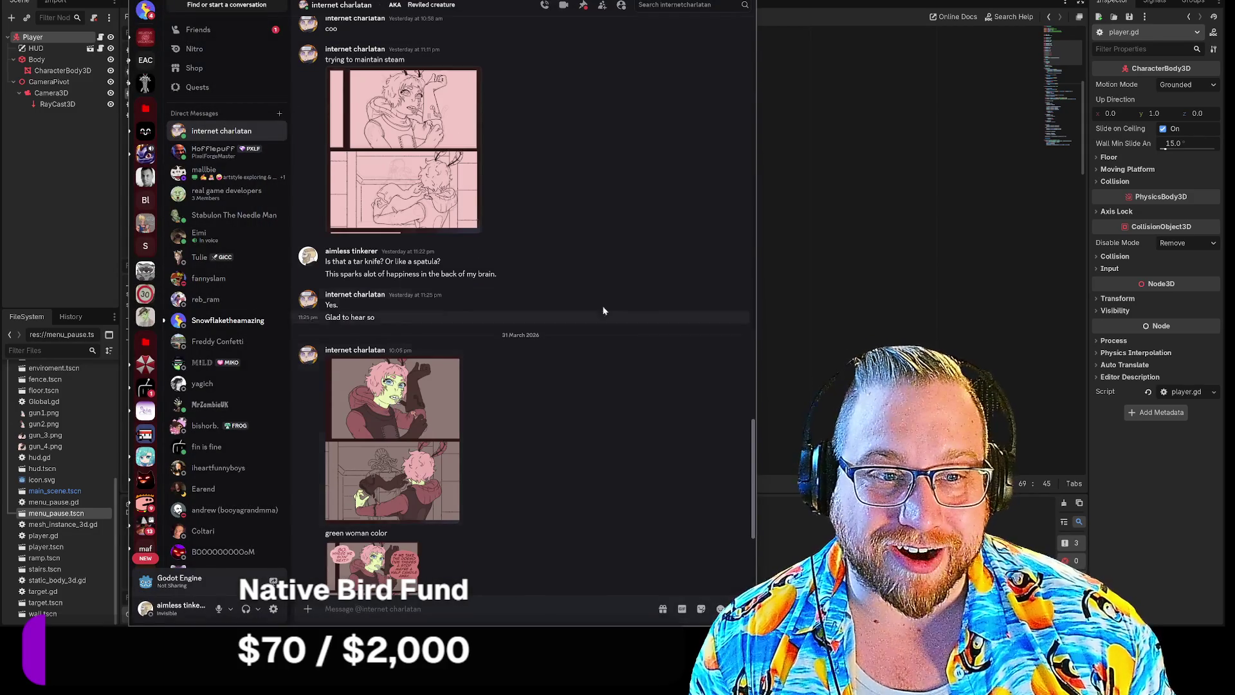
left_click(427, 425)
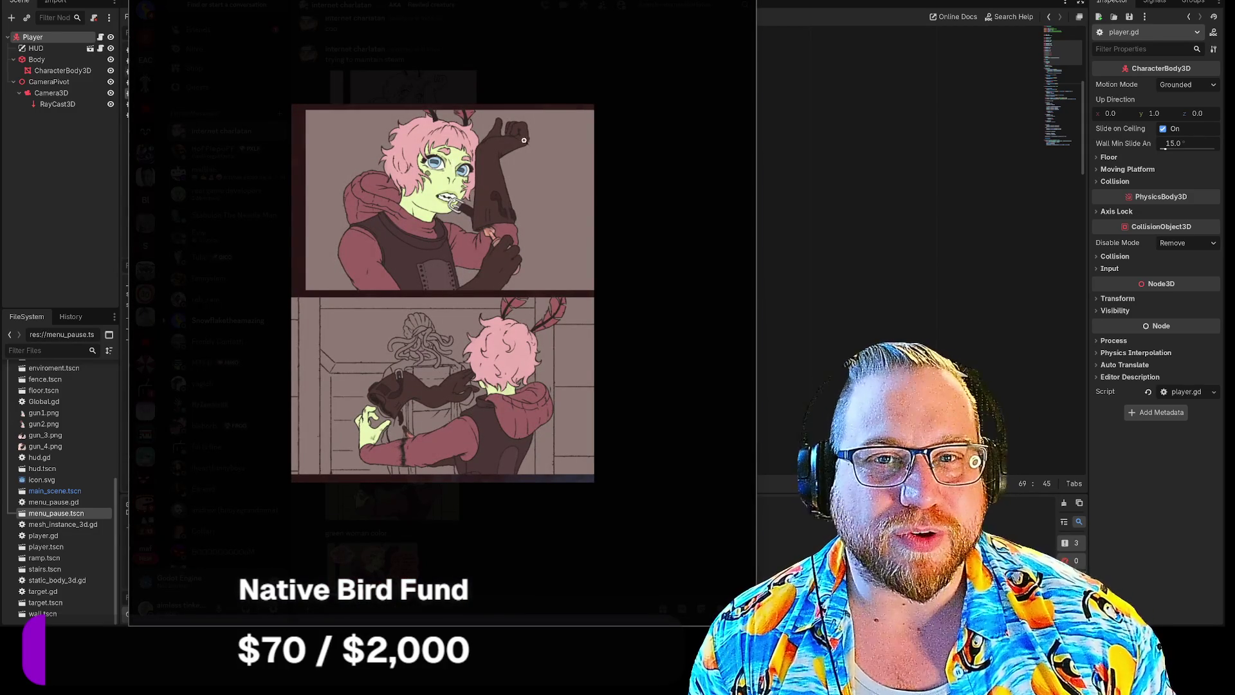
key("alt+Tab")
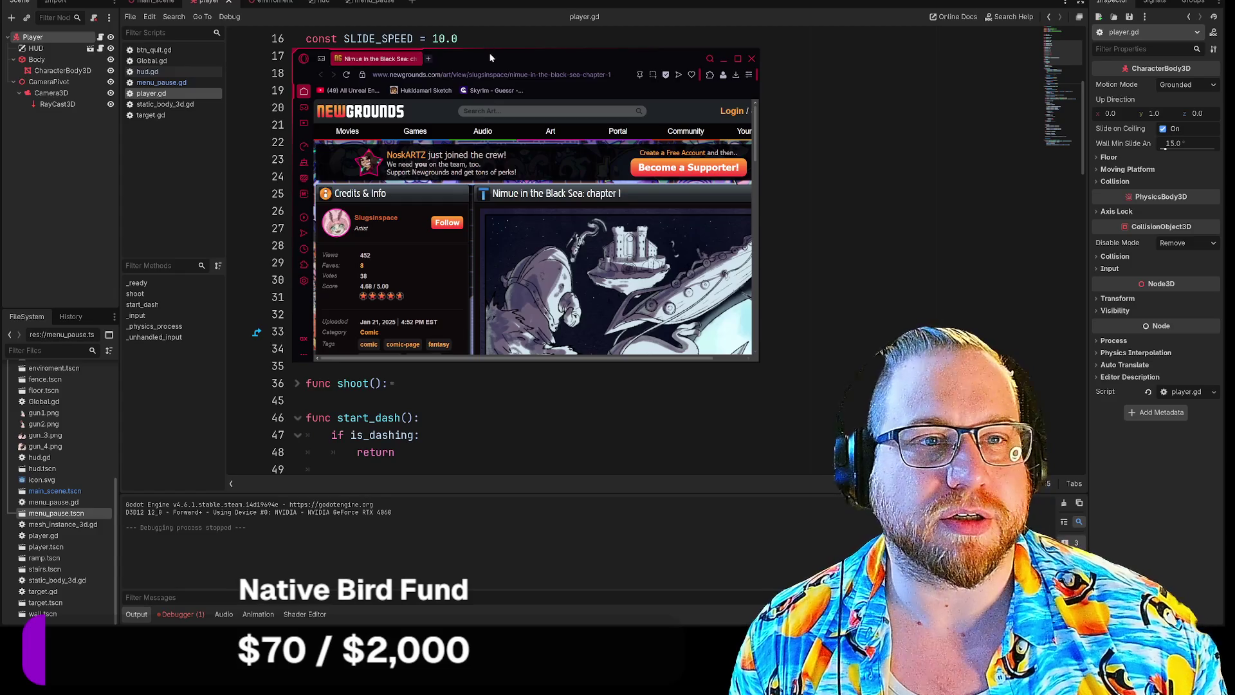
Move and resize the Newgrounds window, then step to page 25 of 28 of the comic.
left_click_drag(491, 52, 277, 9)
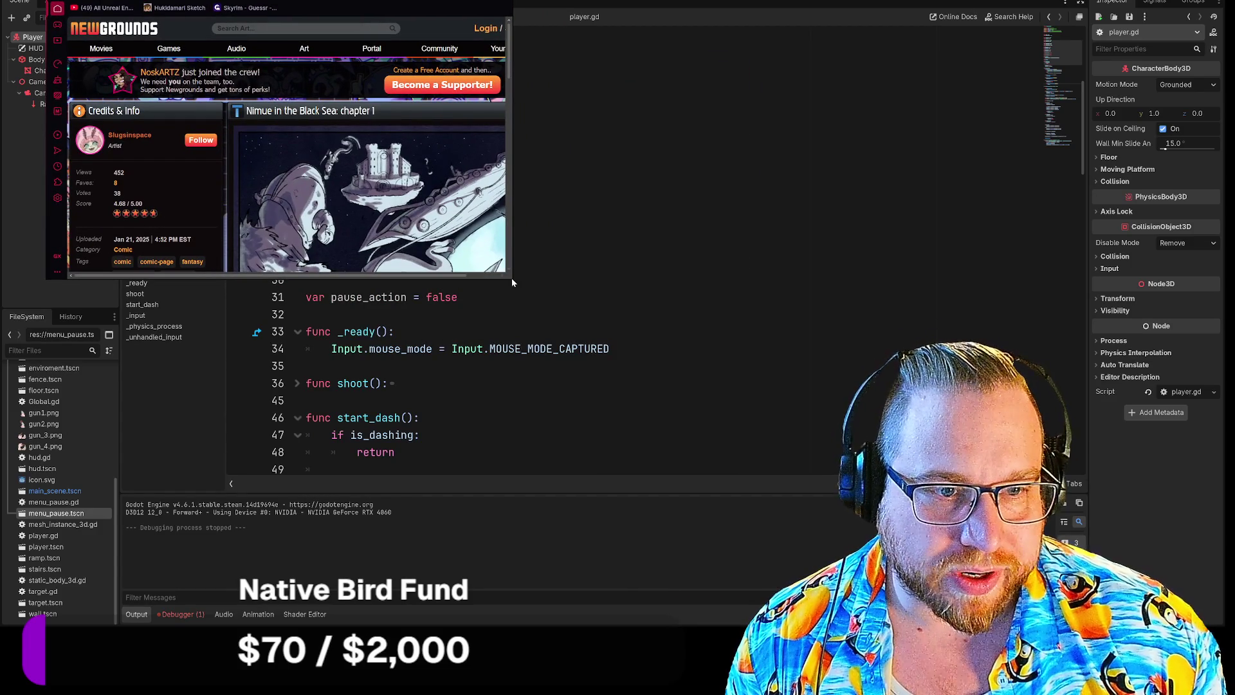
left_click_drag(513, 282, 831, 627)
scroll(525, 225, "down", 4)
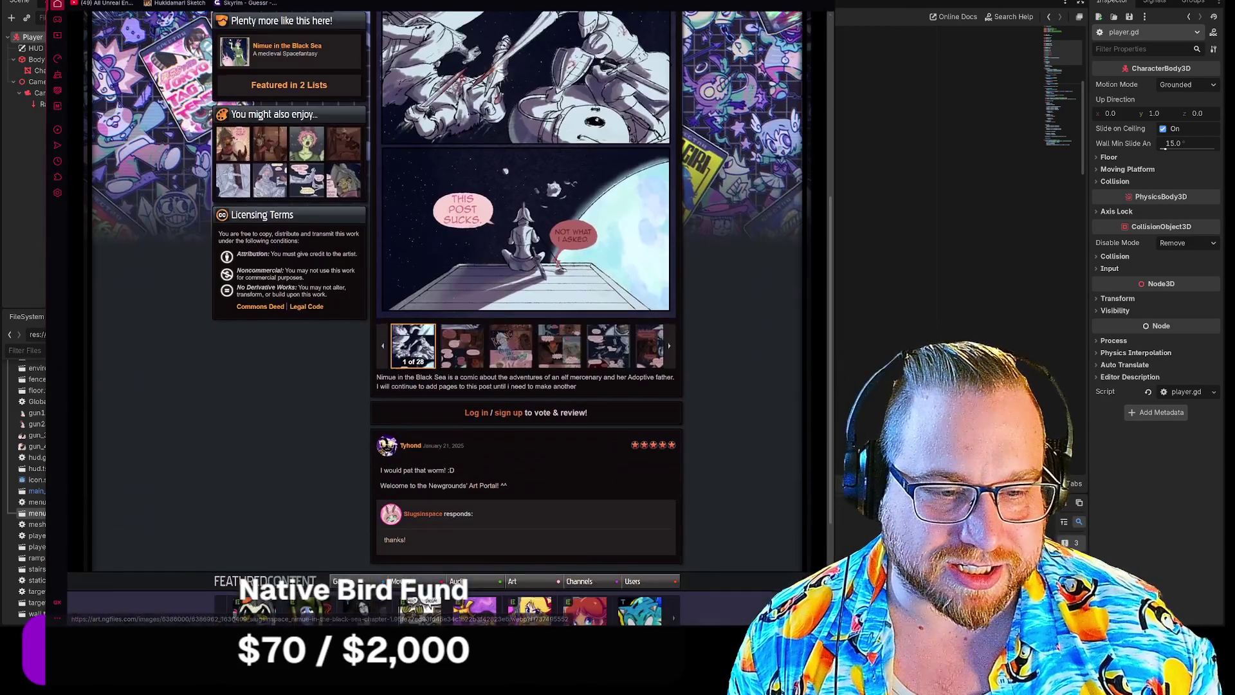
left_click(384, 351)
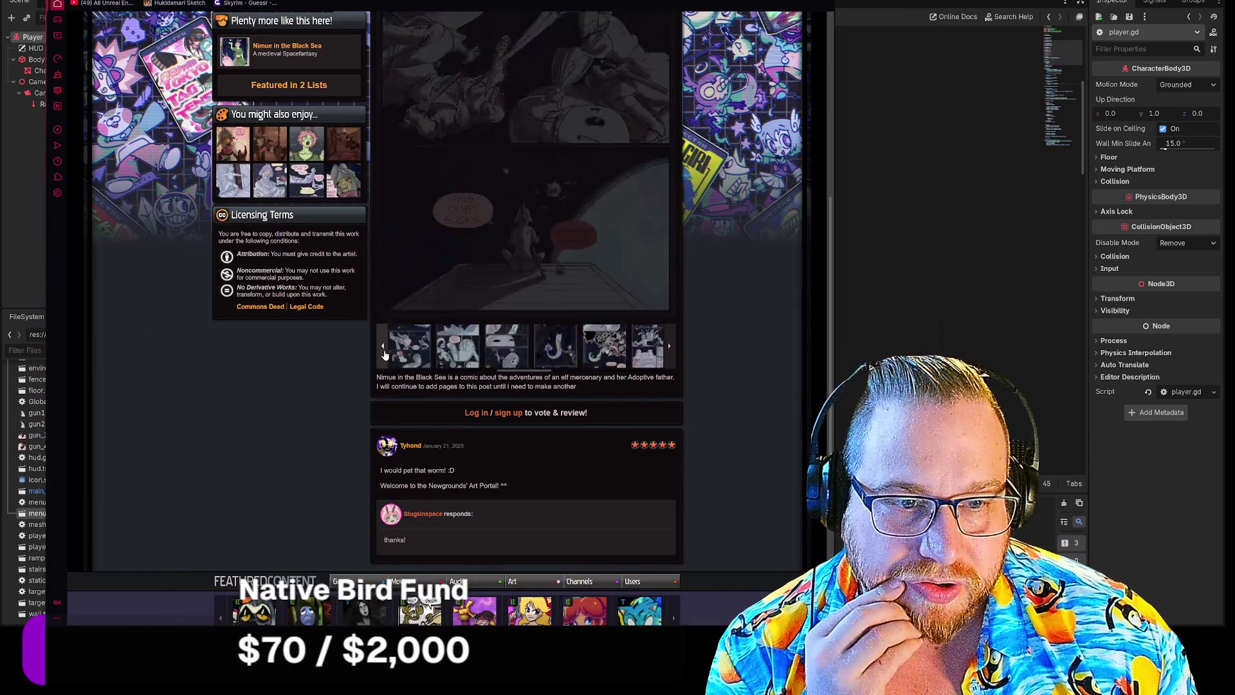
left_click(384, 351)
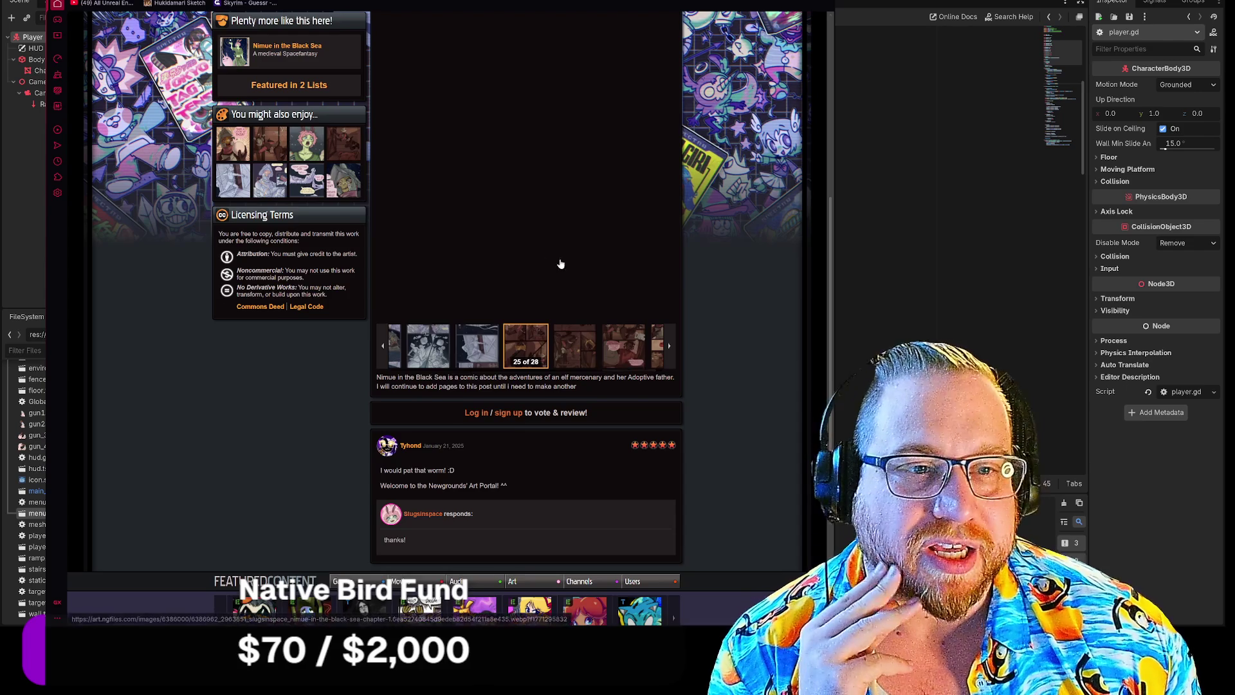
scroll(553, 263, "up", 2)
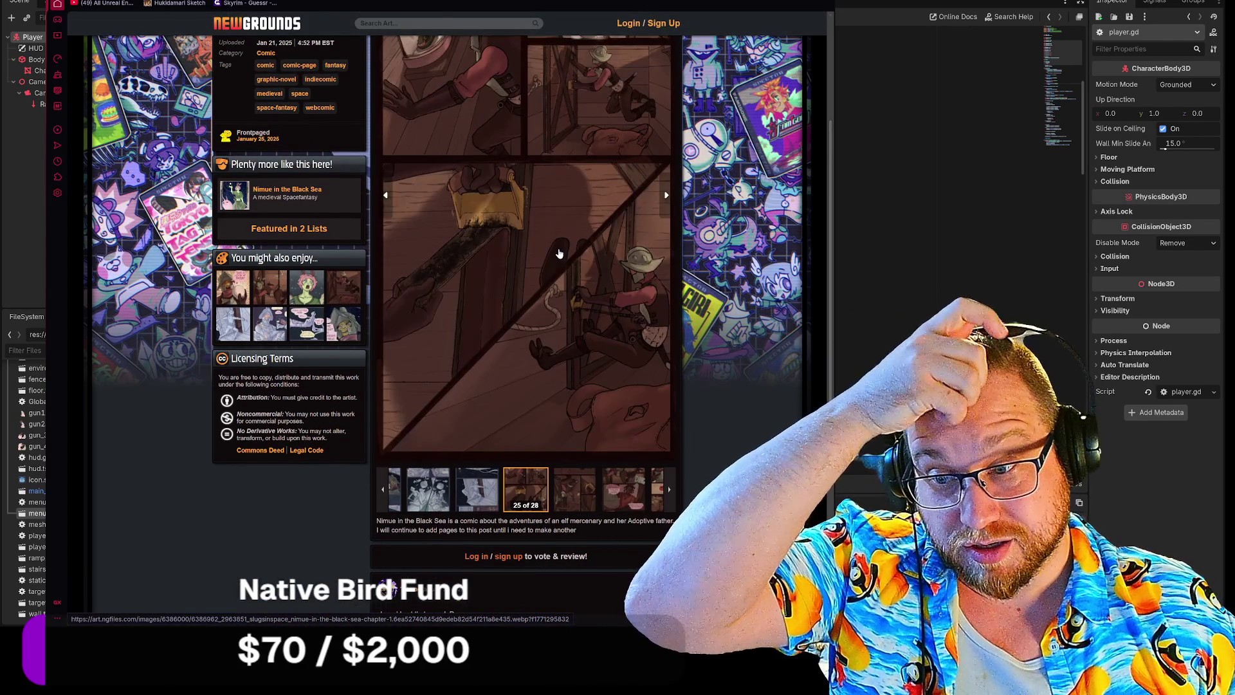
View comic page 25 full-screen, zooming and panning across it.
left_click(559, 253)
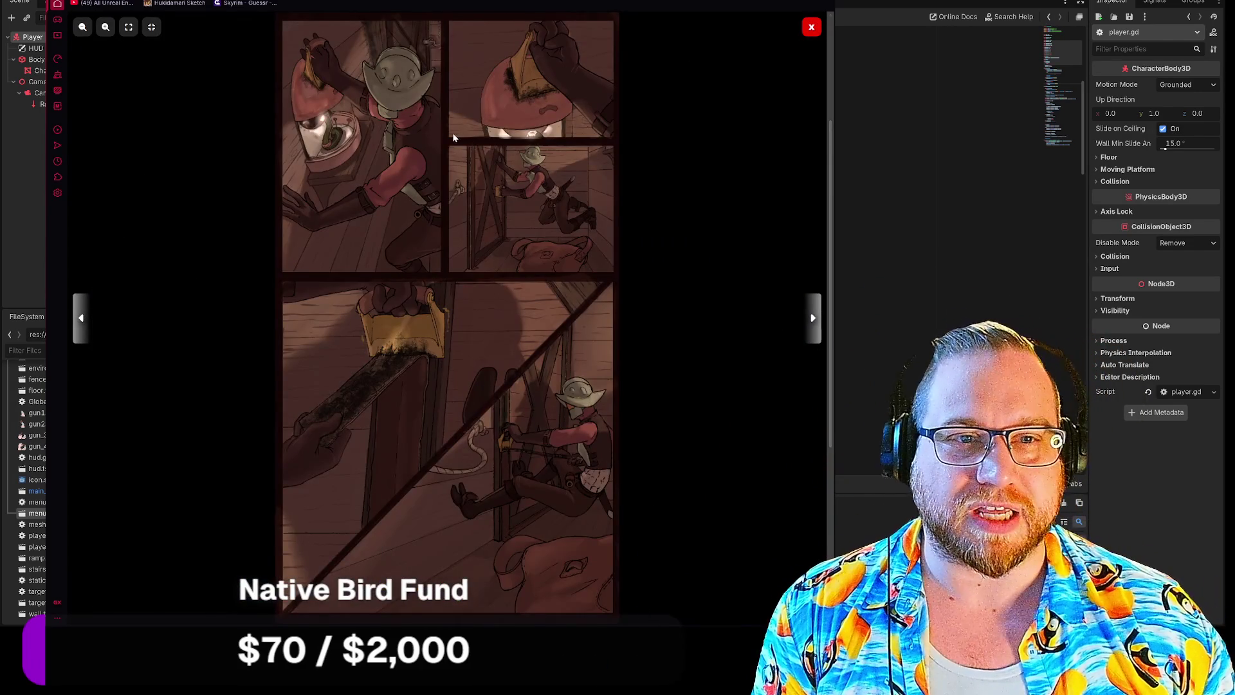
scroll(452, 135, "up", 3)
left_click_drag(450, 135, 448, 201)
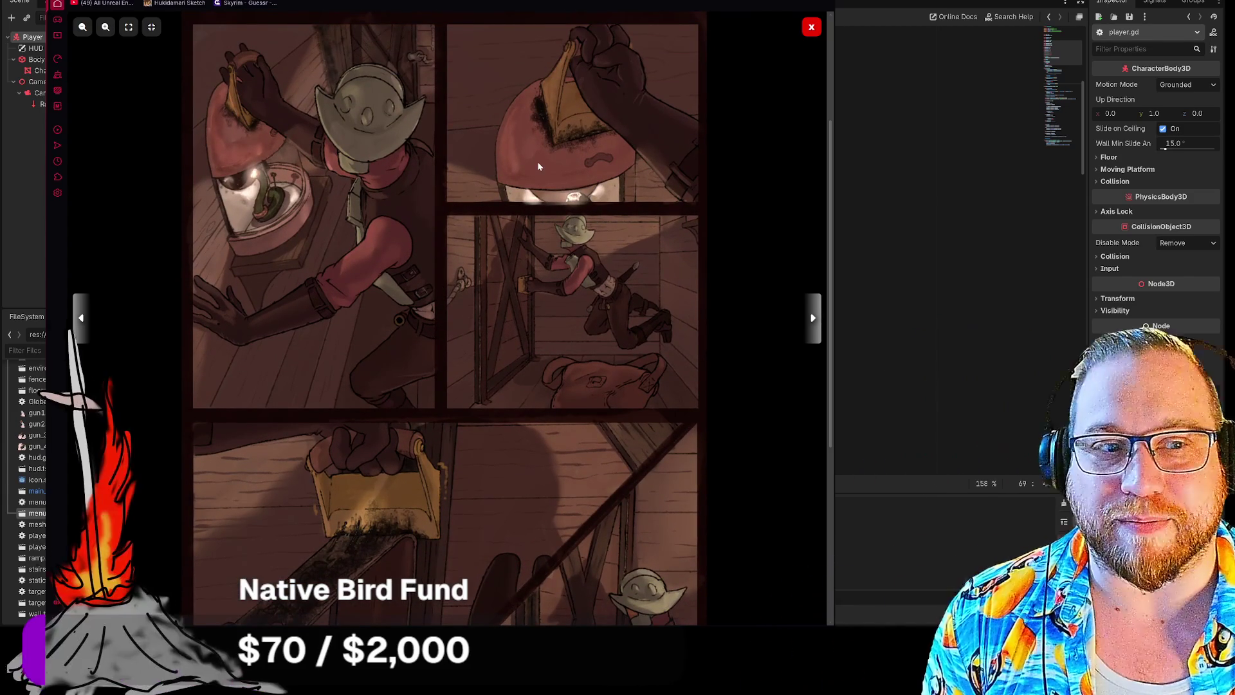
scroll(502, 257, "down", 2)
scroll(450, 334, "up", 1)
scroll(419, 396, "down", 1)
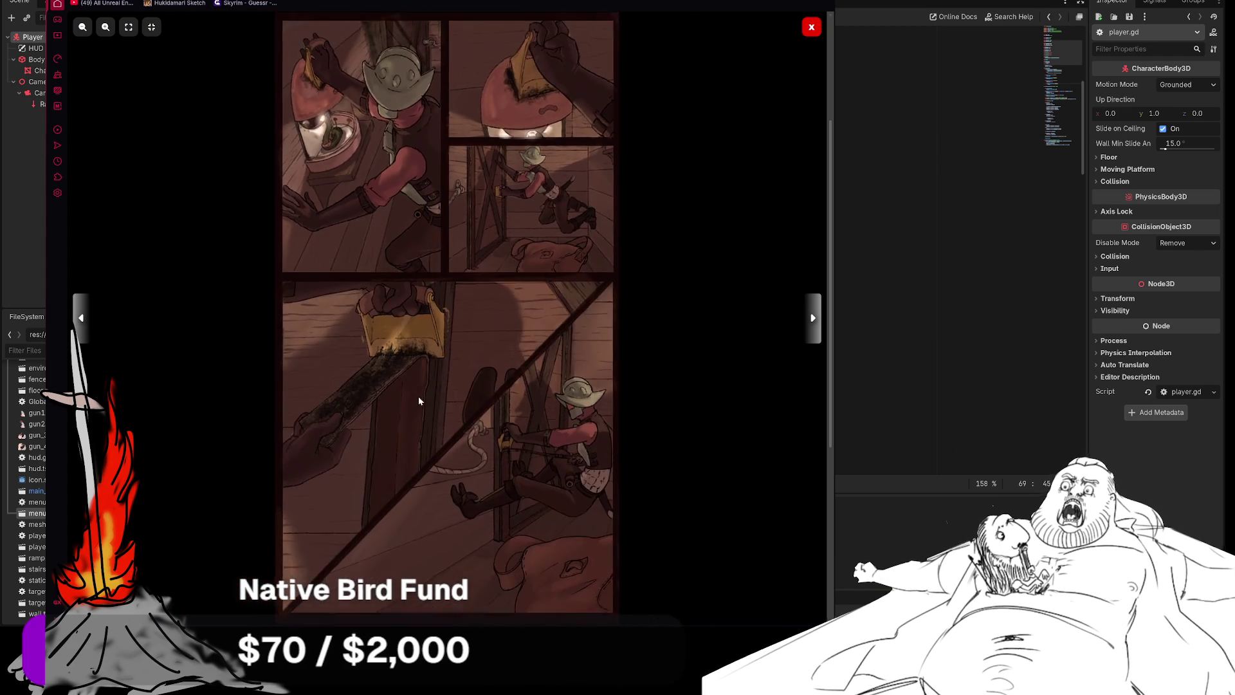
scroll(420, 396, "up", 2)
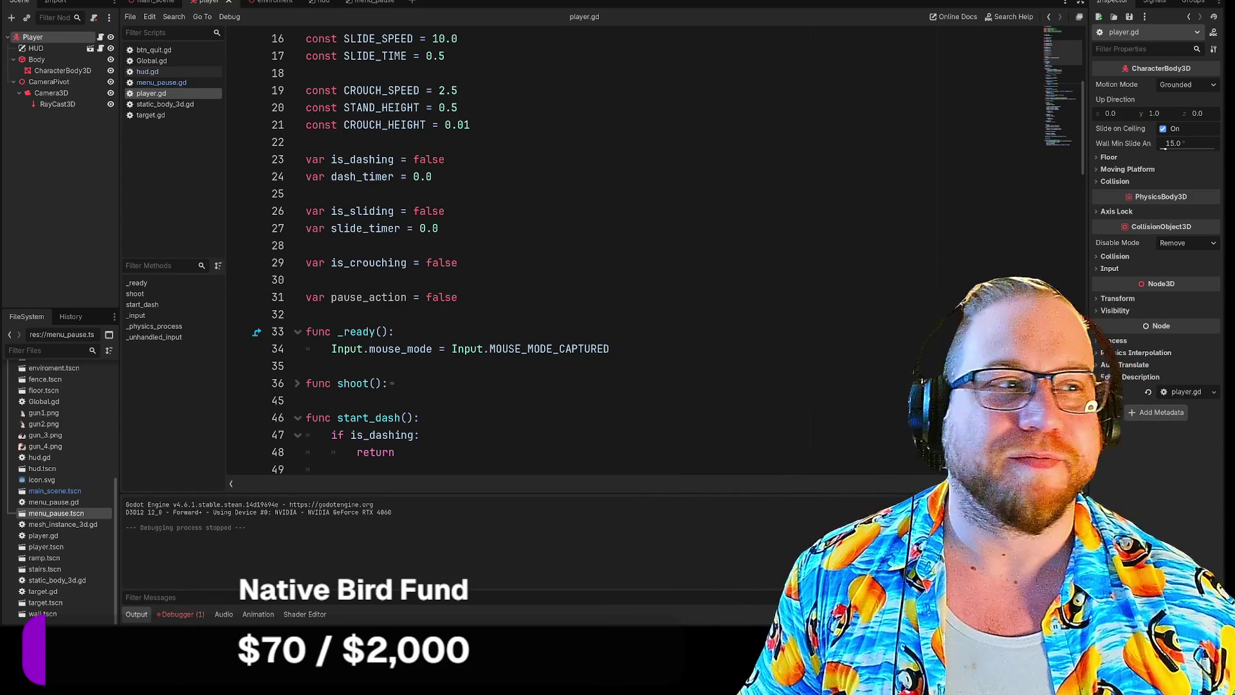
Run the project with F5, resize the game window, and give mouse control back to the game.
key("F5")
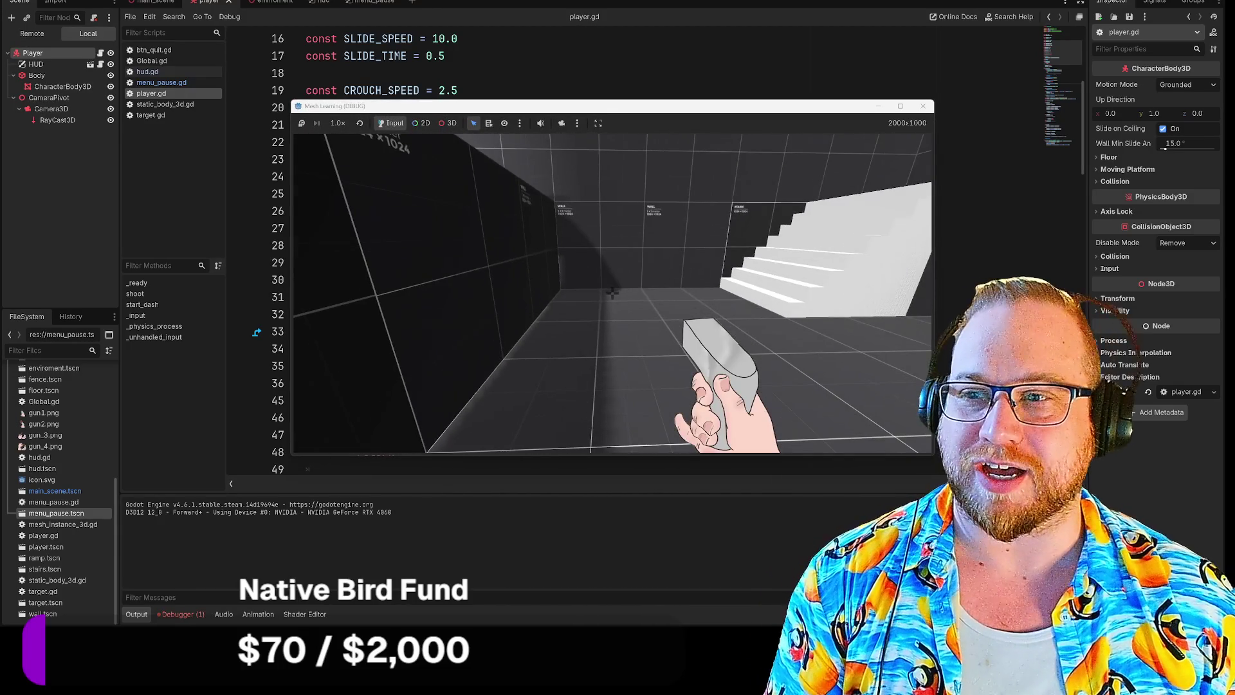
double_click(318, 115)
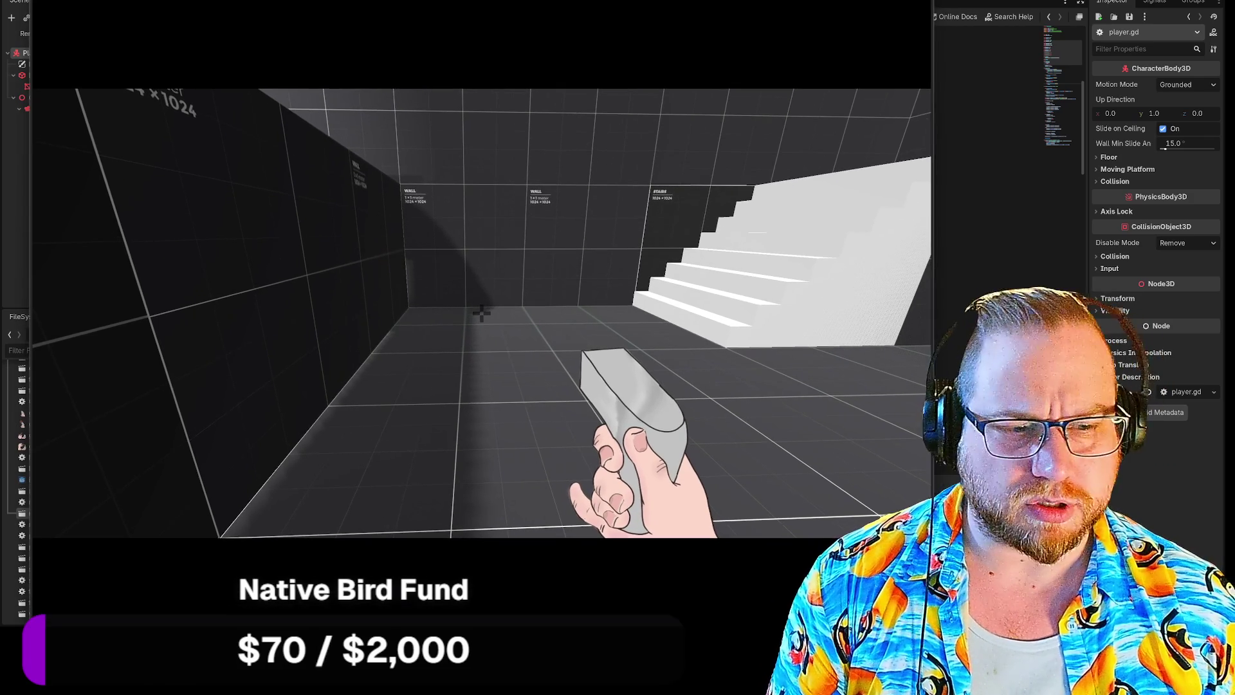
key("Escape")
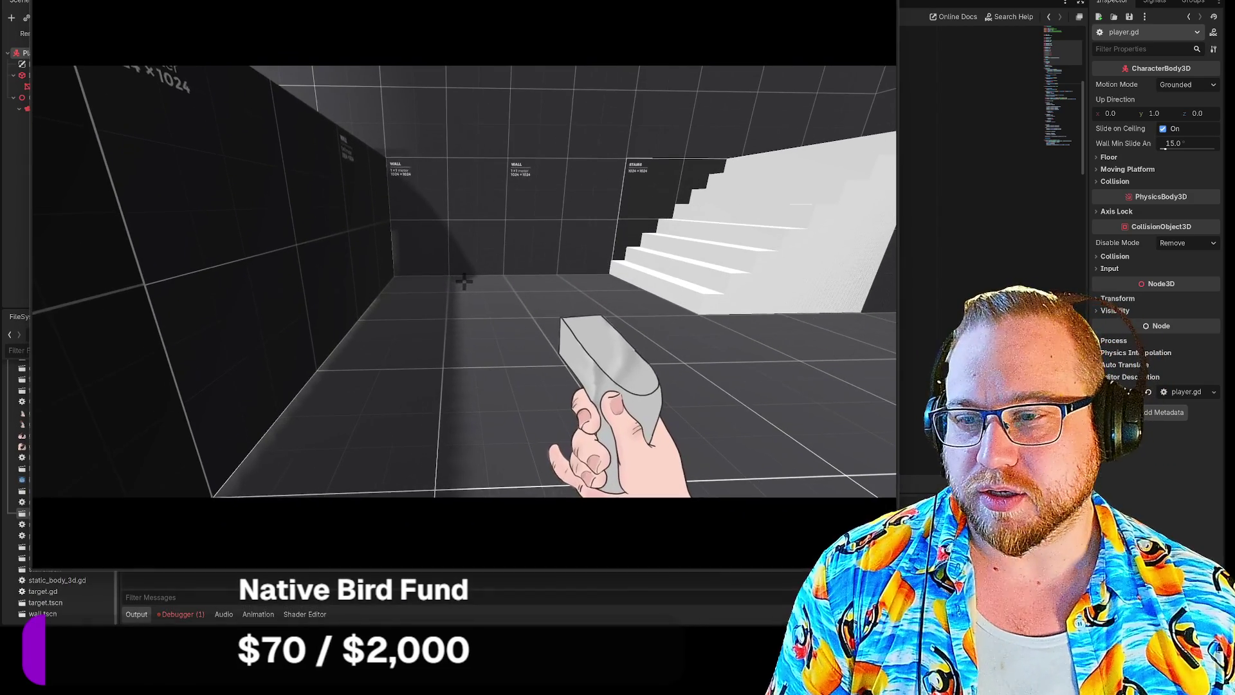
left_click(657, 339)
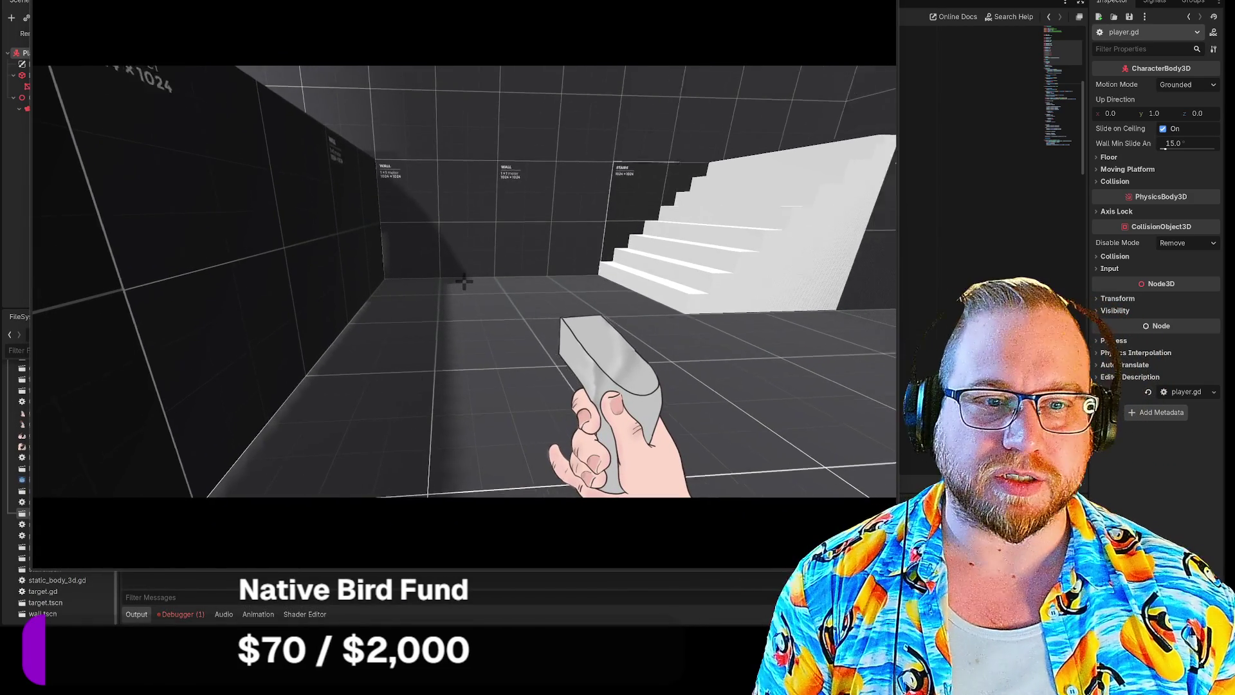
Walk up the stairs, along the upper corridor, and down to the round target and spheres room.
key("w")
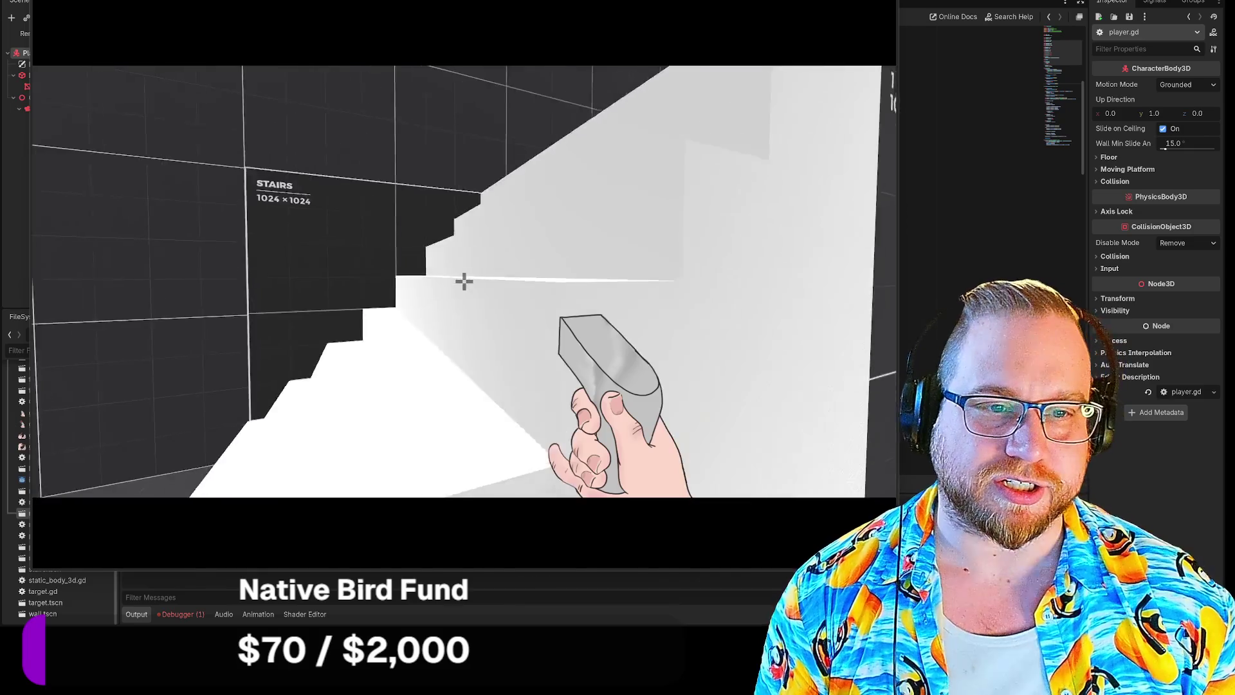
key("w")
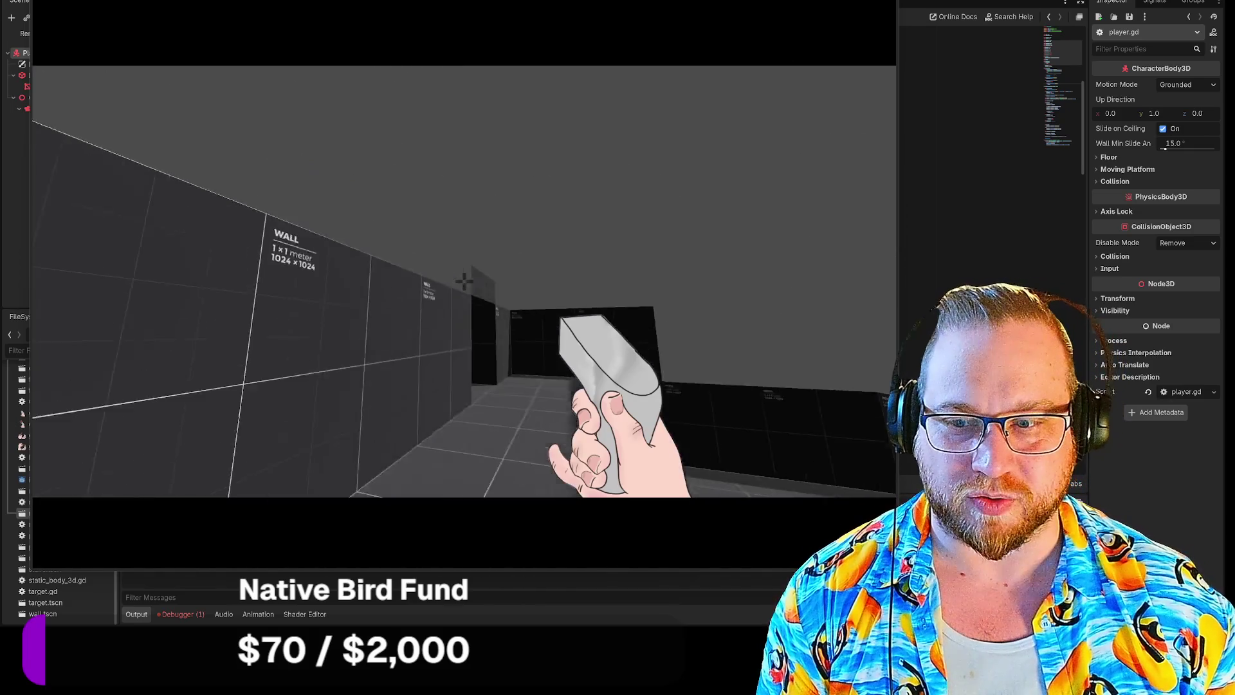
key("w")
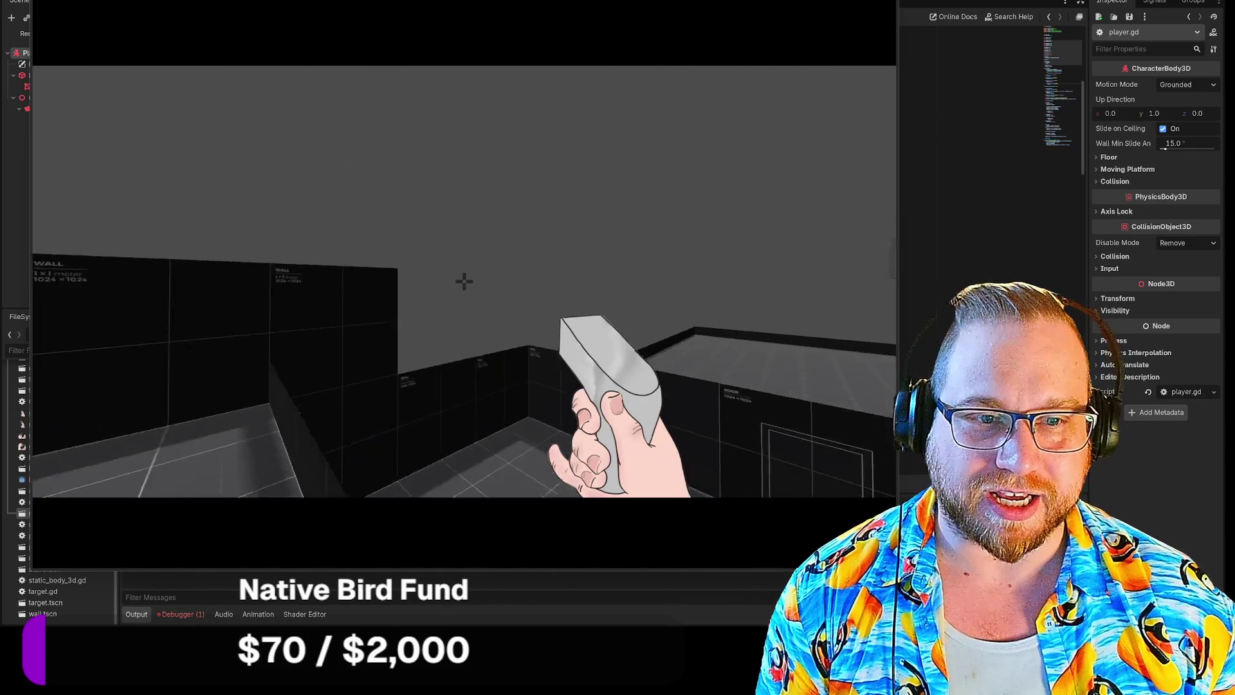
key("w")
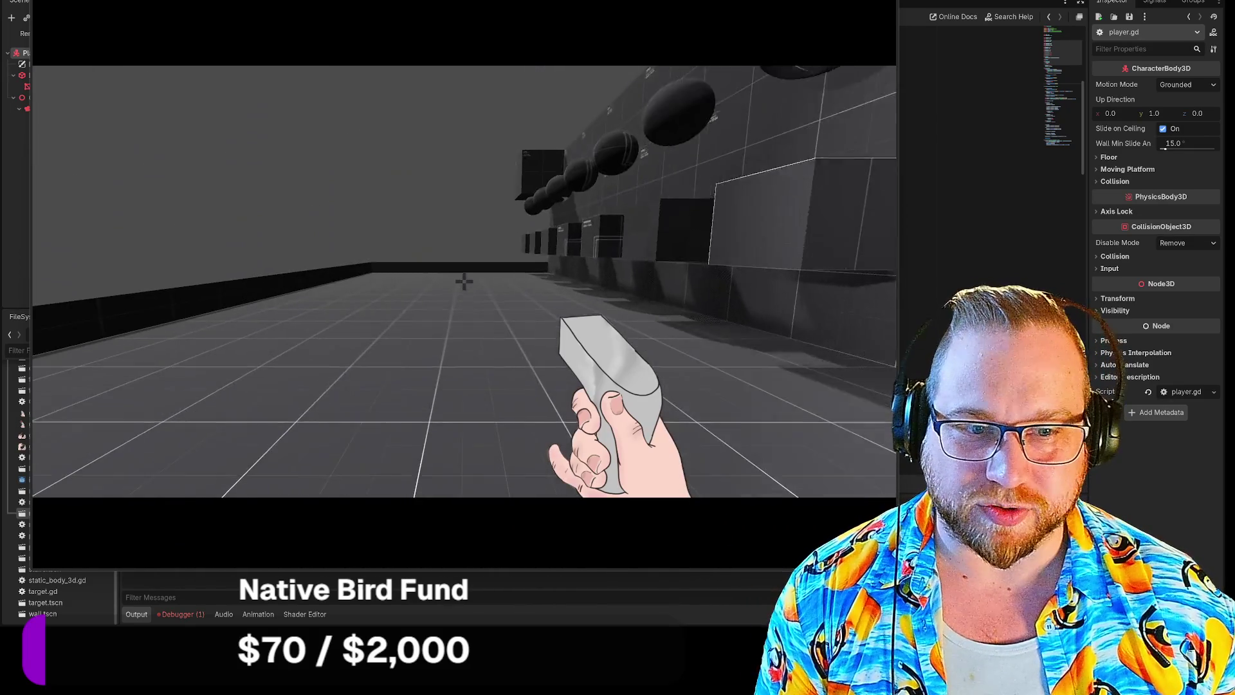
key("w")
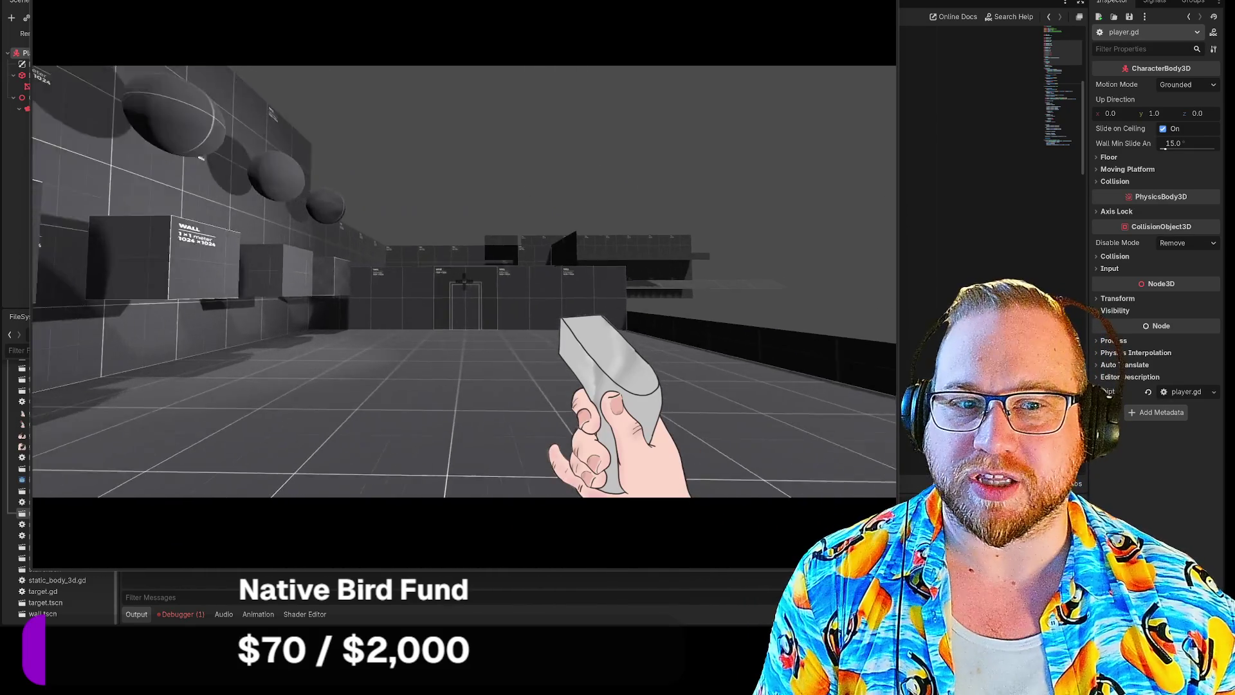
key("w")
key("w")
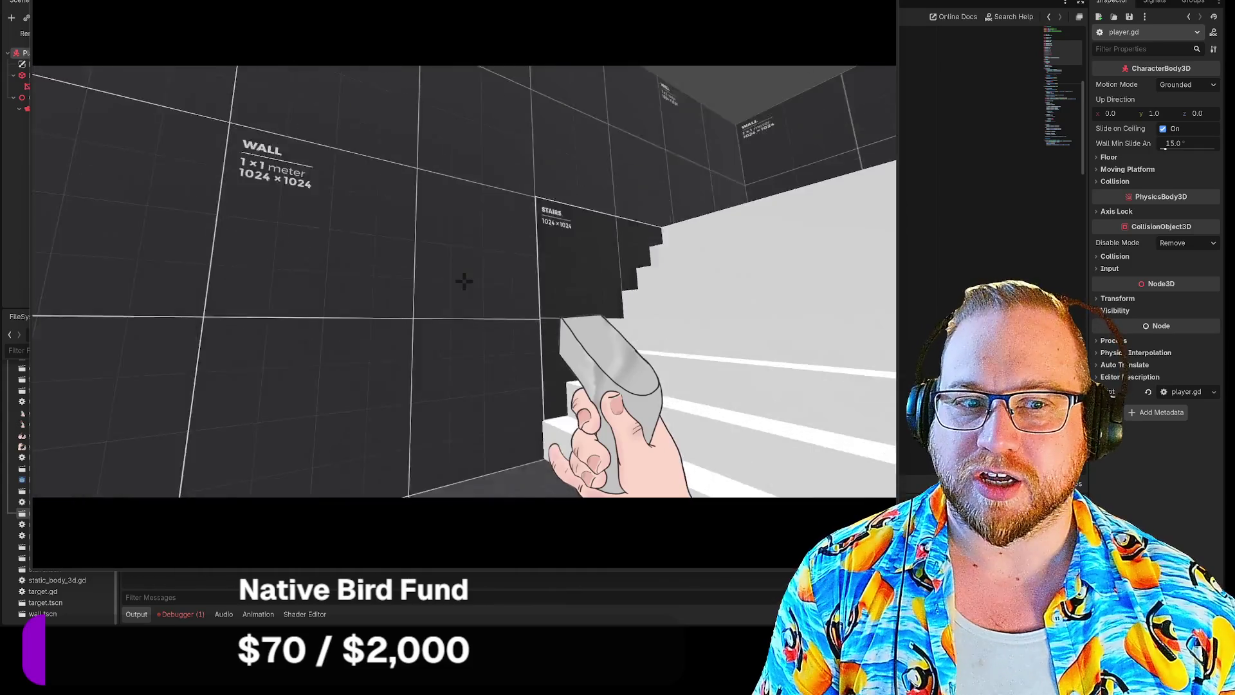
key("w")
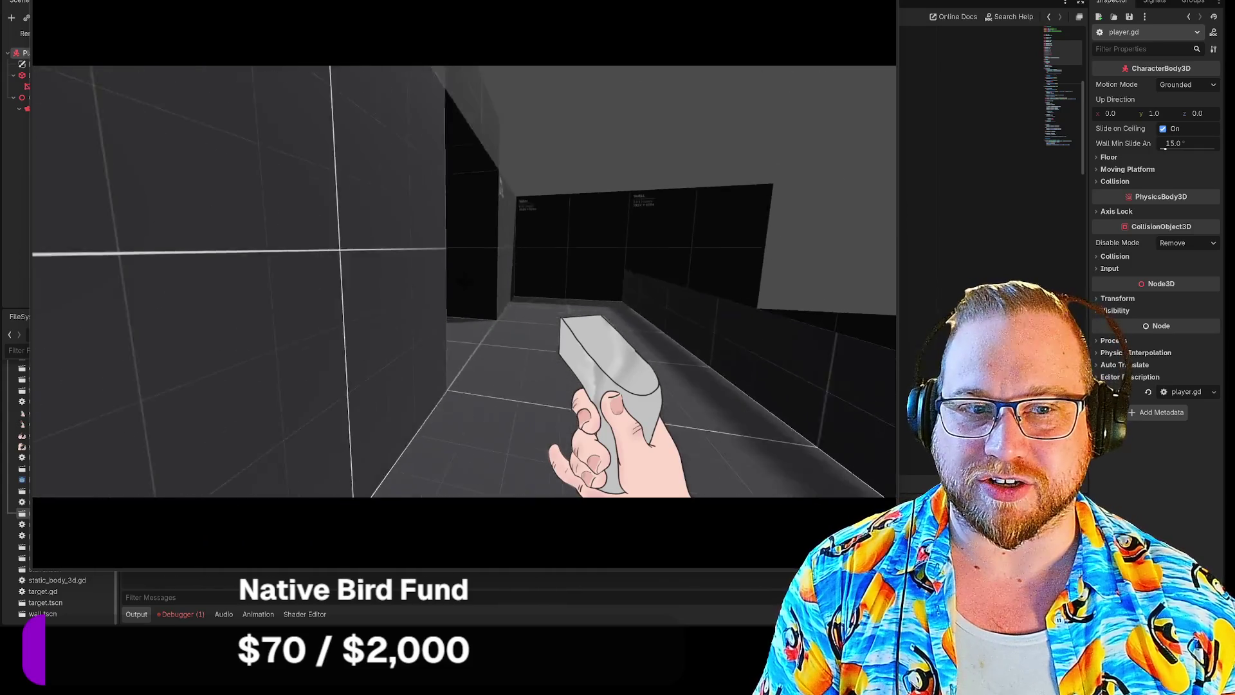
key("w")
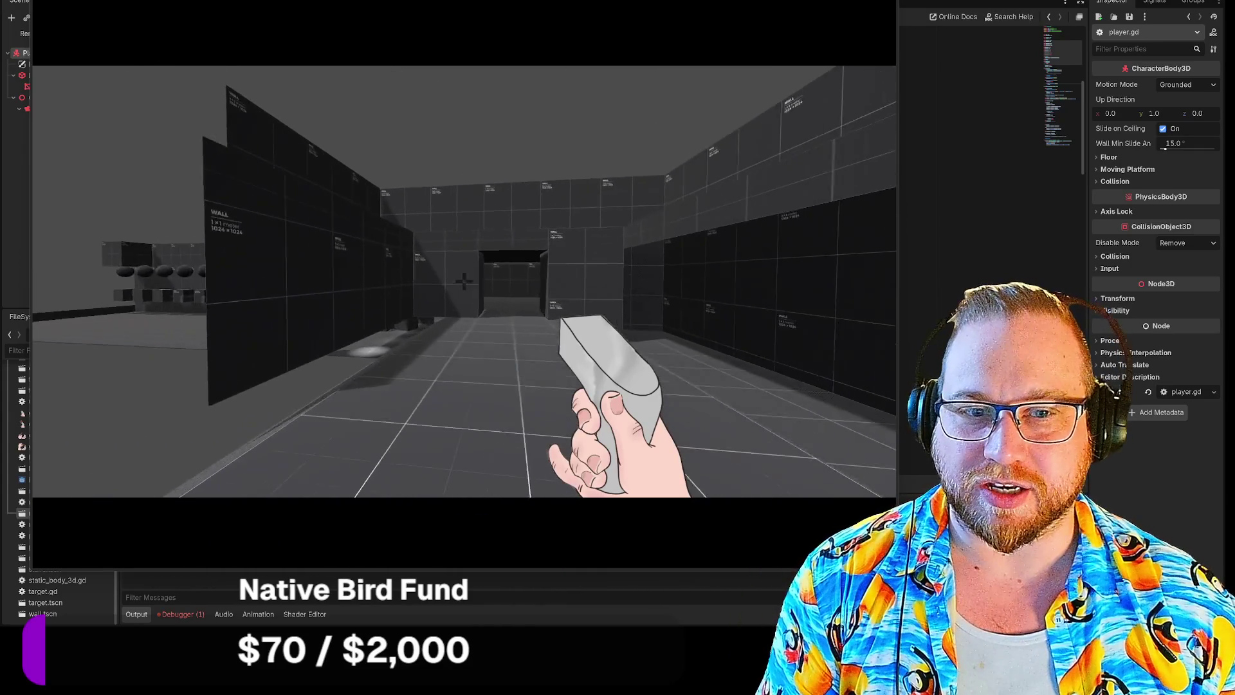
key("w")
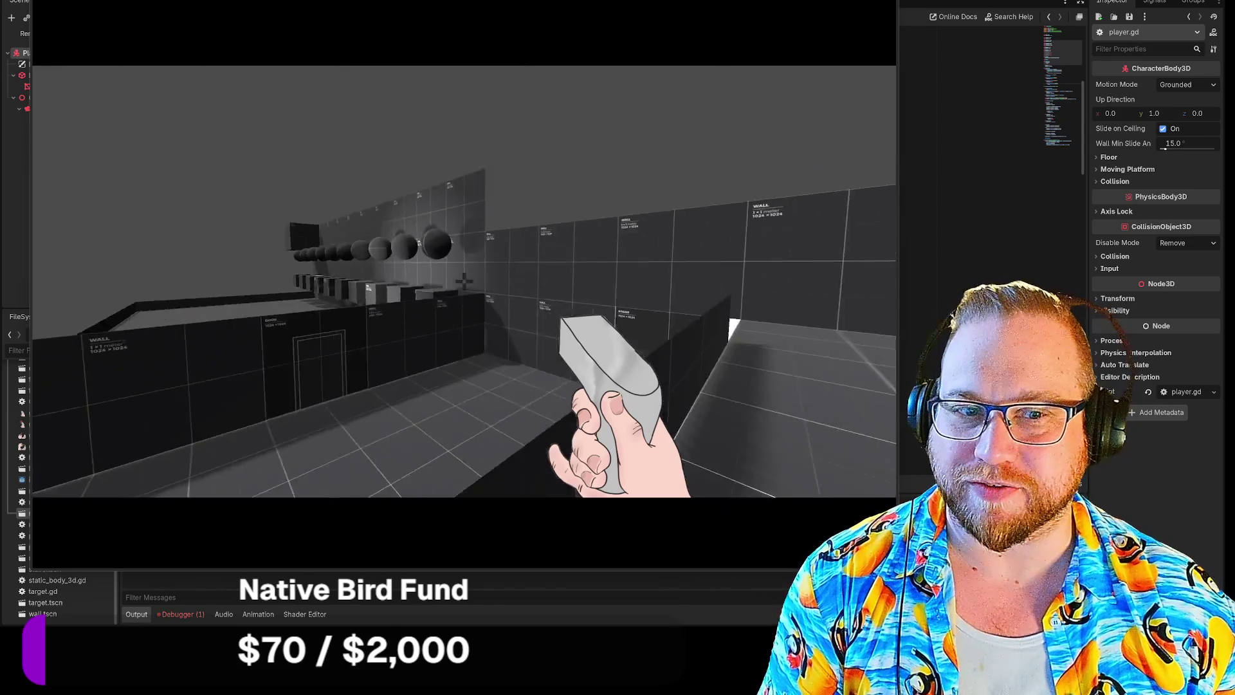
key("w")
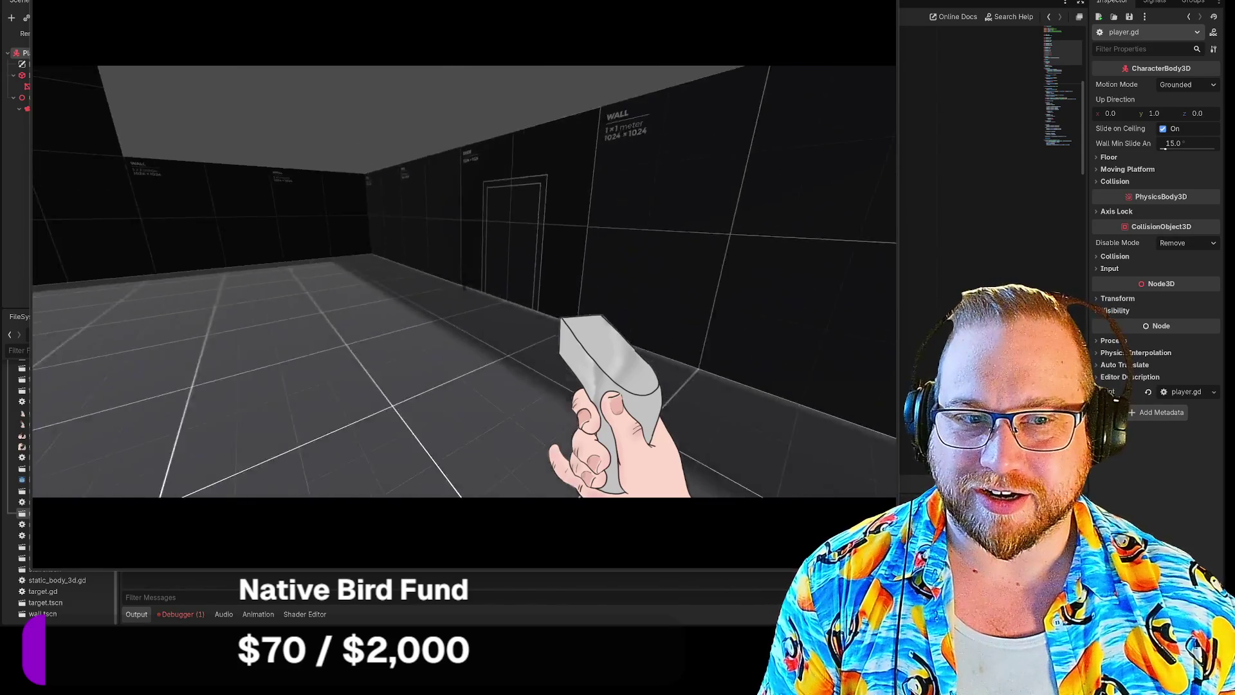
key("w")
key("w")
key("w")
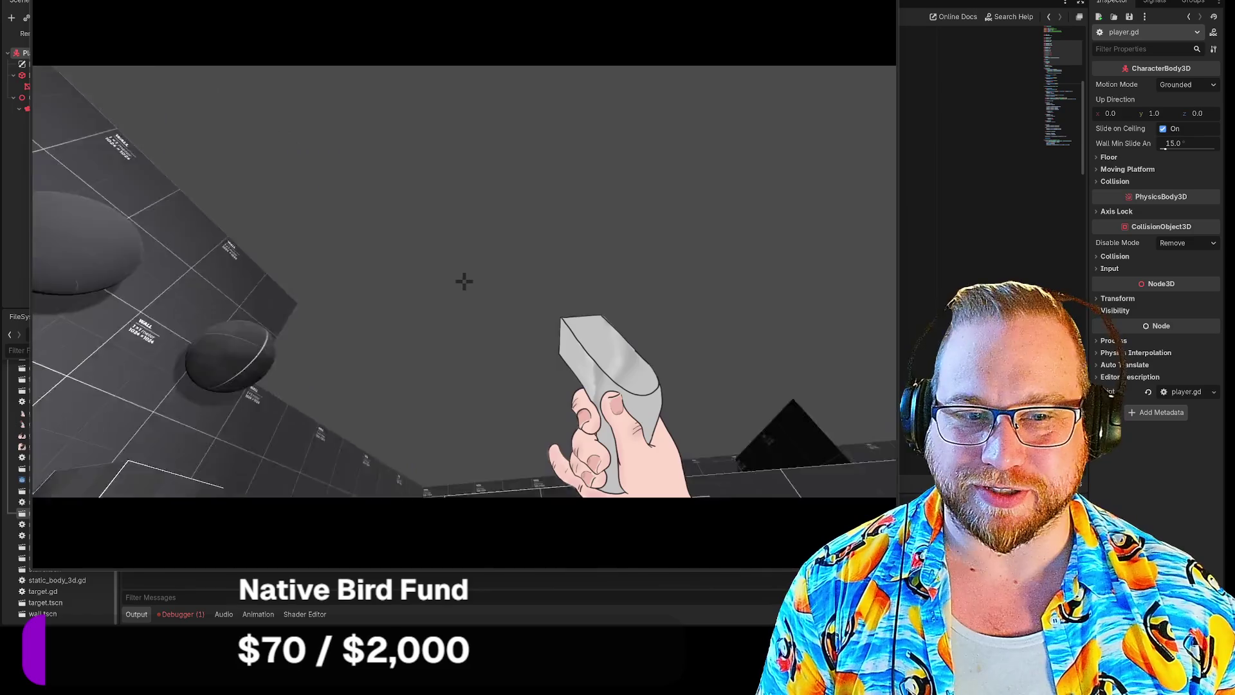
mouse_move(464, 281)
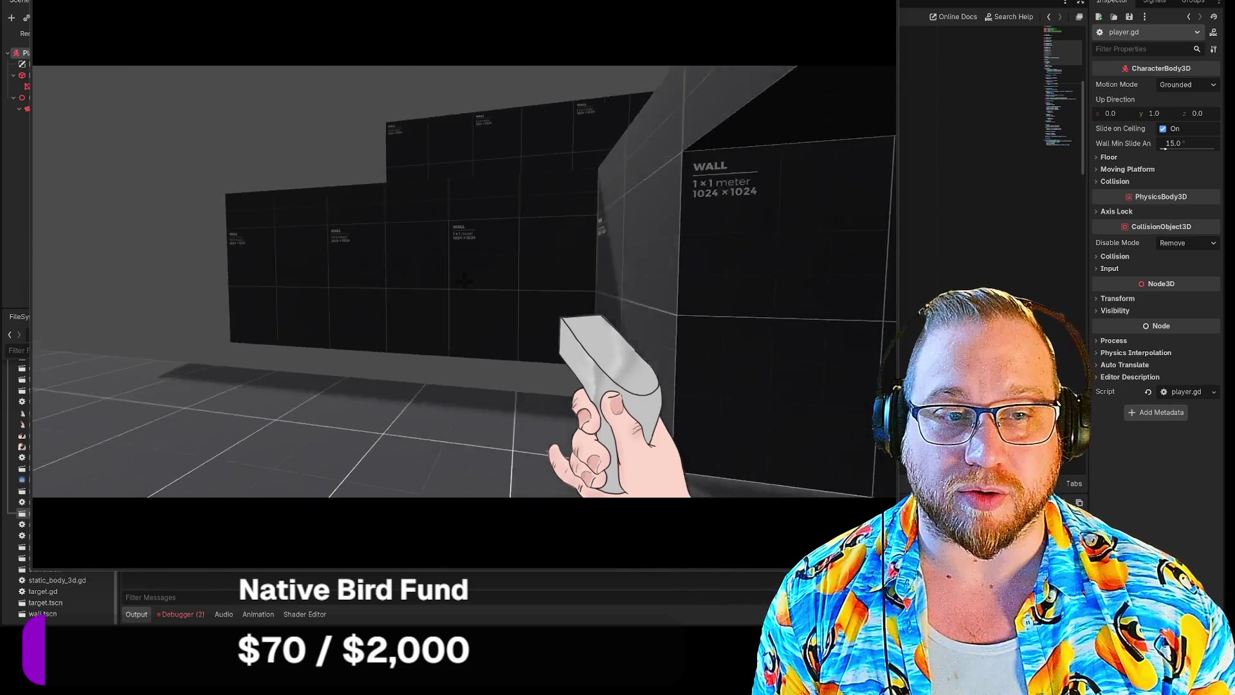
Walk into the dark corridor, pause the game, and bring up the Steam library.
key("s")
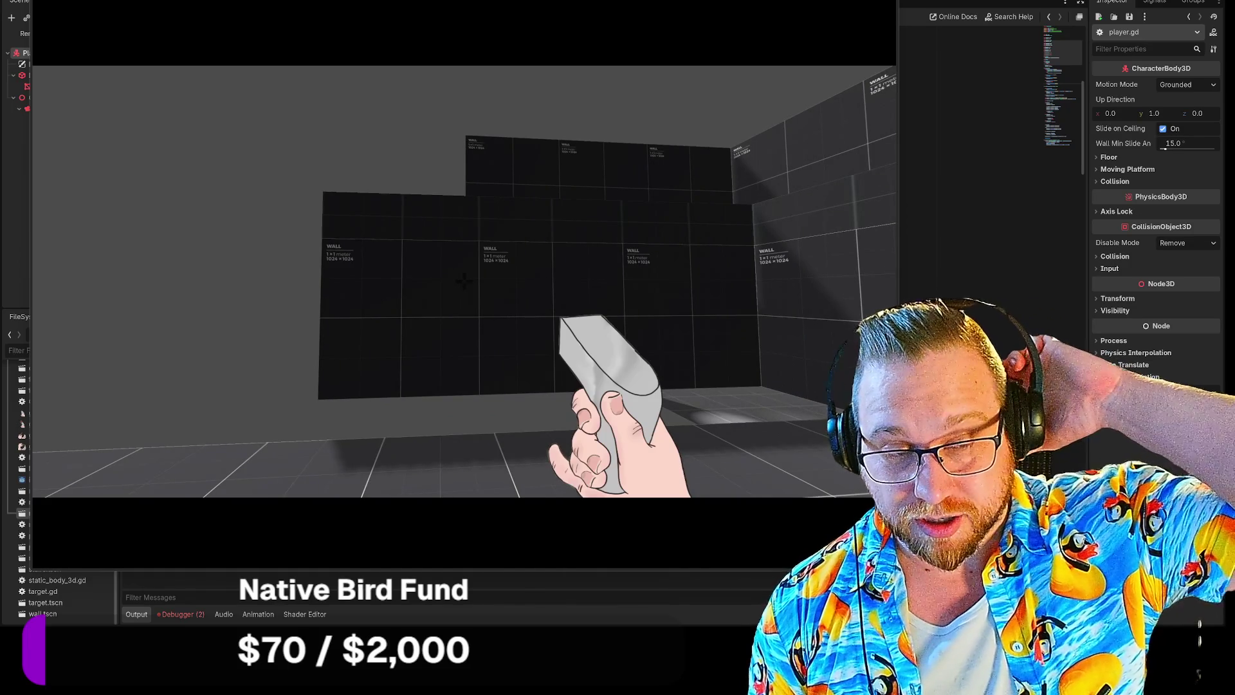
key("w")
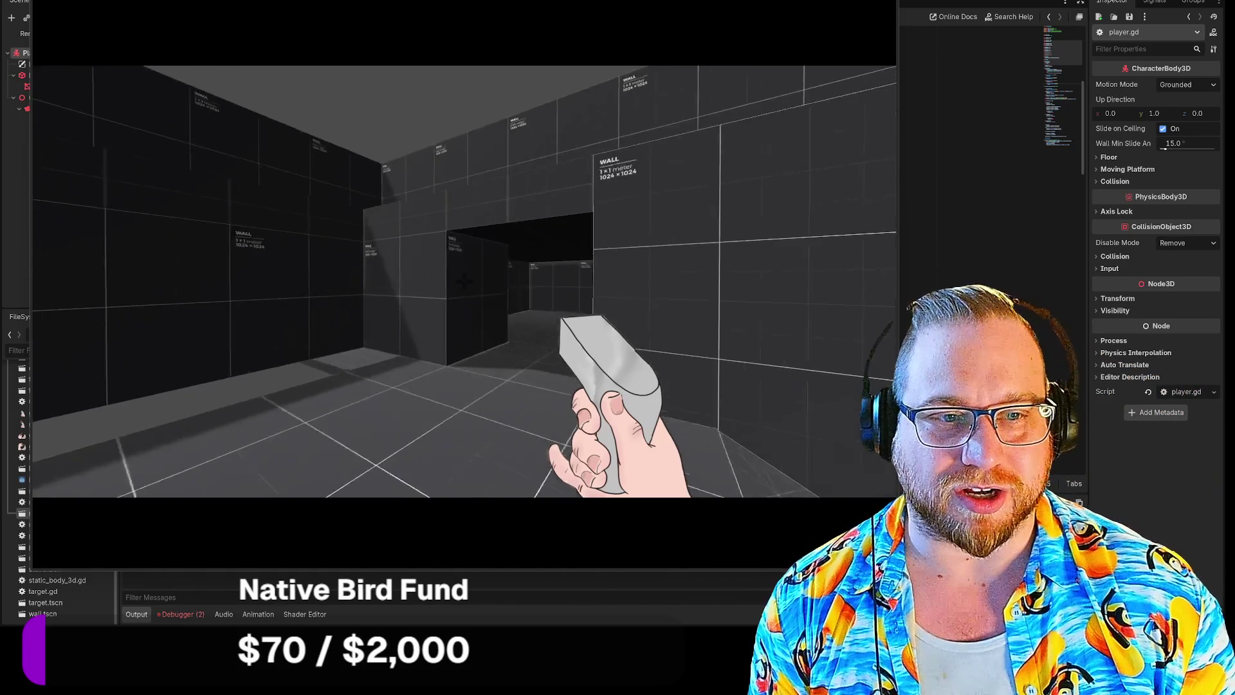
key("Escape")
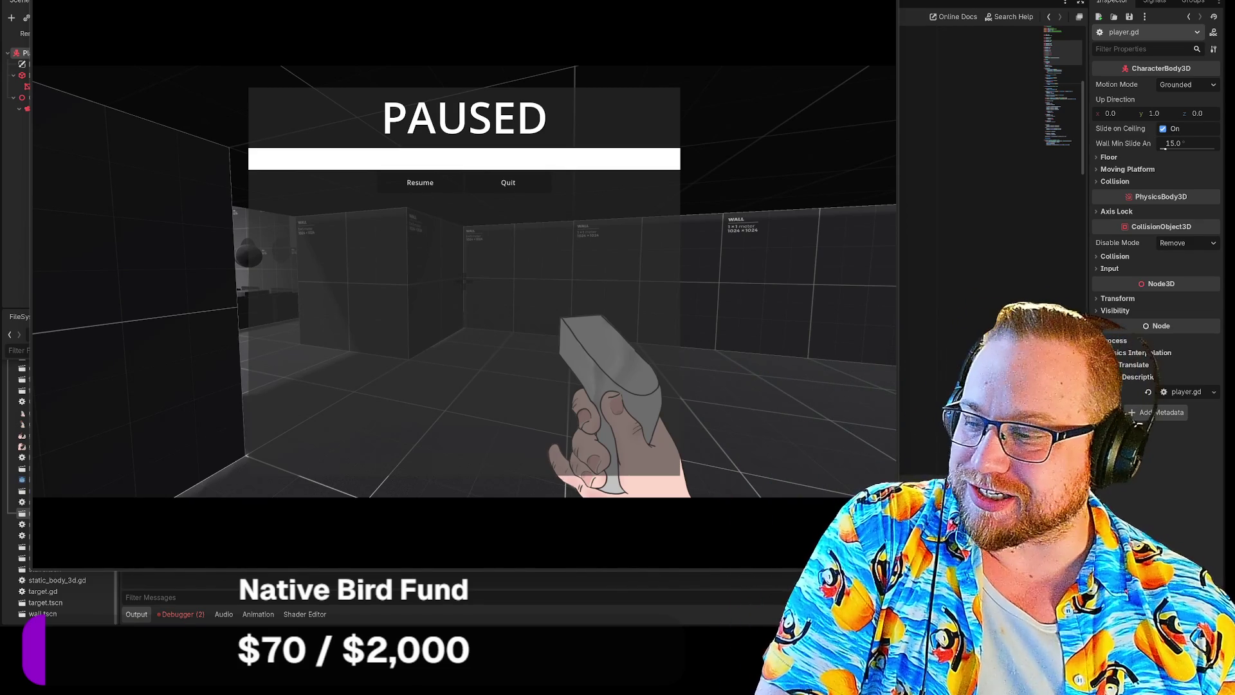
key("alt+Tab")
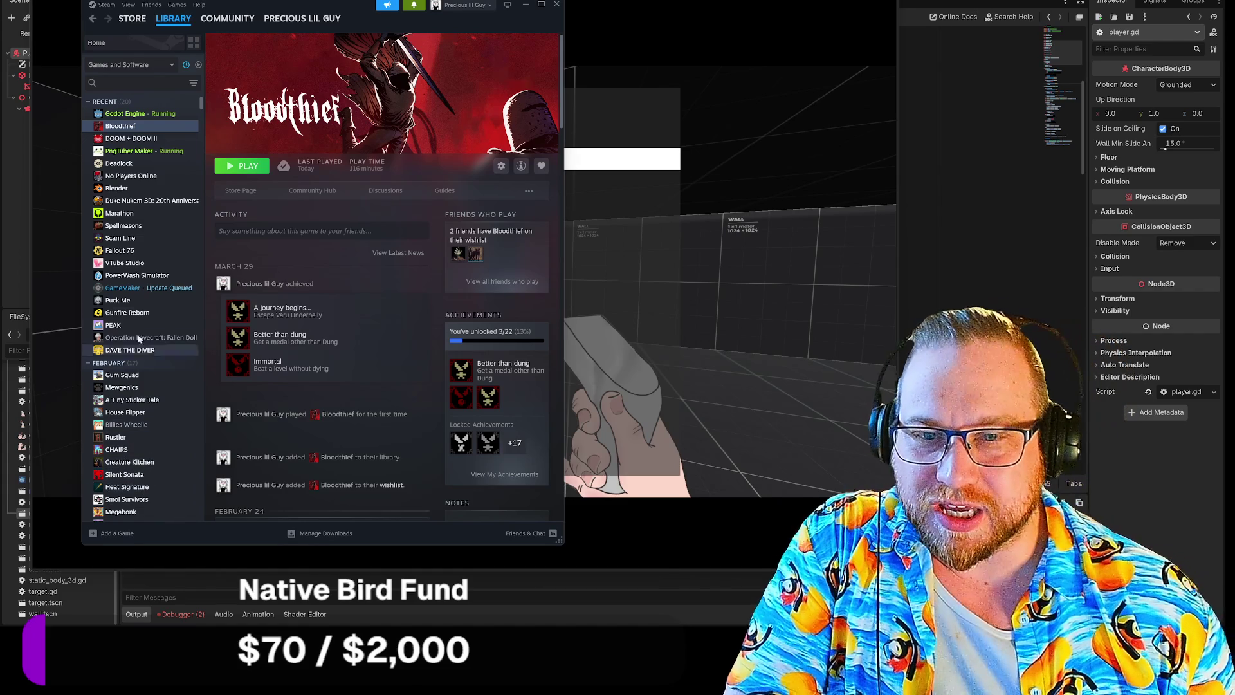
Browse the Gunfire Reborn, DOOM + DOOM II, Bloodthief and Duke Nukem 3D pages, then close Steam.
left_click(138, 314)
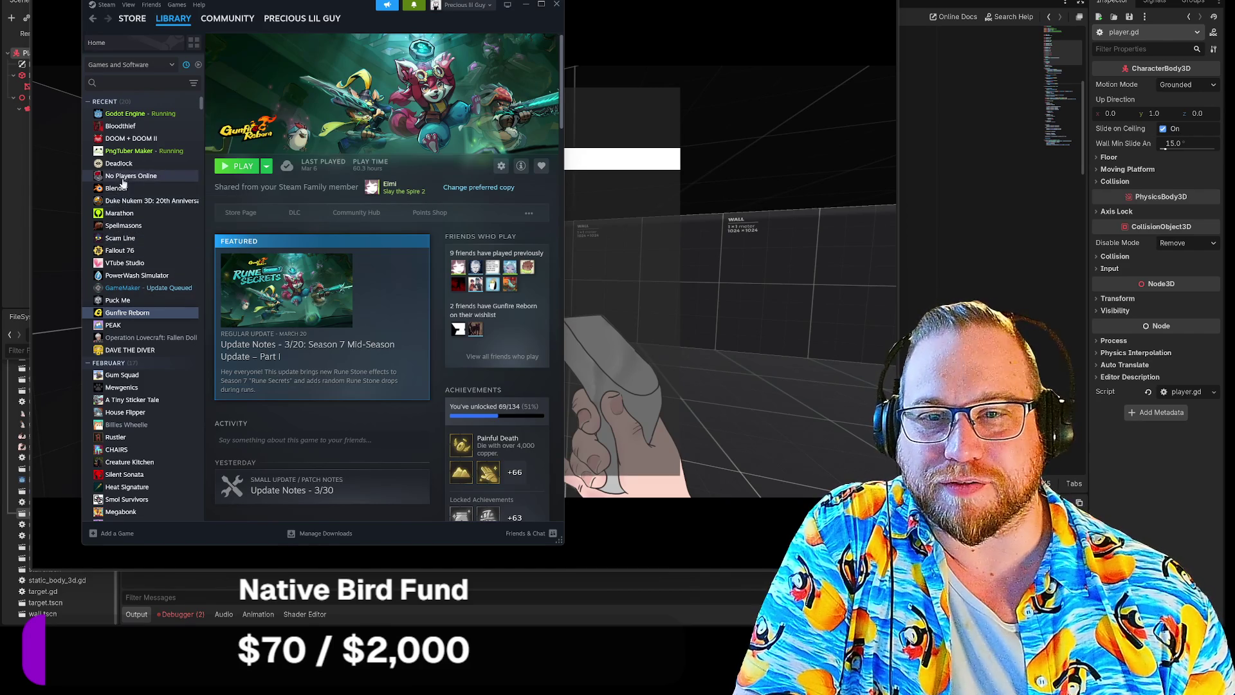
left_click(123, 139)
left_click(120, 126)
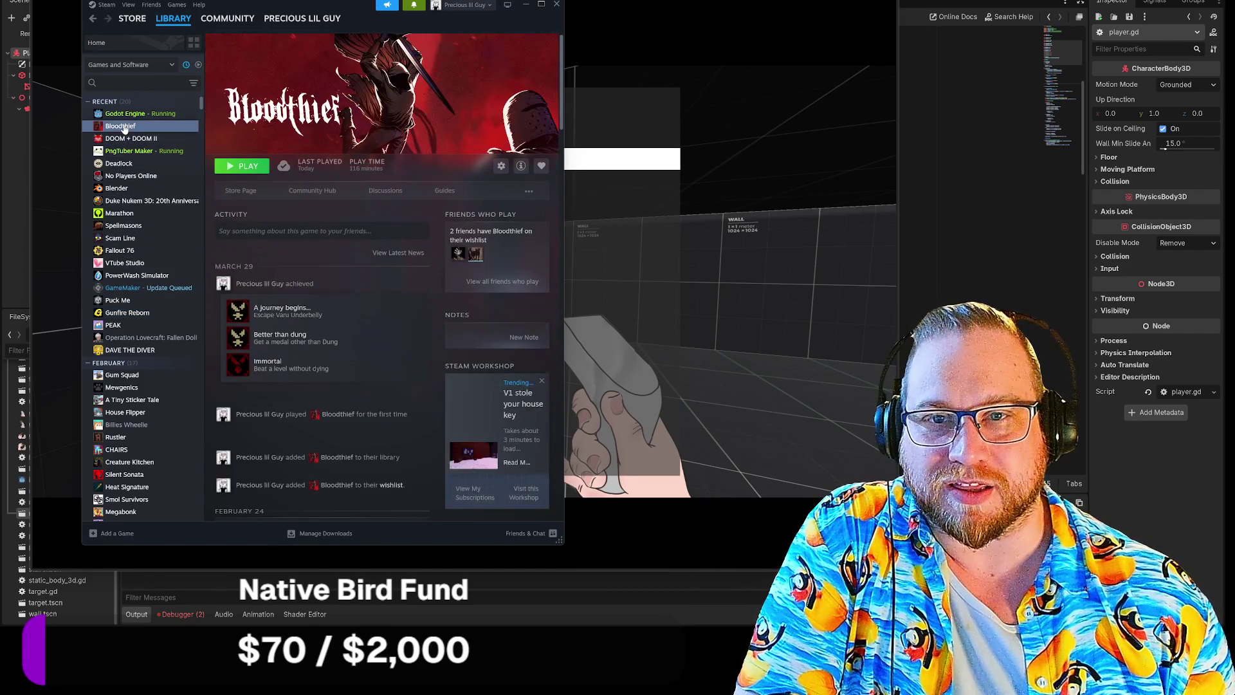
left_click(128, 201)
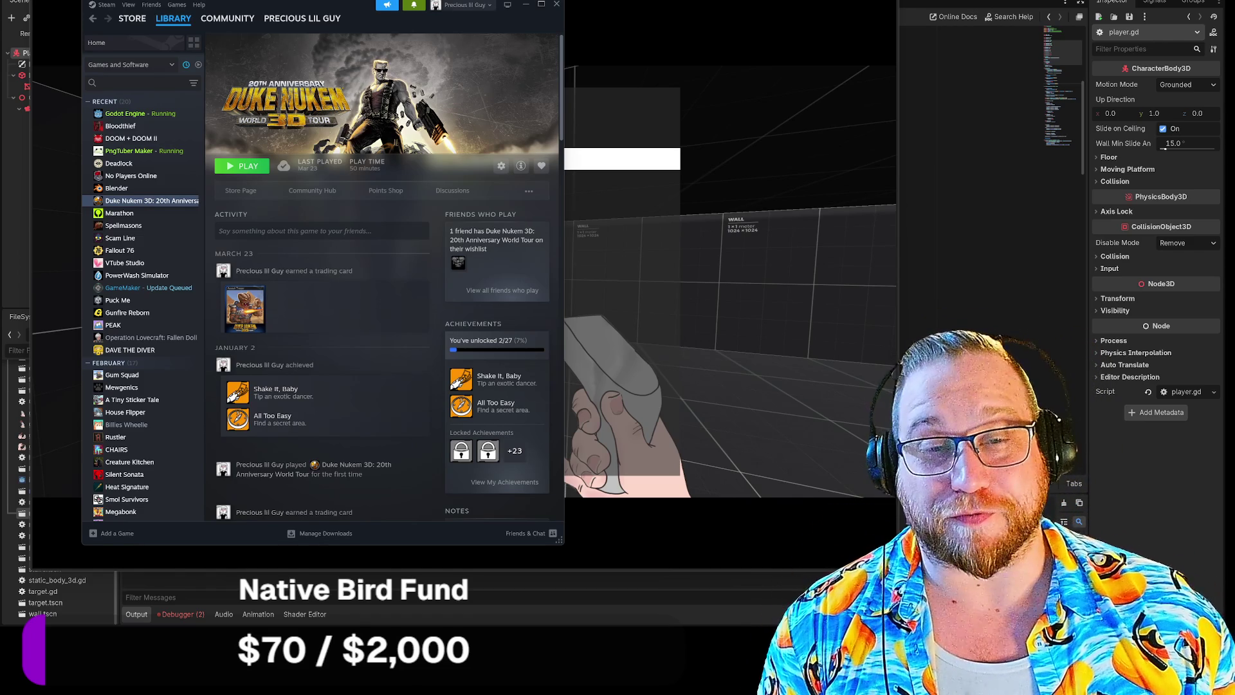
left_click(557, 7)
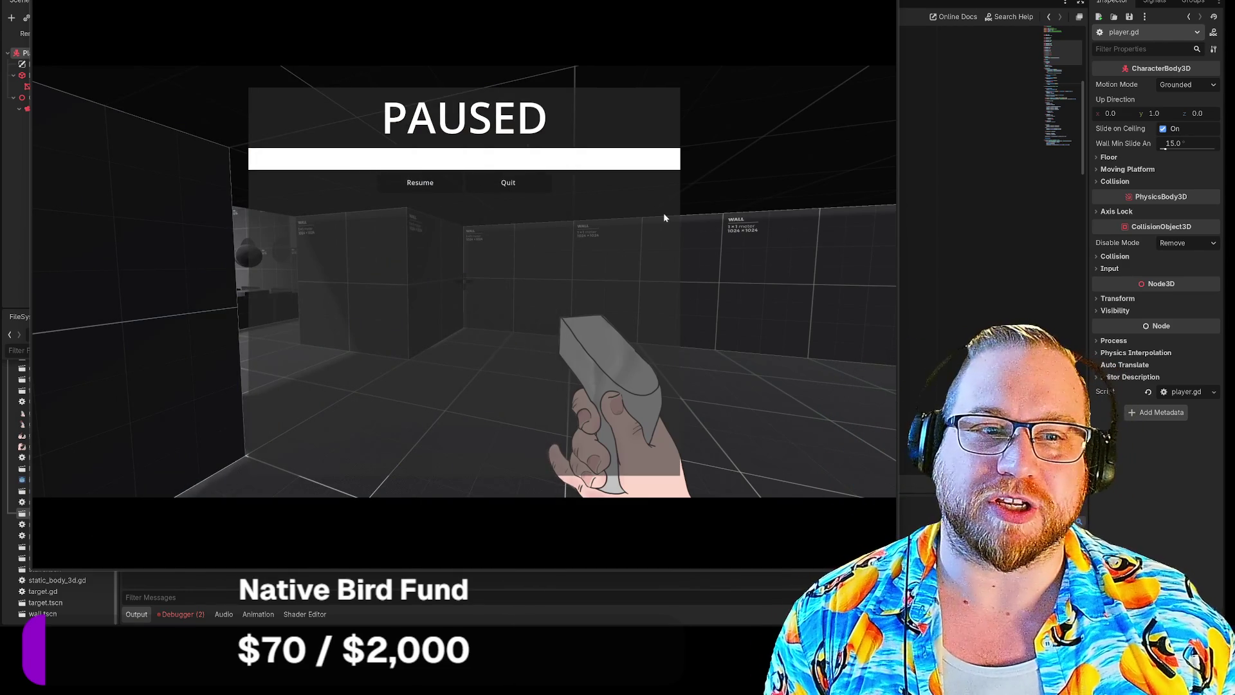
Resume the test game, walk from the door past the stairs and dark corridor to the target rooms, then quit.
left_click(429, 180)
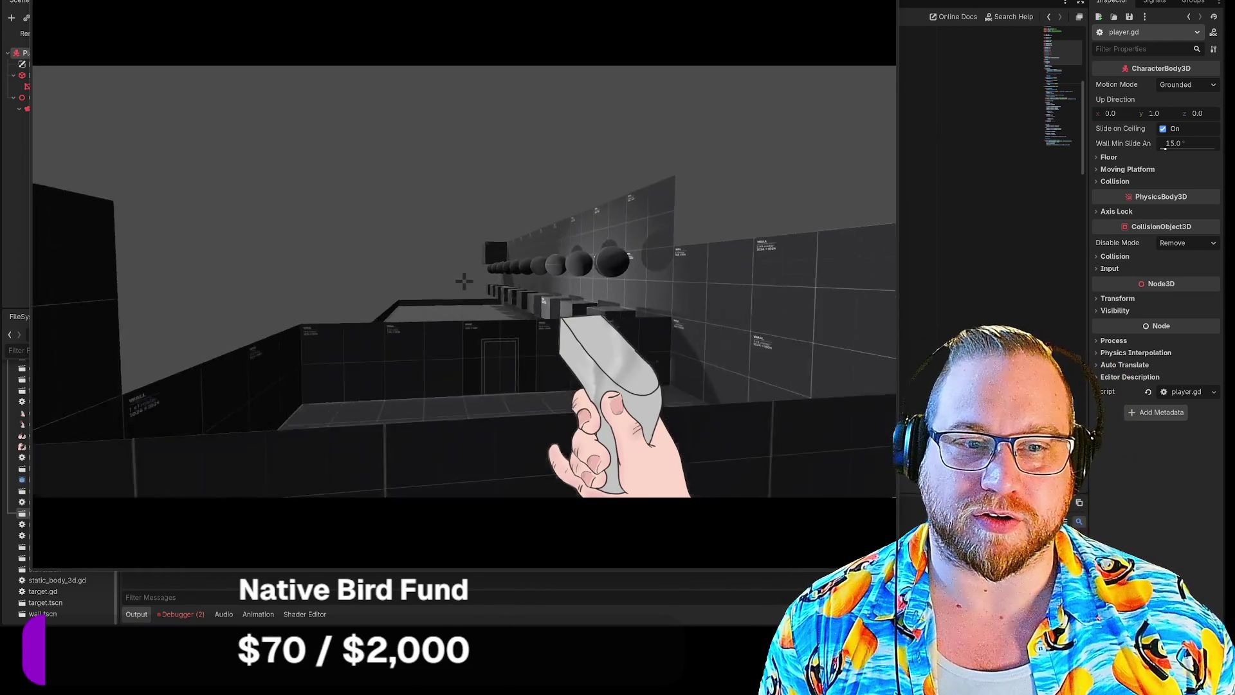
key("Escape")
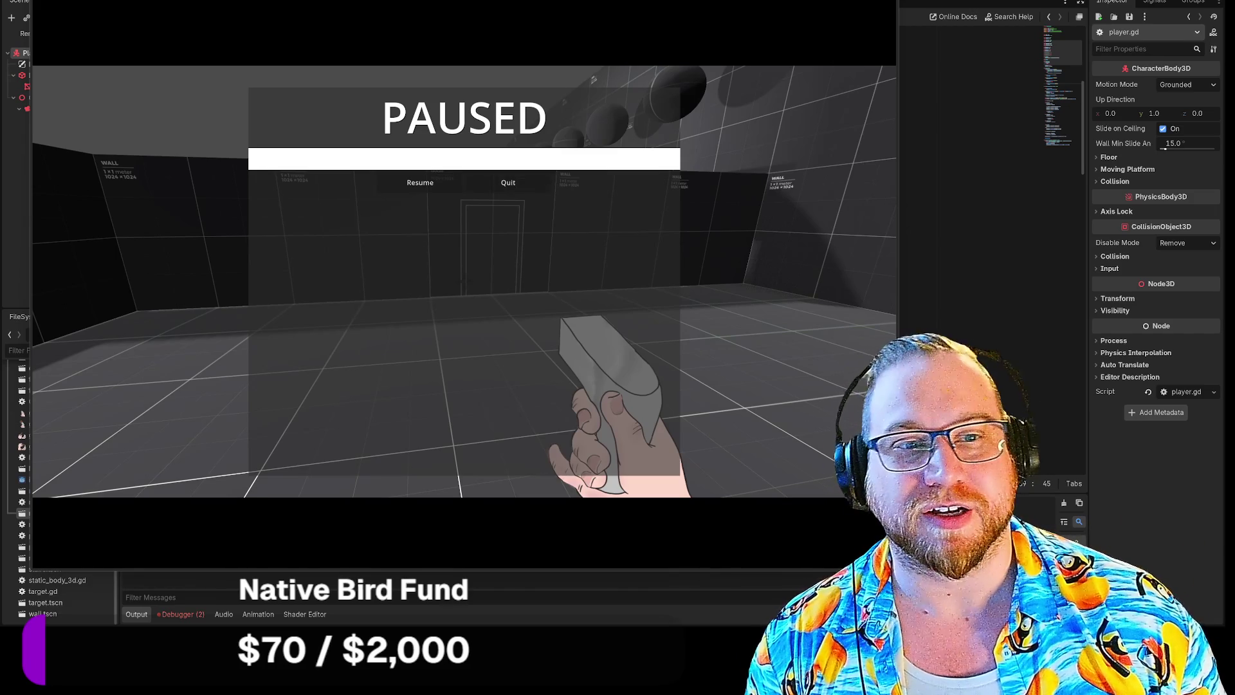
key("Escape")
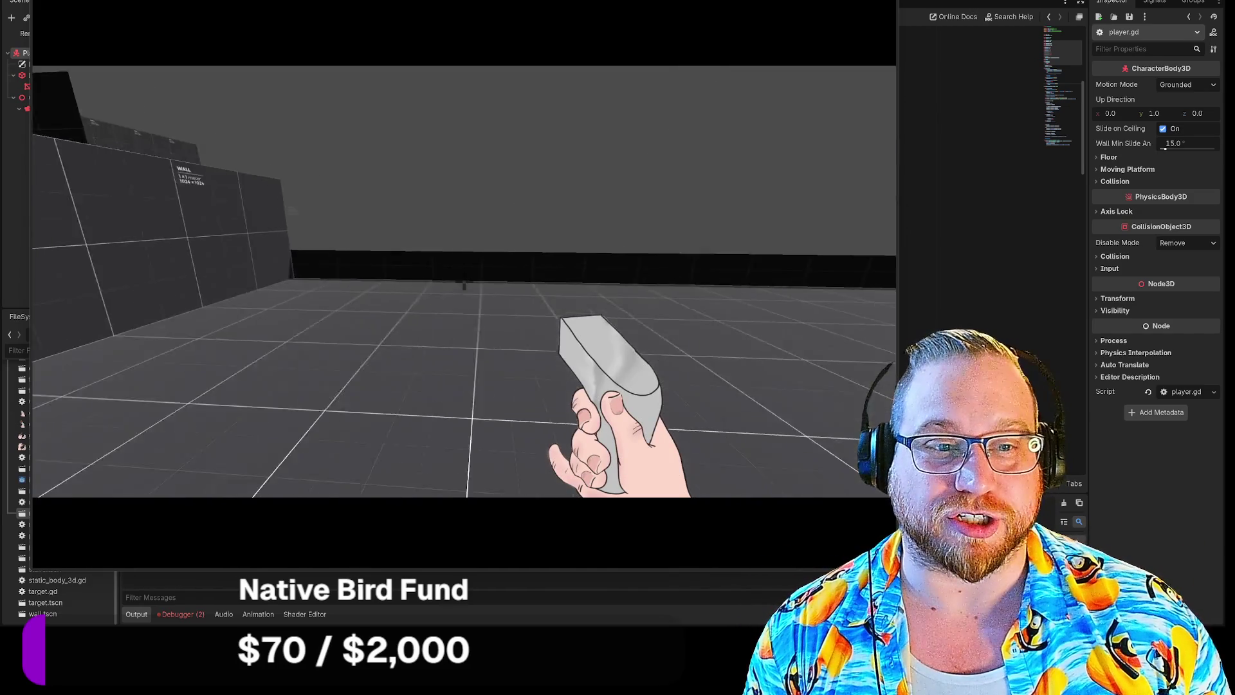
key("s")
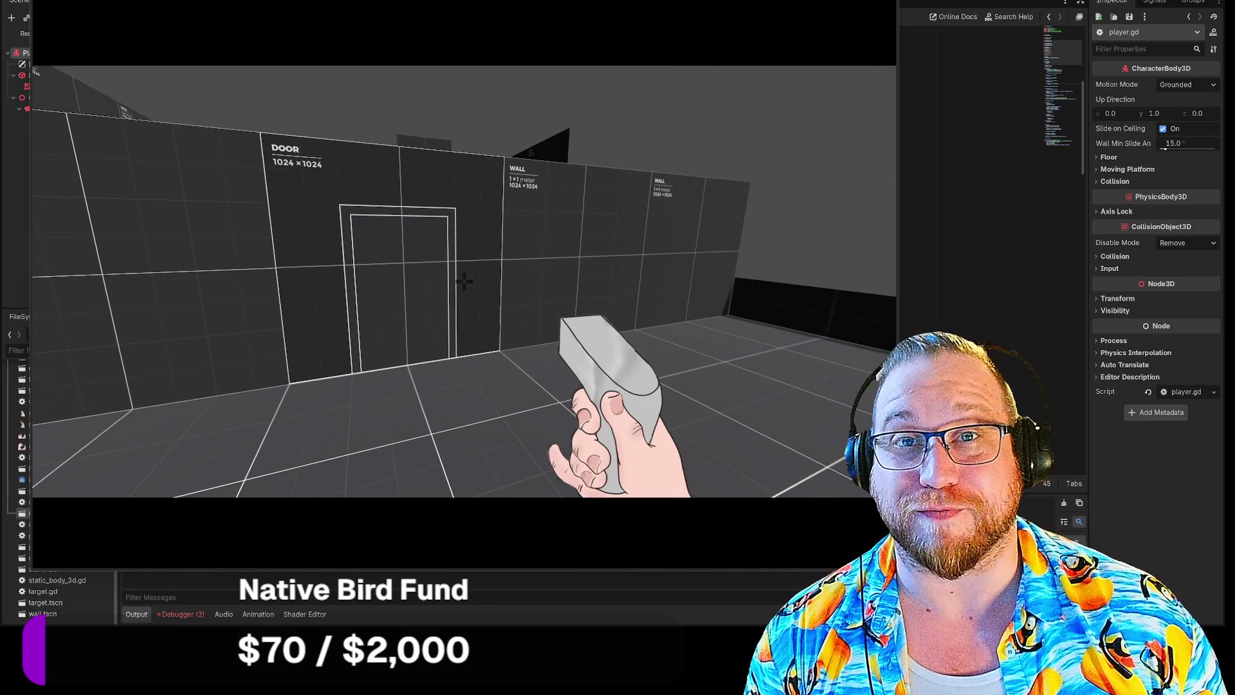
key("w")
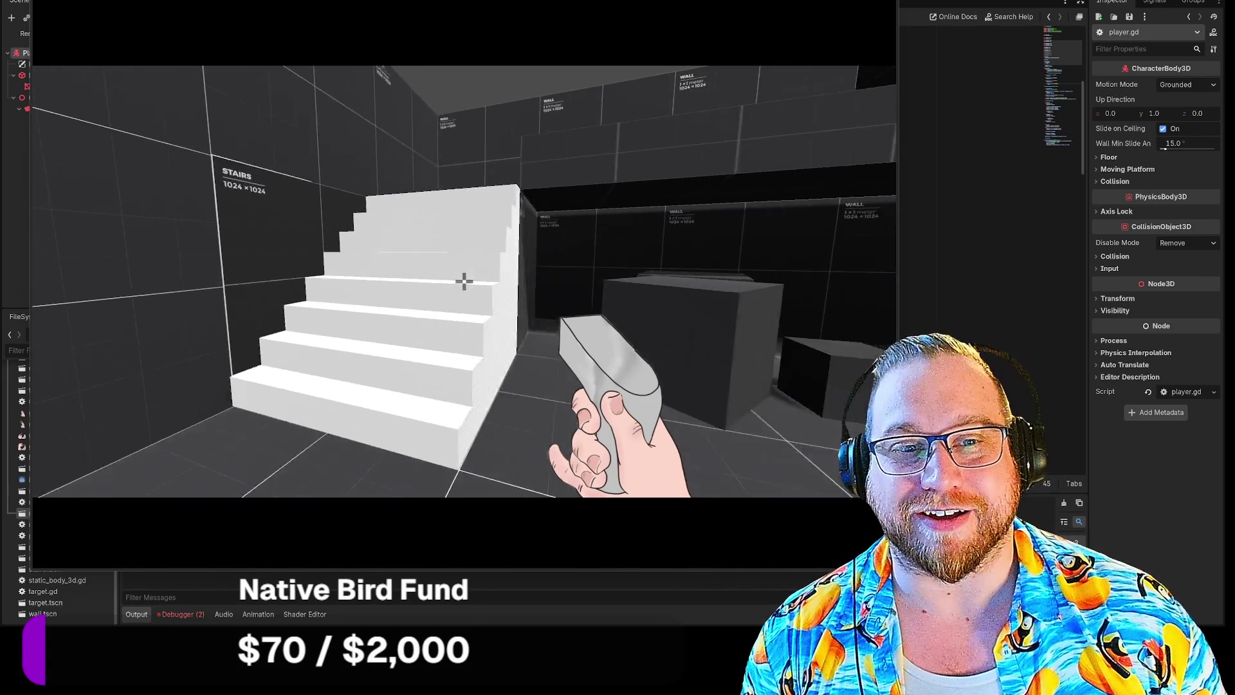
key("w")
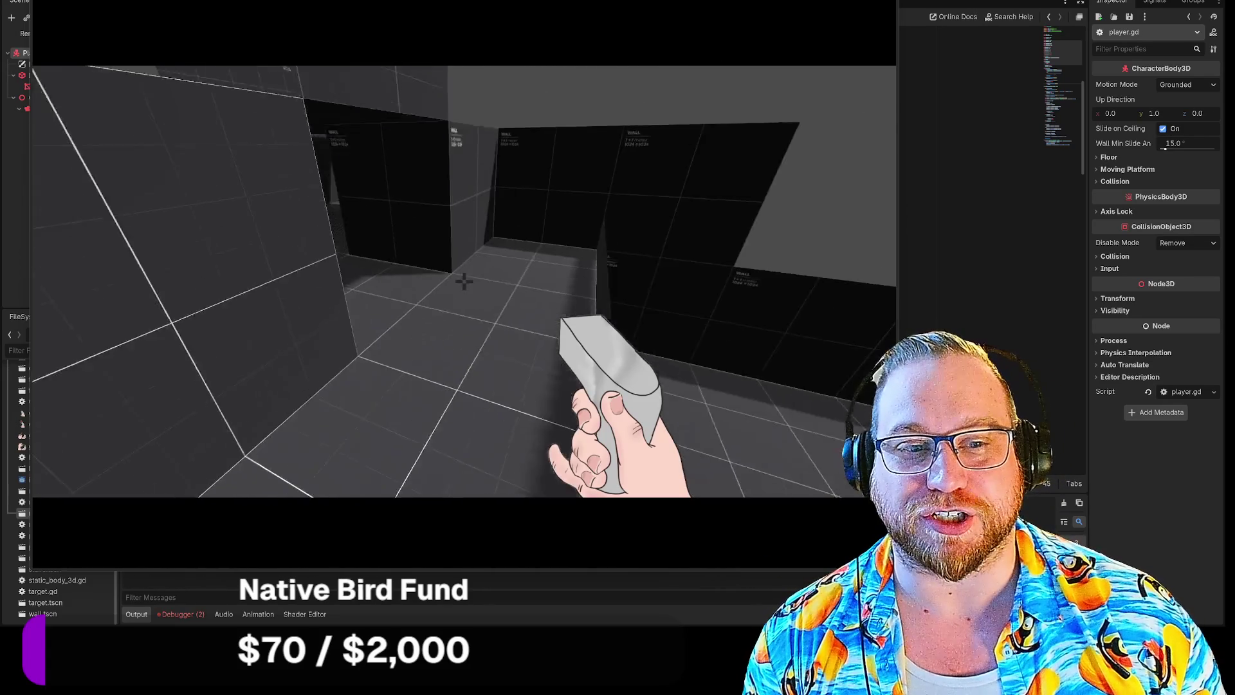
key("w")
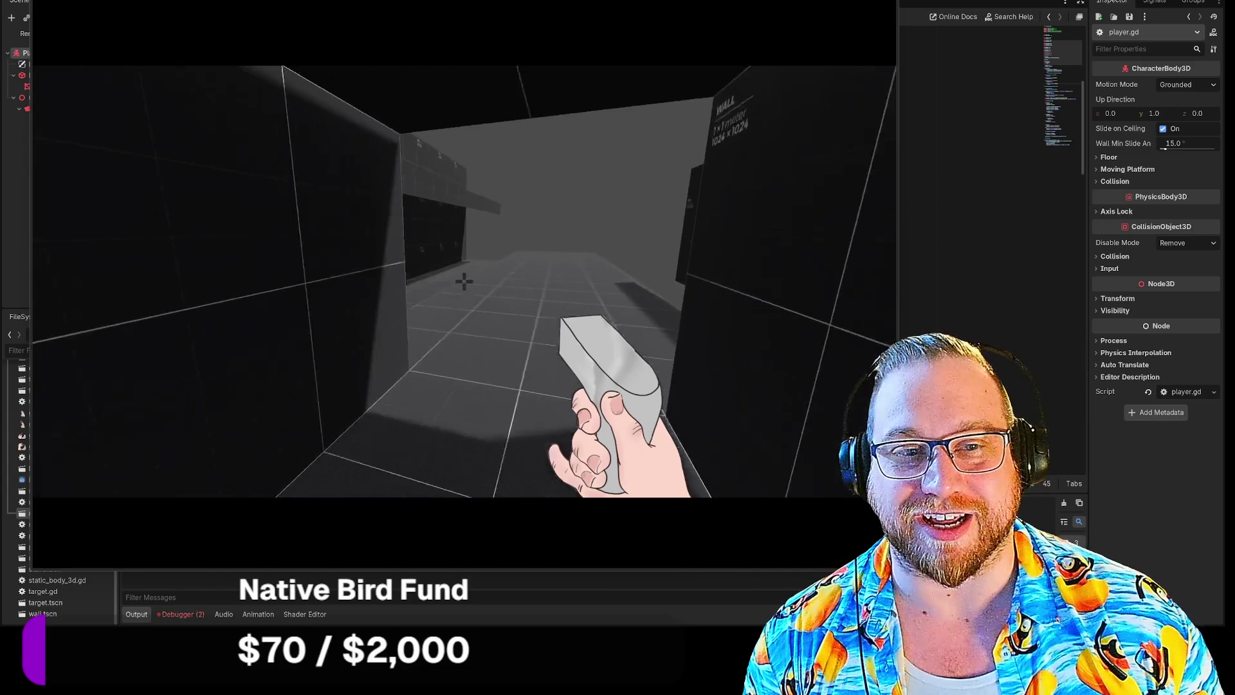
key("Escape")
left_click(508, 183)
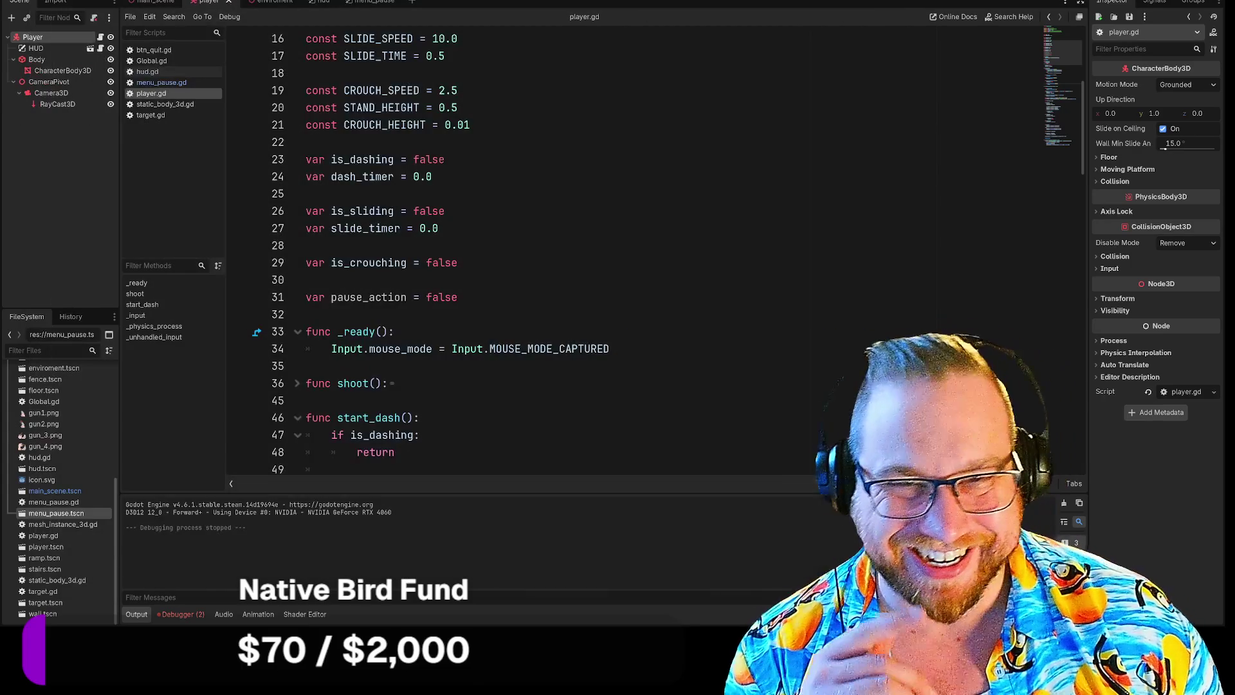
Show the Enviroment scene in the 3D view and select the upper wall piece at the corridor's far end.
left_click(259, 2)
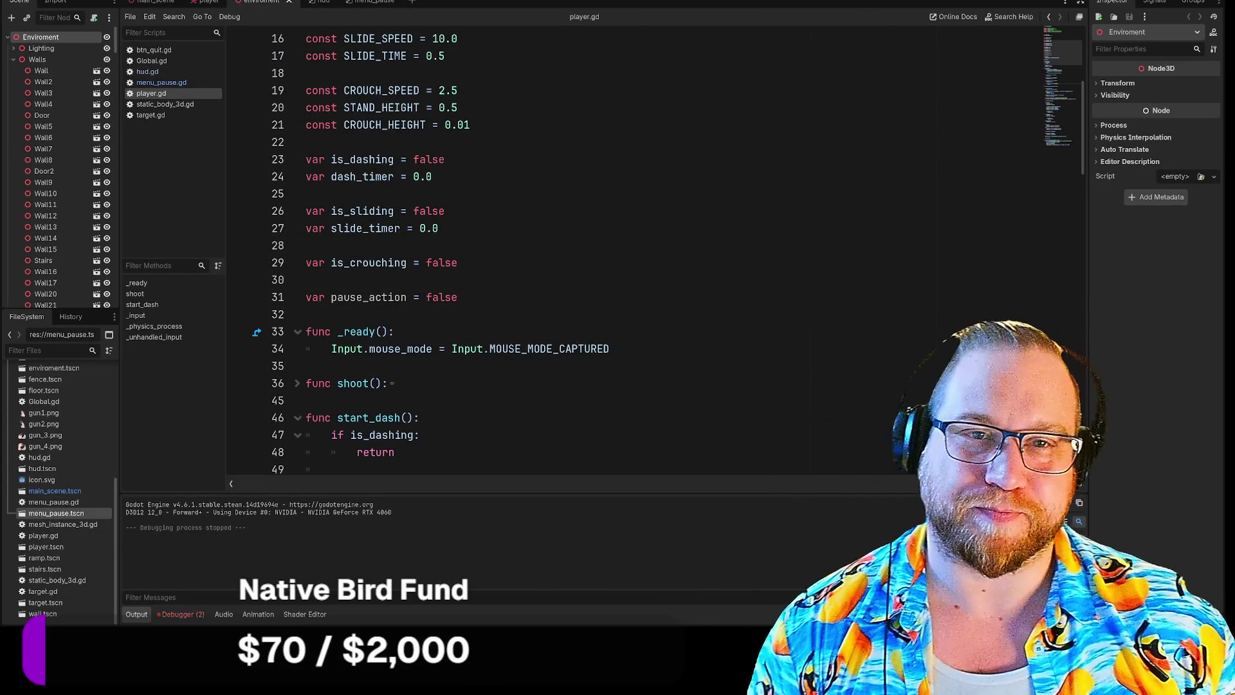
key("ctrl+F2")
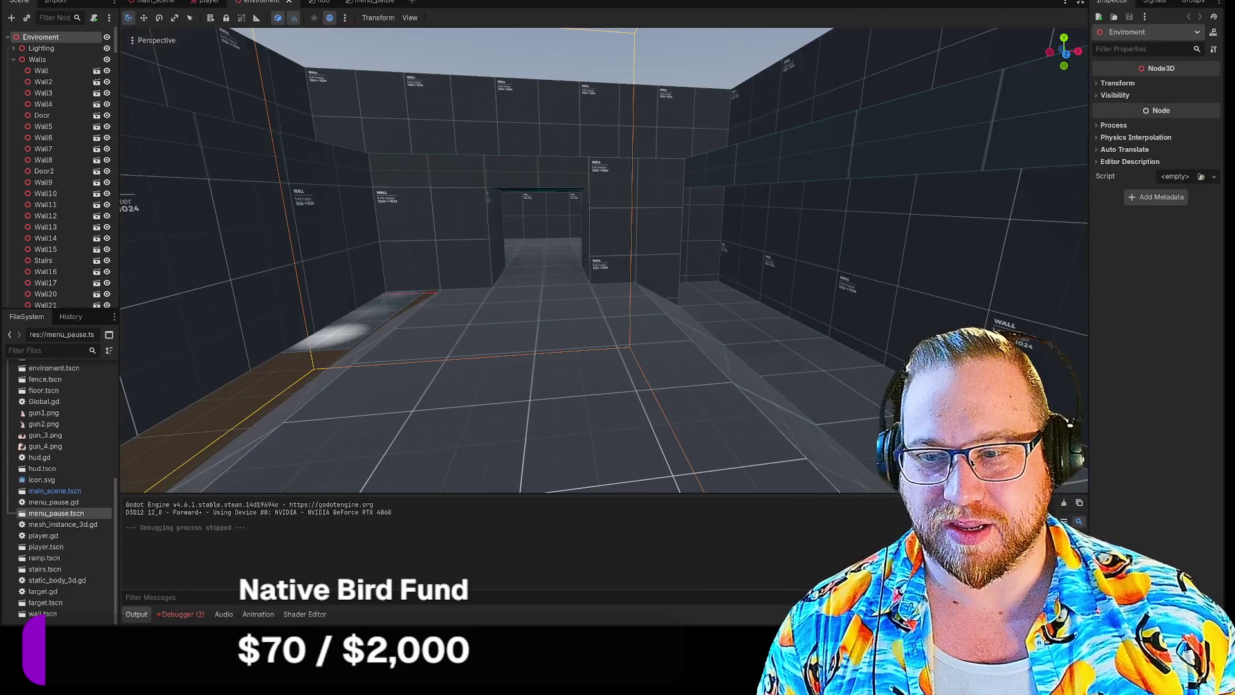
mouse_move(568, 172)
left_mouse_down()
mouse_move(559, 77)
mouse_move(495, 167)
mouse_move(560, 187)
left_mouse_up()
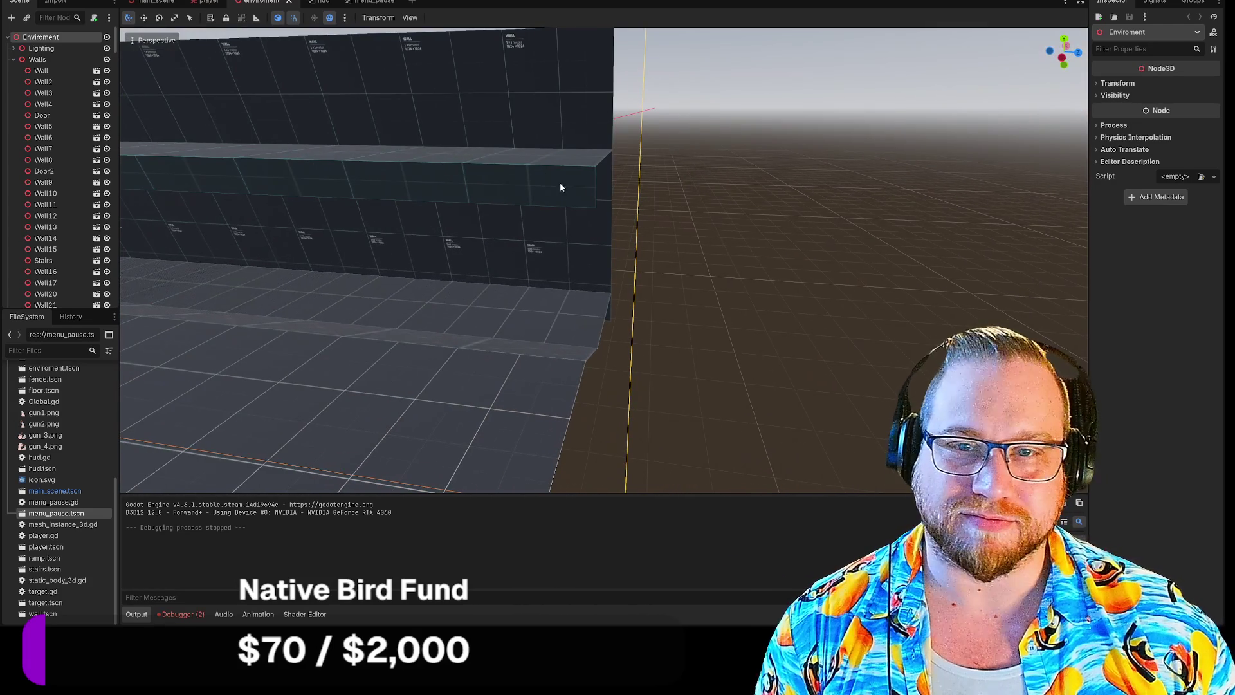
left_click(566, 277)
left_click(604, 228)
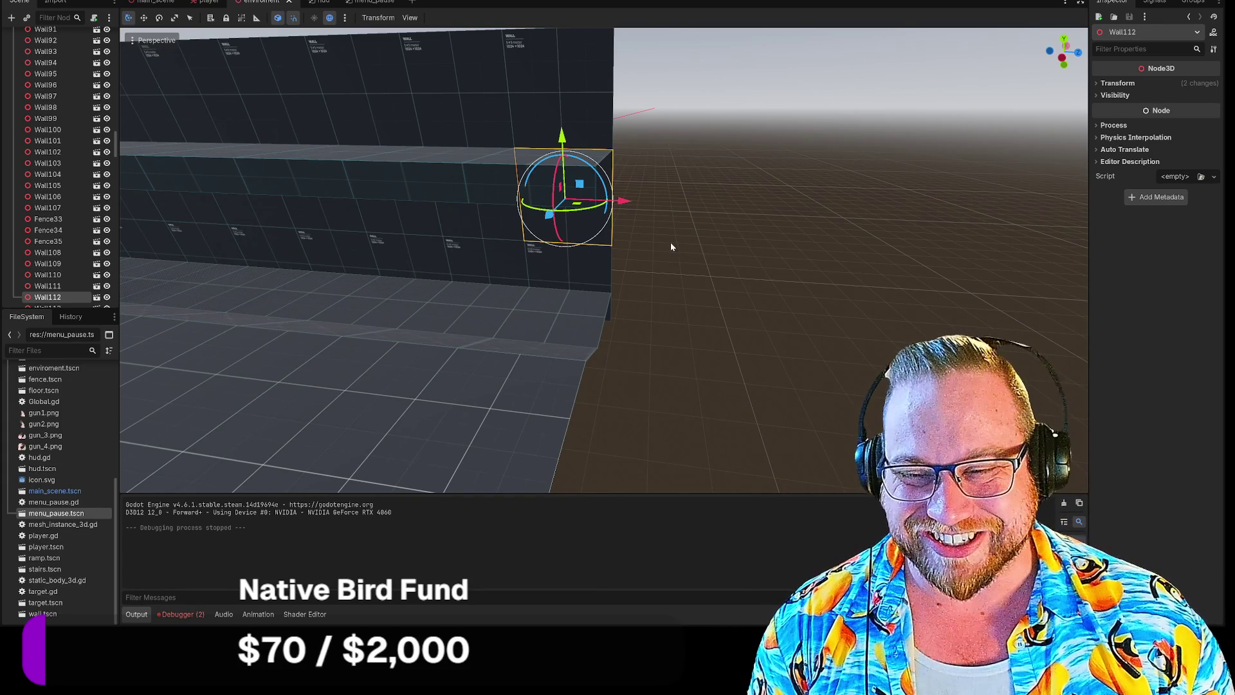
Select the three end wall pieces and paste copies of them into the Walls group.
scroll(670, 242, "down", 2)
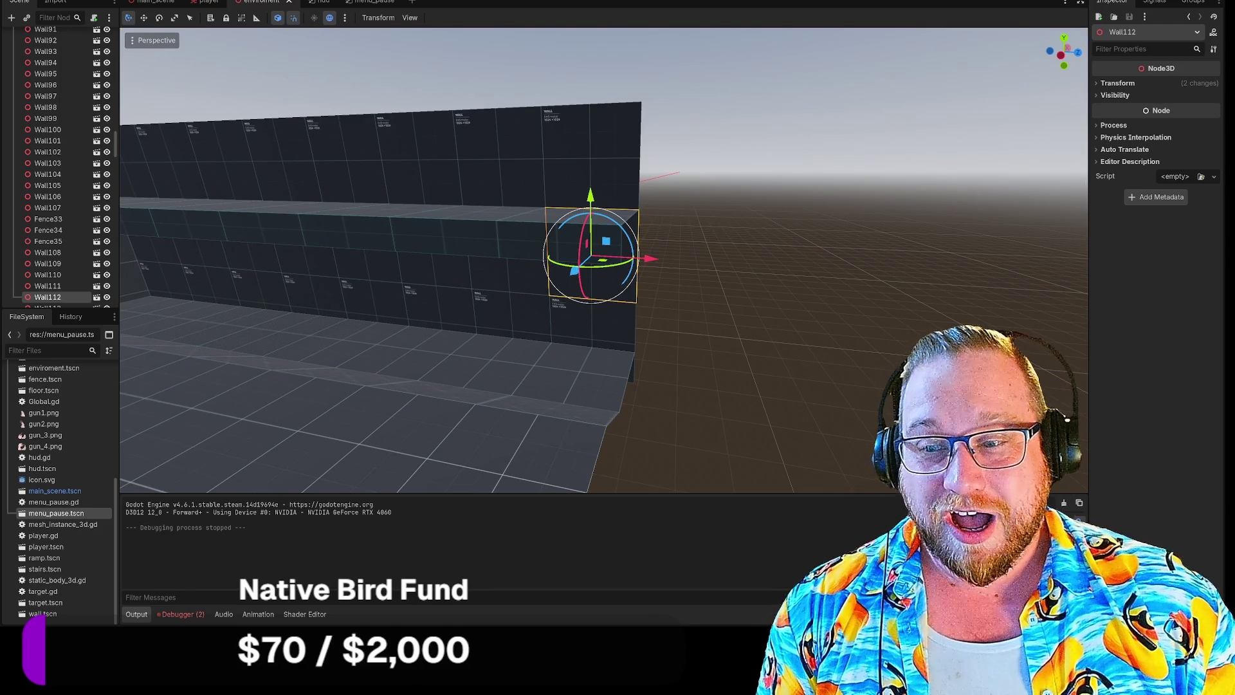
mouse_move(685, 369)
left_mouse_down()
mouse_move(650, 354)
mouse_move(832, 478)
mouse_move(680, 375)
left_mouse_up()
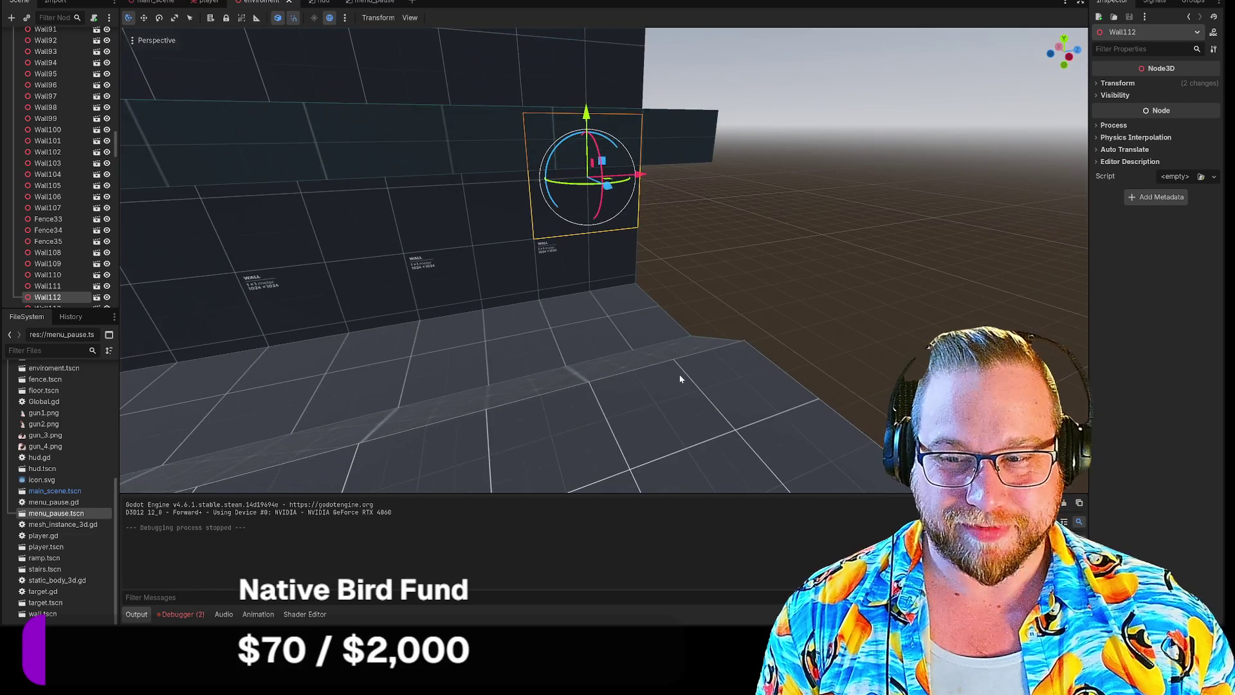
left_click(589, 268, "shift")
left_click(588, 121, "shift")
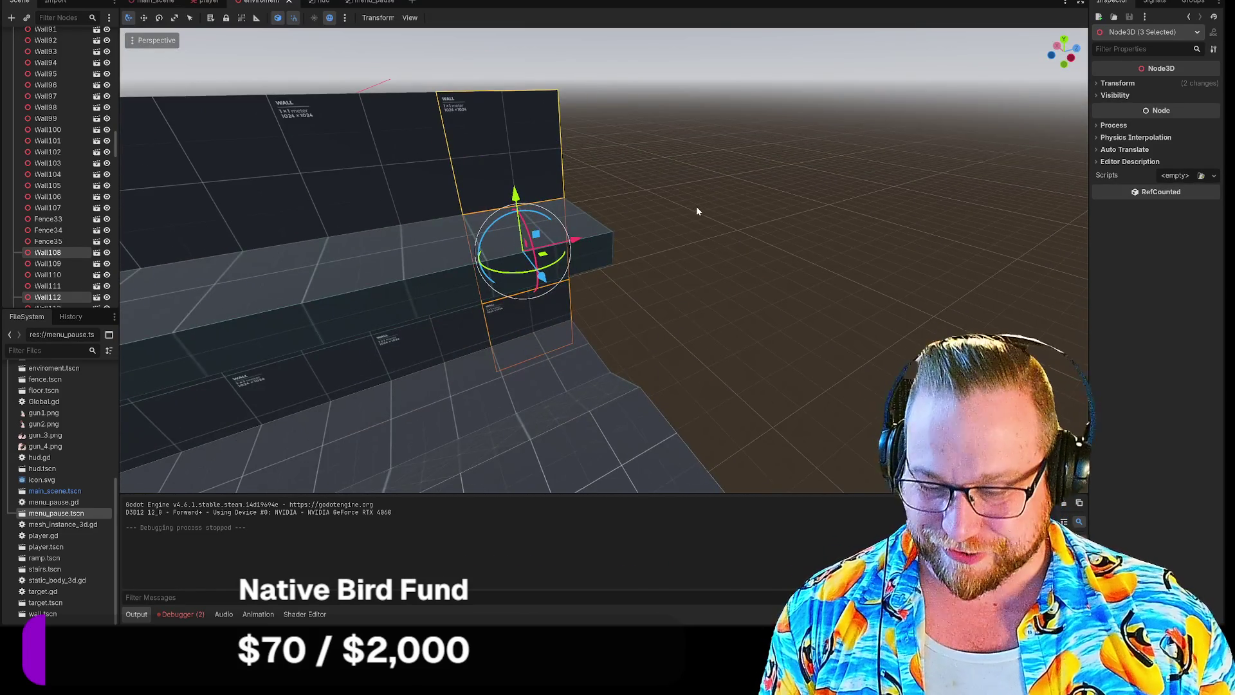
scroll(74, 129, "up", 3)
scroll(77, 122, "up", 15)
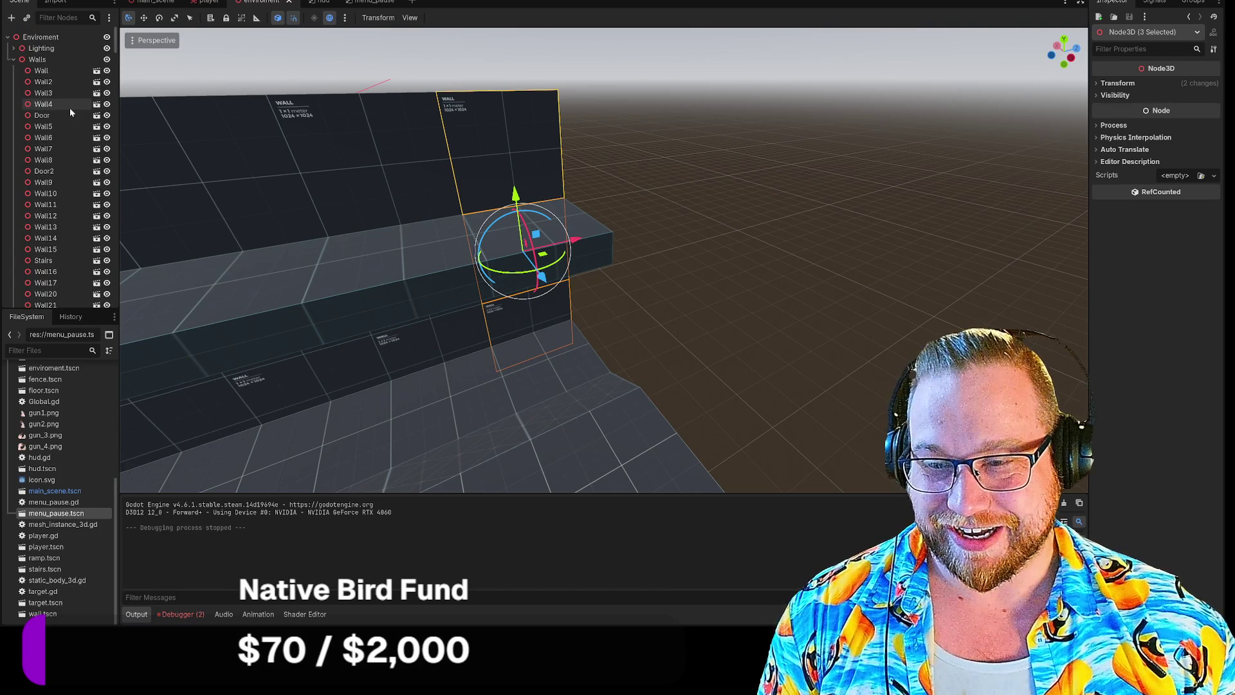
left_click(63, 59)
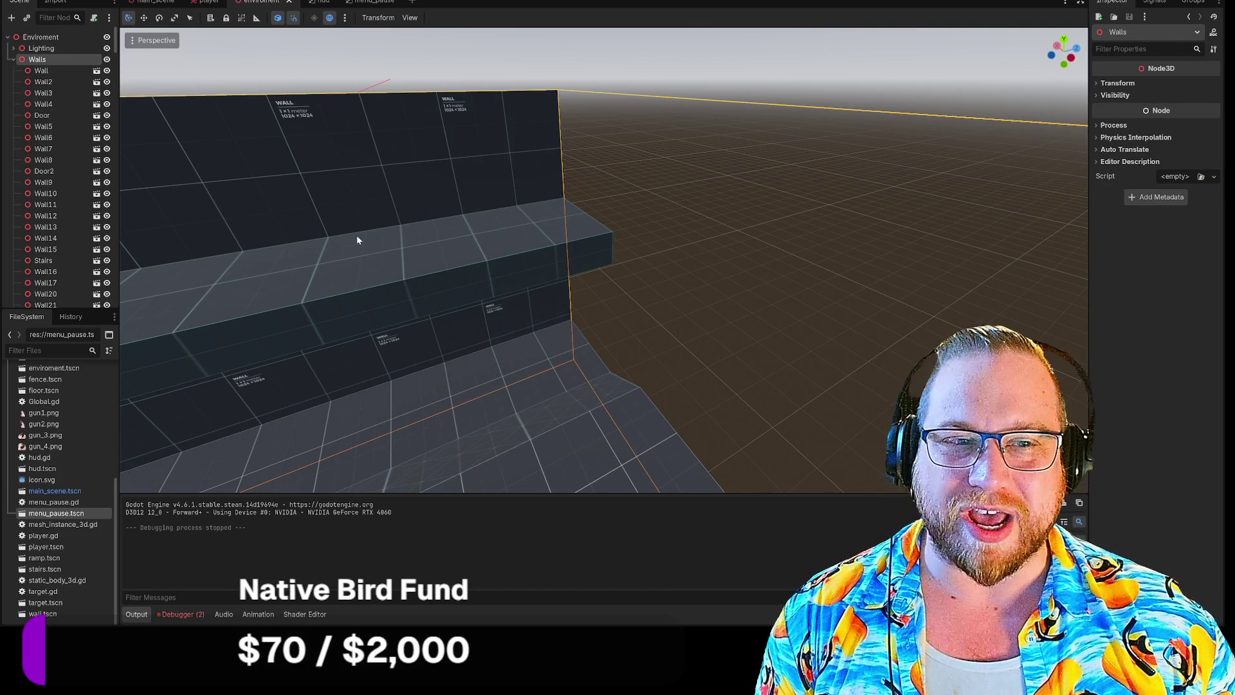
key("ctrl+v")
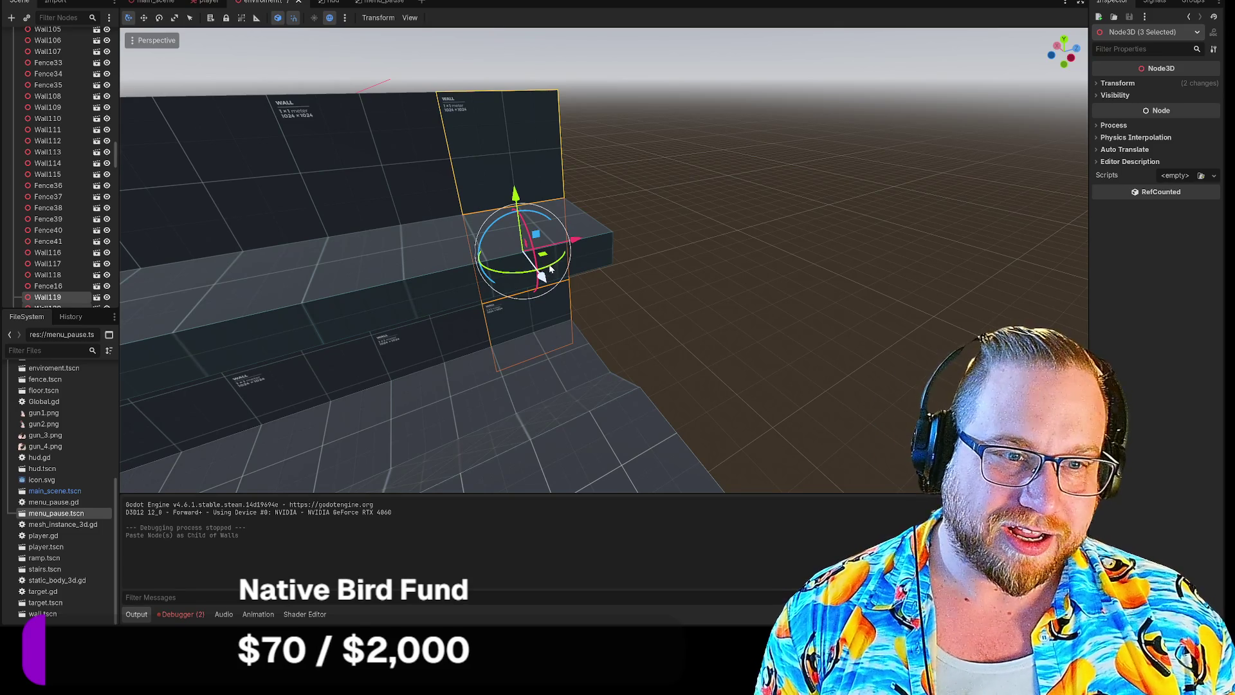
Rotate the pasted walls around the vertical axis, then turn Wall121 90 degrees and slide it along X.
mouse_move(557, 263)
left_mouse_down()
mouse_move(519, 290)
mouse_move(585, 292)
left_mouse_up()
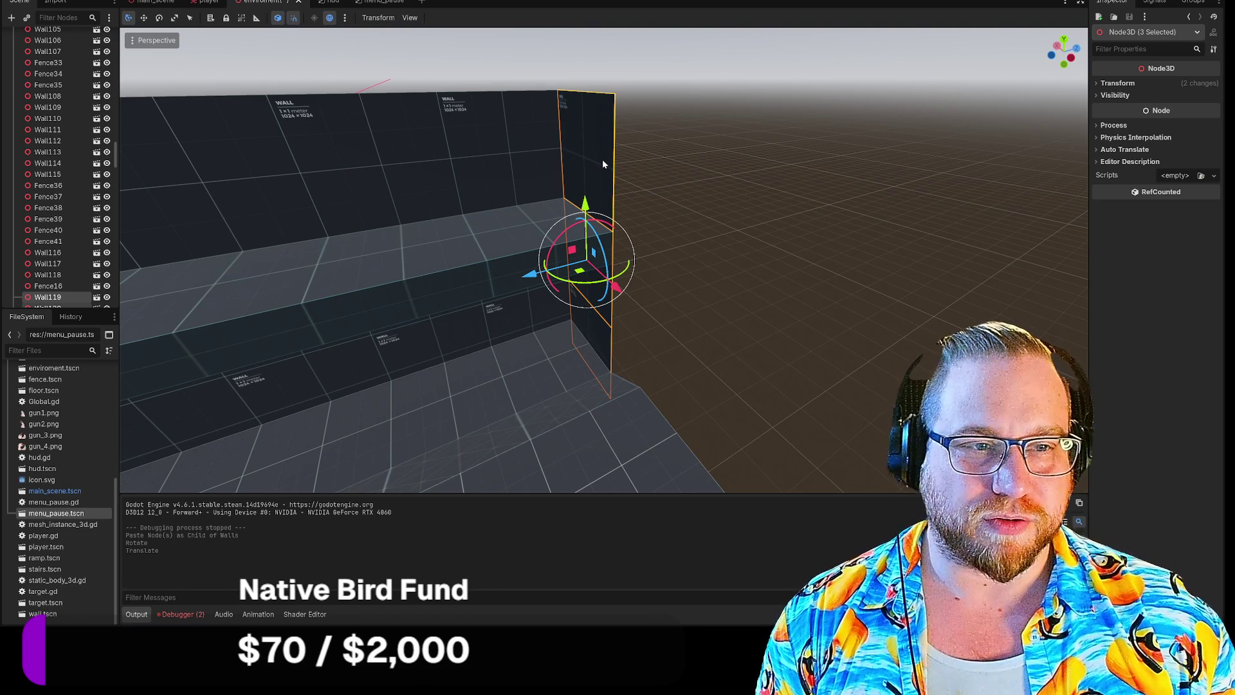
left_click(634, 148)
left_click(610, 136)
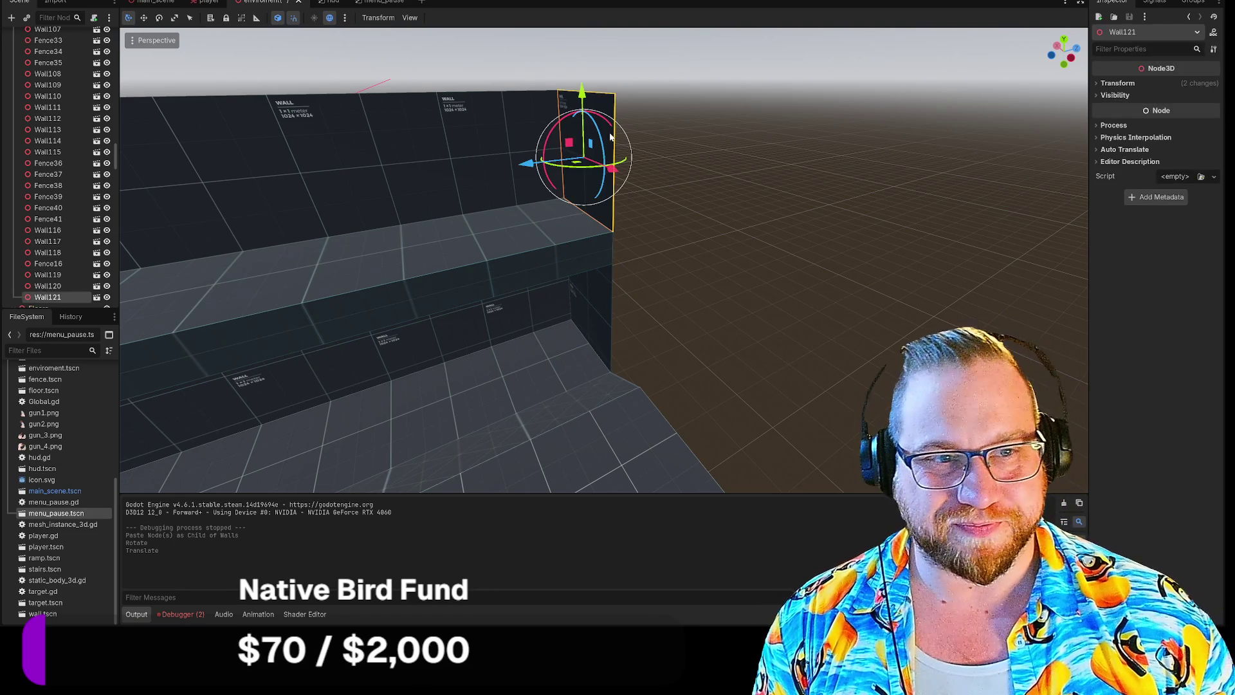
left_click_drag(574, 169, 703, 157)
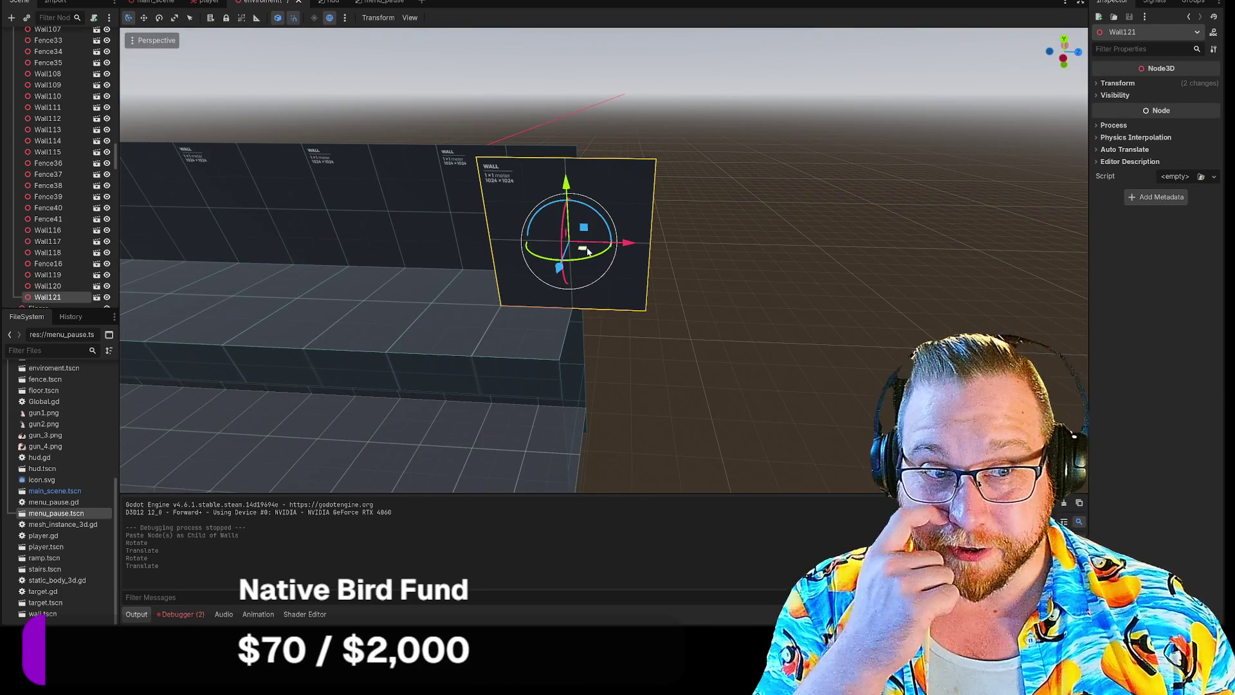
left_click_drag(624, 245, 701, 220)
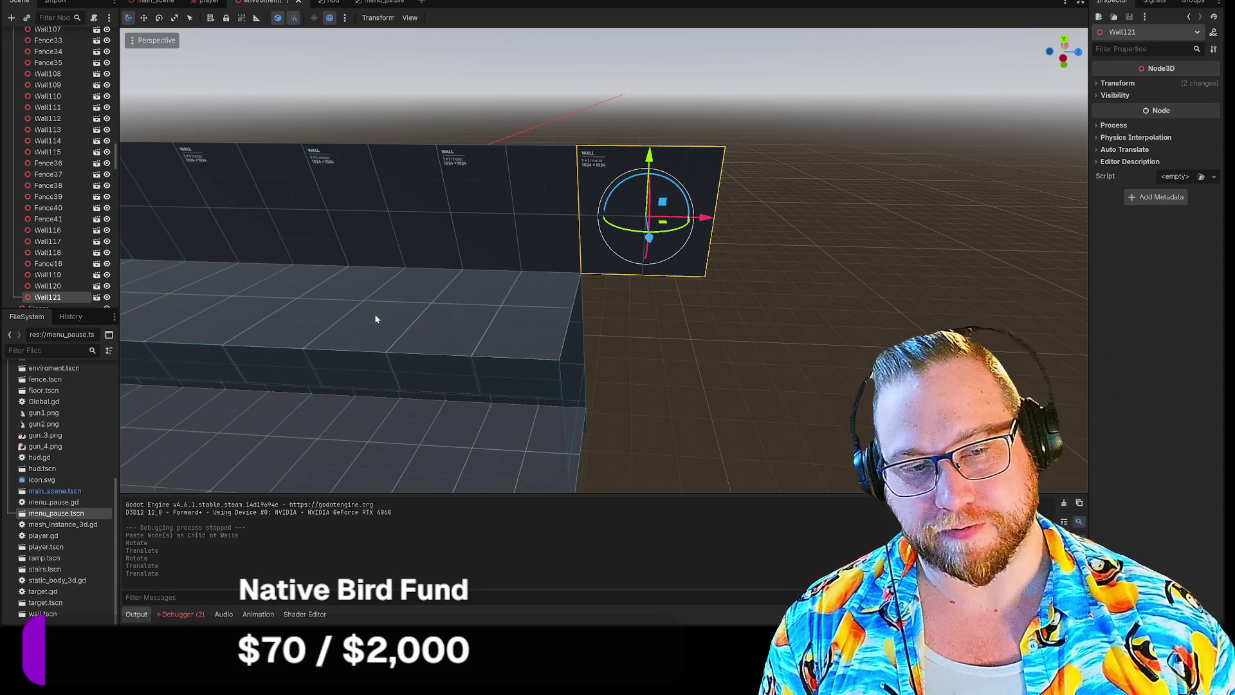
left_click_drag(341, 337, 337, 333)
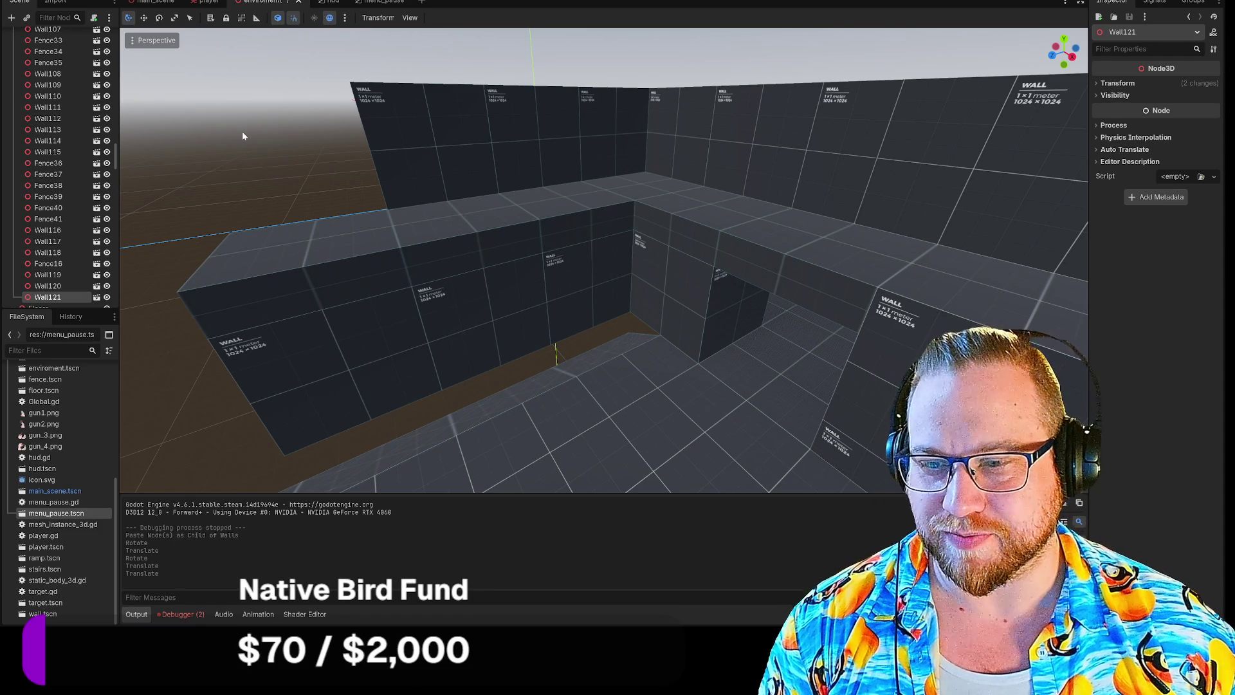
Select Wall78 in the corridor, paste a new wall copy under Walls and slide it 5 units along X.
scroll(242, 136, "up", 3)
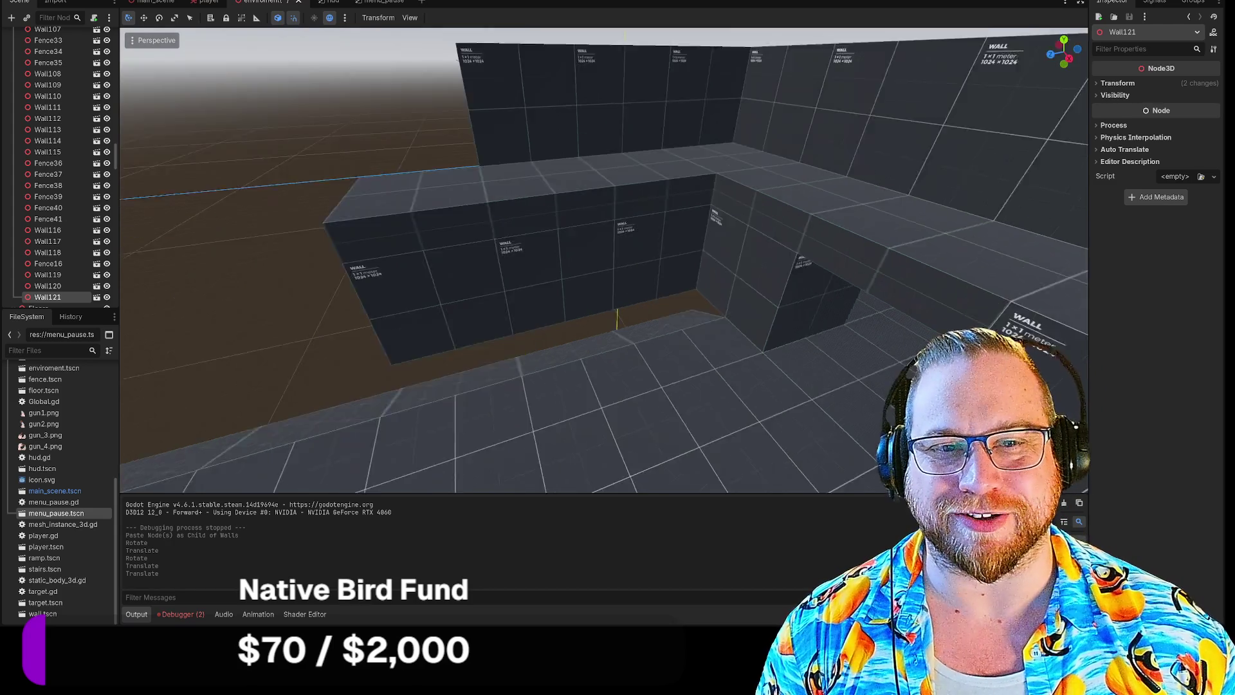
key("s")
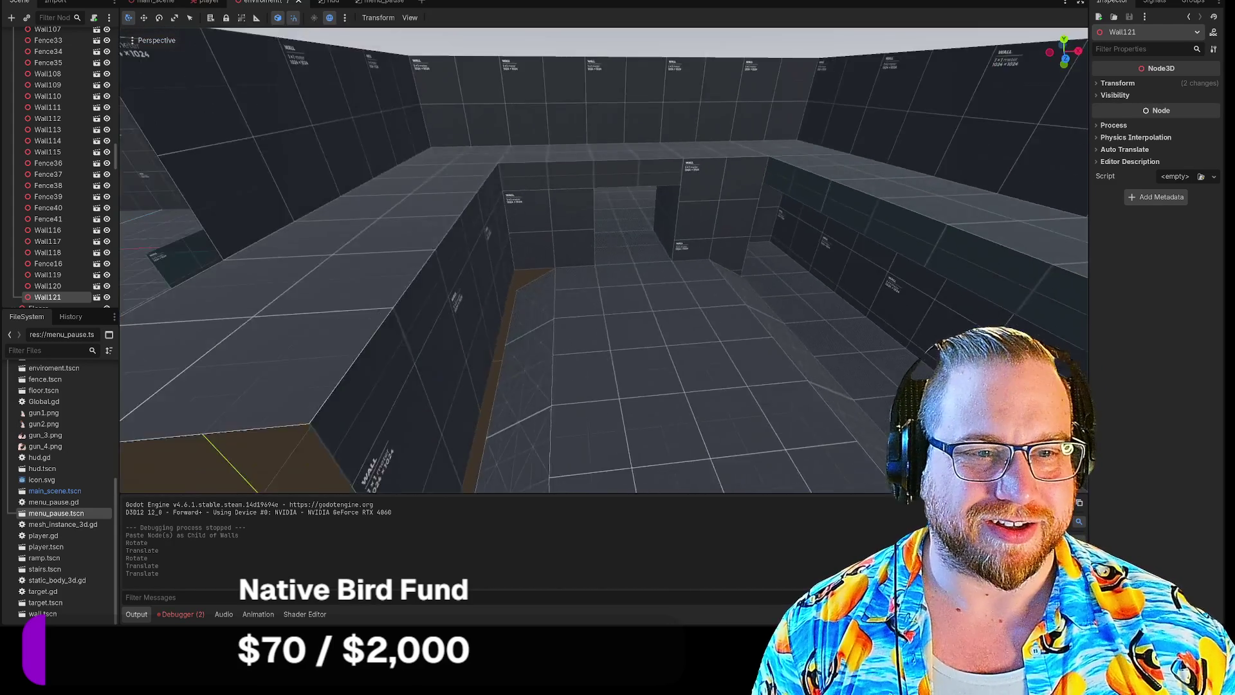
key("w")
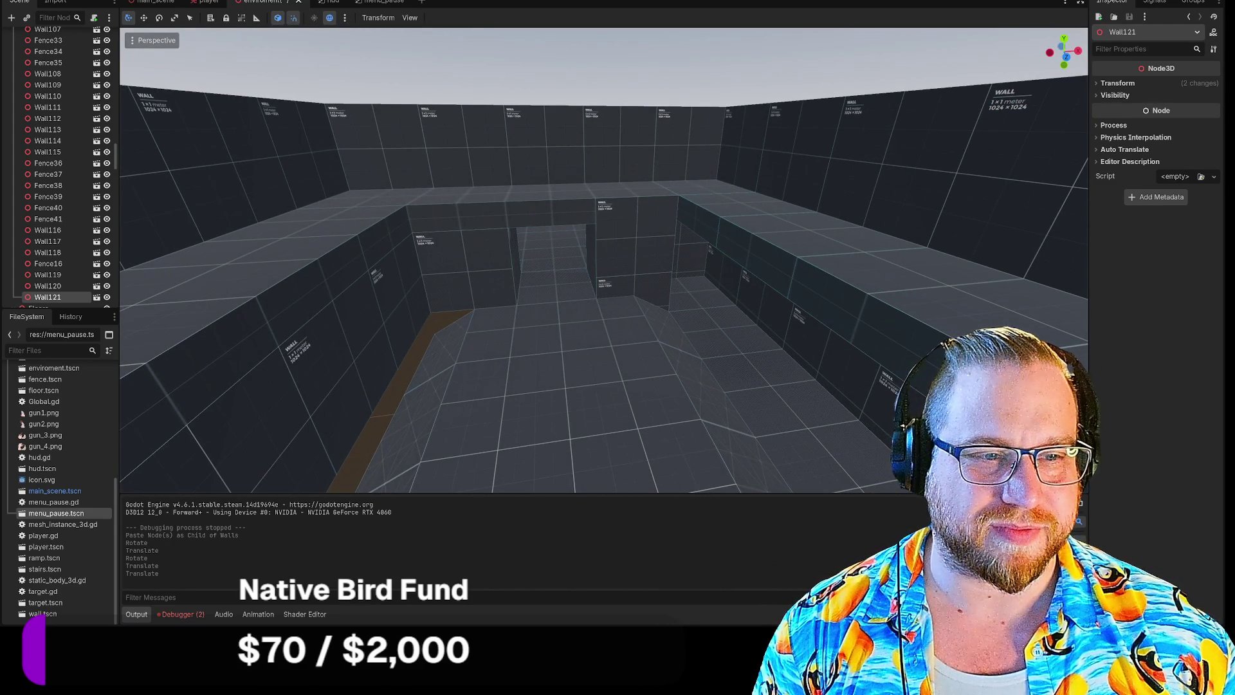
left_click(647, 292)
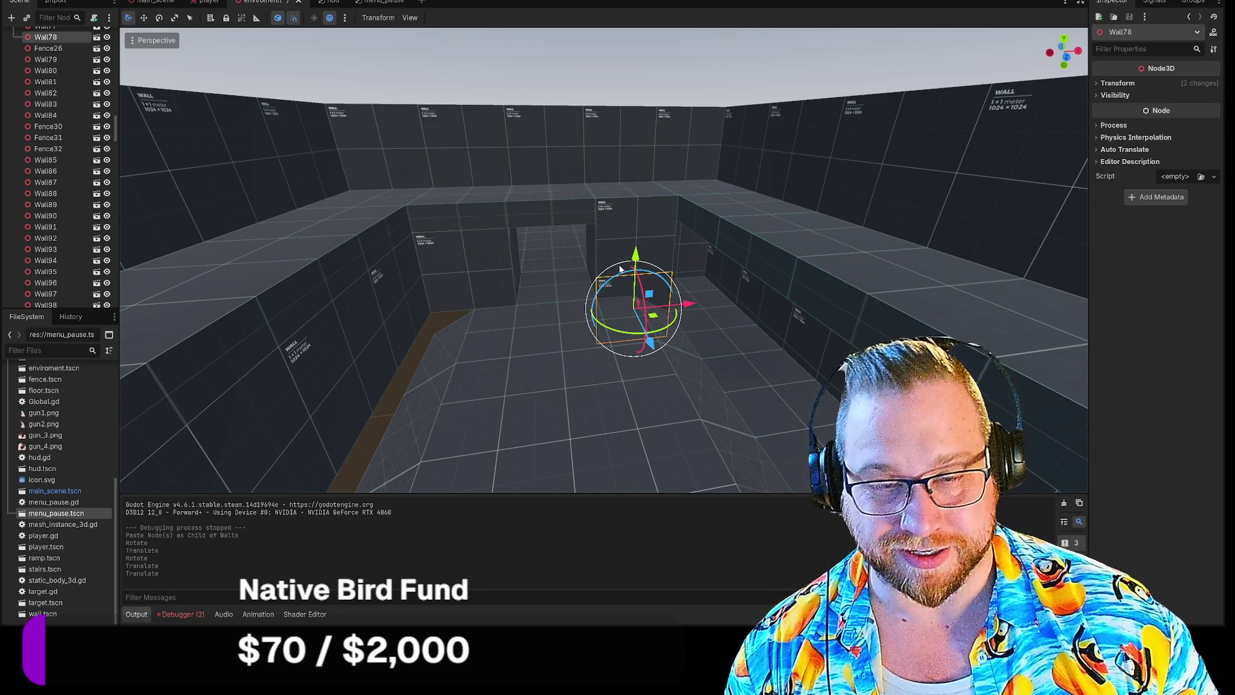
scroll(80, 147, "up", 2)
scroll(72, 130, "up", 15)
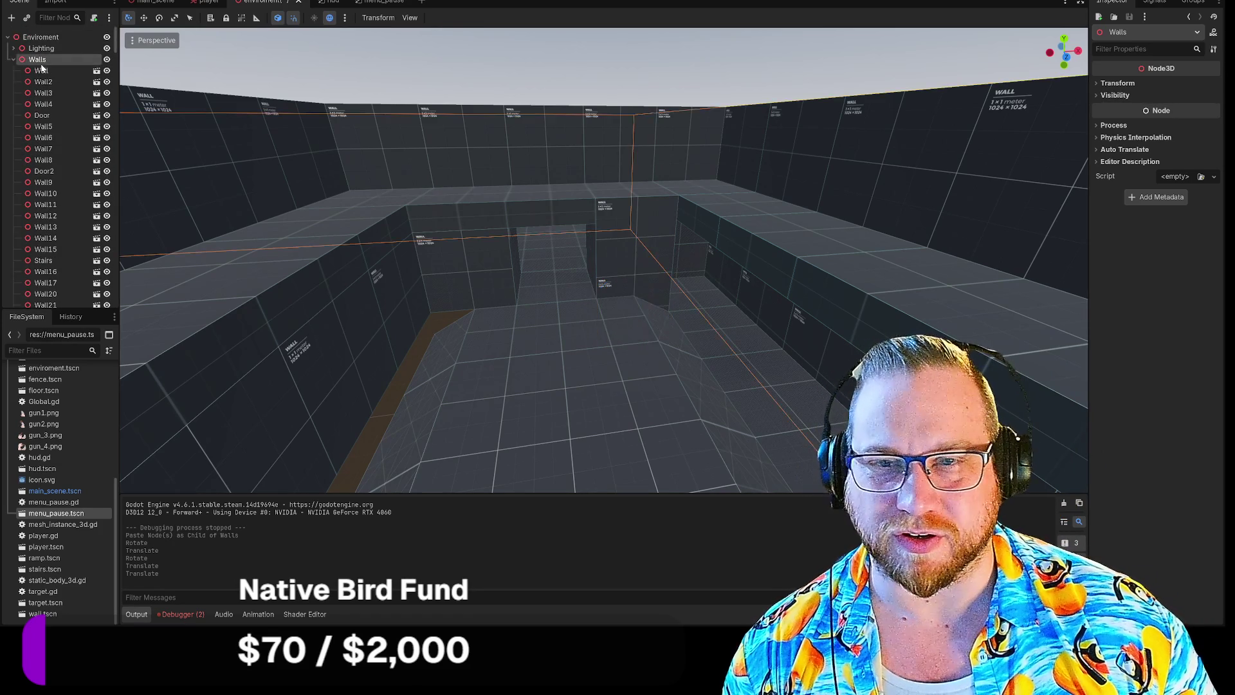
key("ctrl+v")
mouse_move(639, 303)
left_mouse_down()
mouse_move(486, 310)
mouse_move(539, 317)
left_mouse_up()
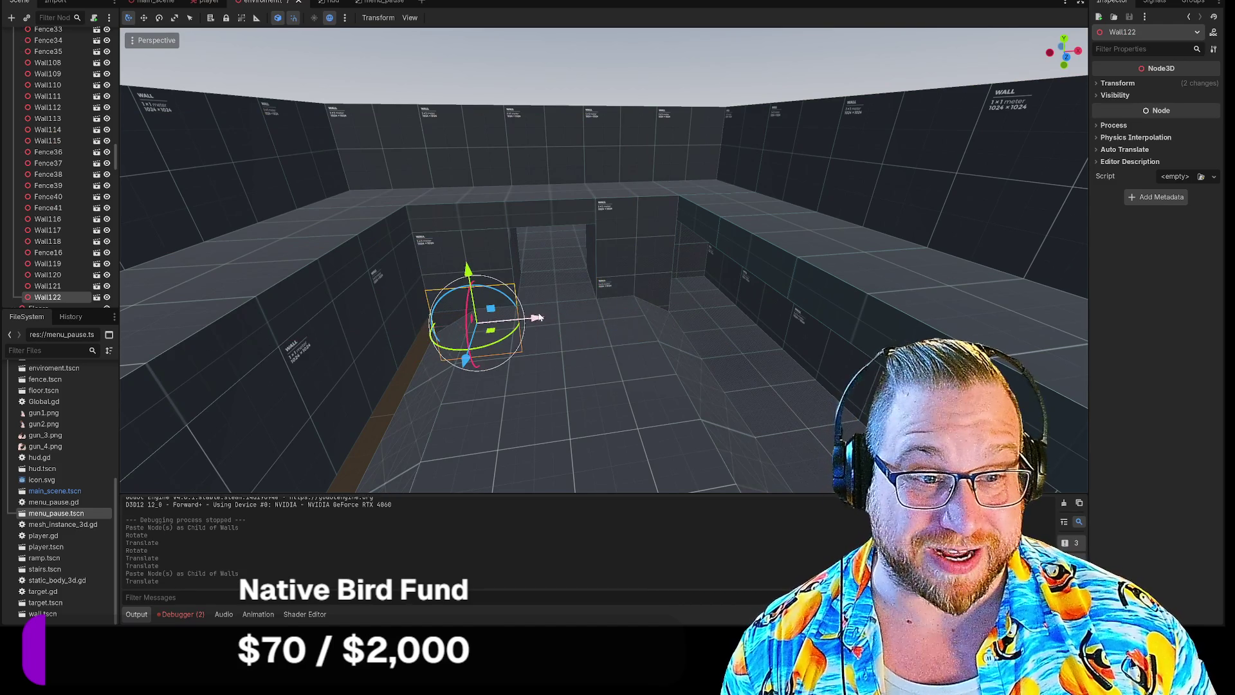
Delete the Fence26 piece and raise Wall77 up along Y.
left_click(455, 222)
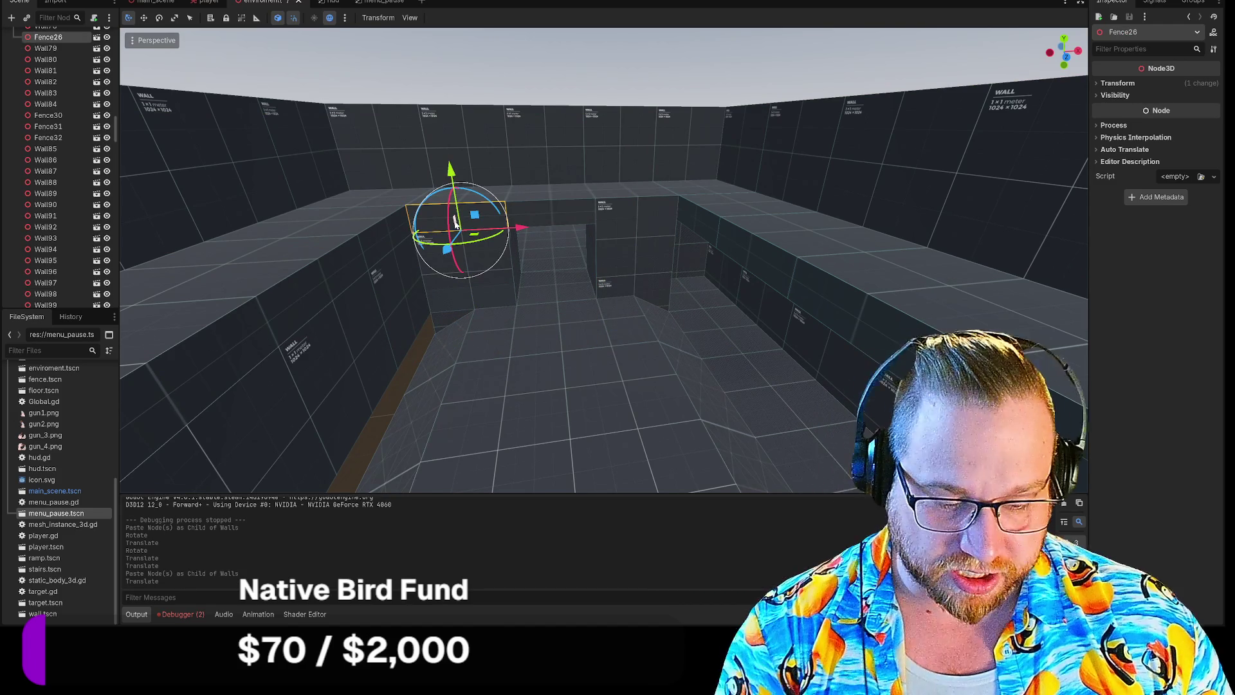
key("Delete")
key("Return")
left_click(474, 253)
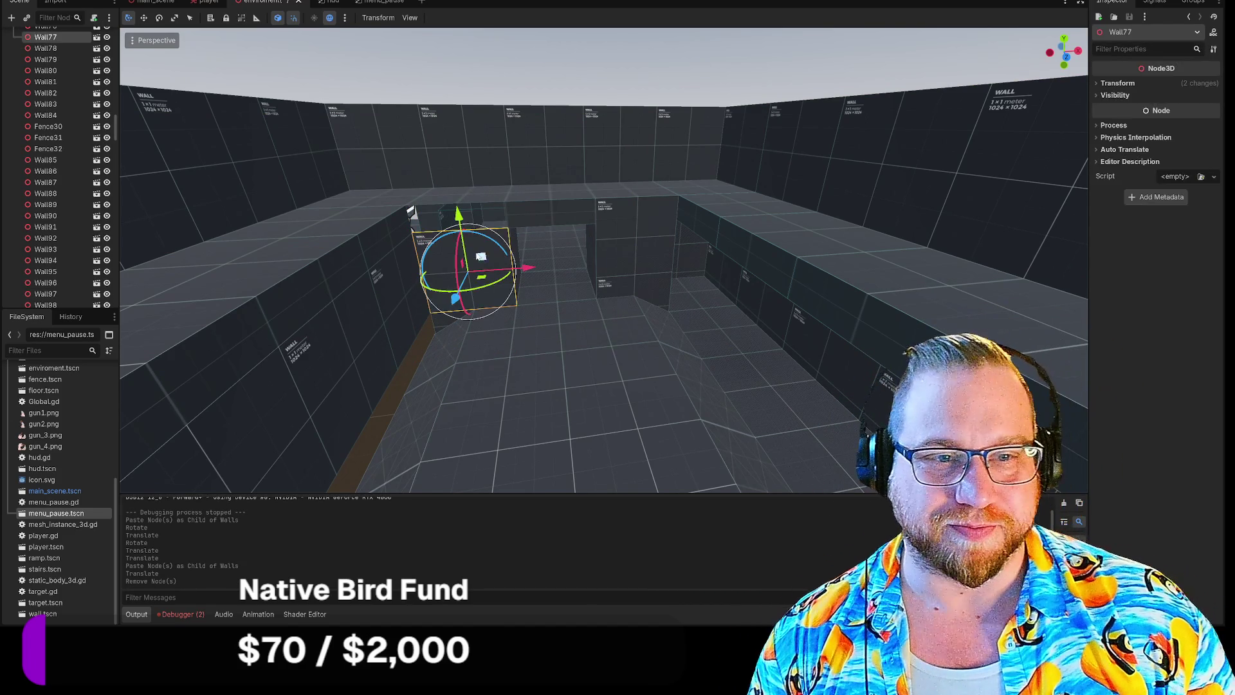
left_click_drag(452, 197, 454, 188)
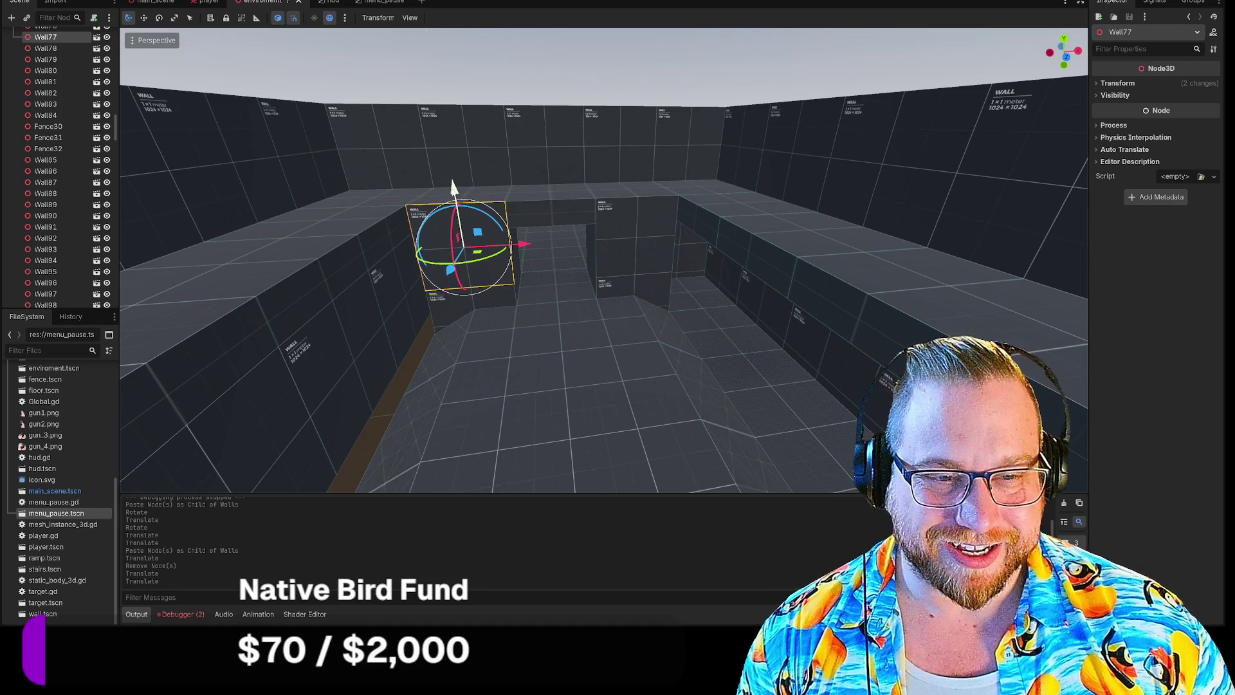
left_click(433, 368)
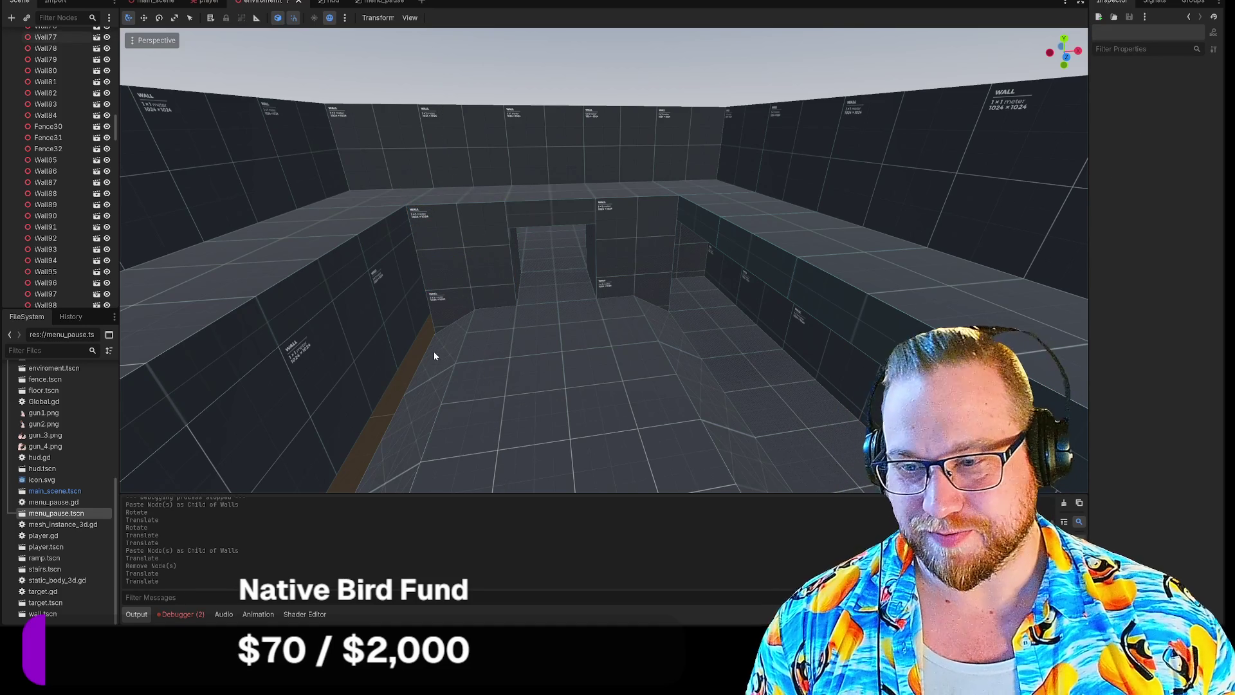
mouse_move(438, 354)
left_mouse_down()
mouse_move(438, 406)
mouse_move(438, 353)
mouse_move(476, 351)
mouse_move(797, 64)
left_mouse_up()
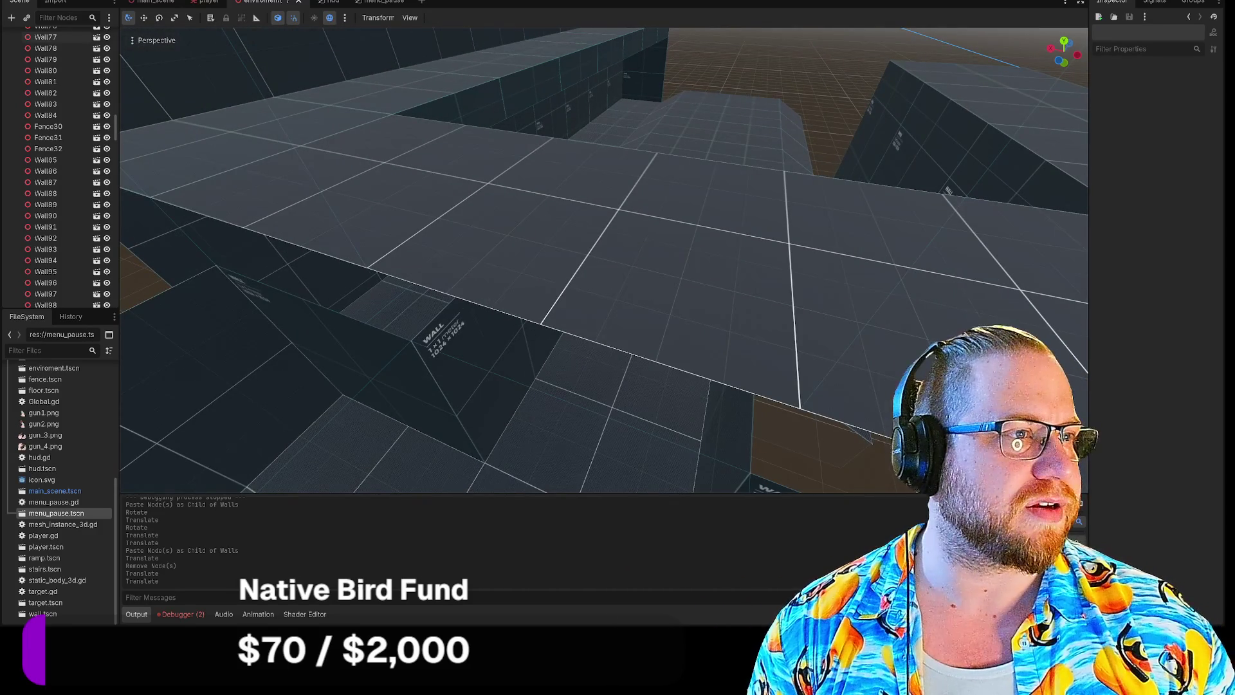
key("F5")
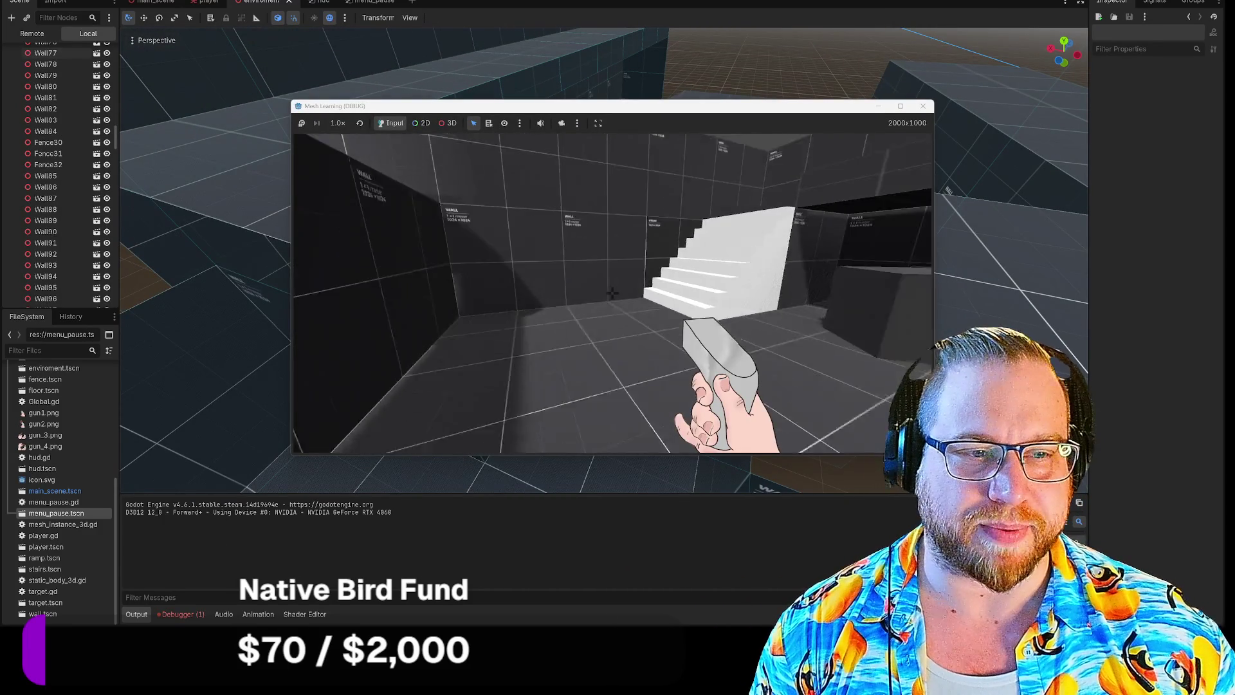
key("w")
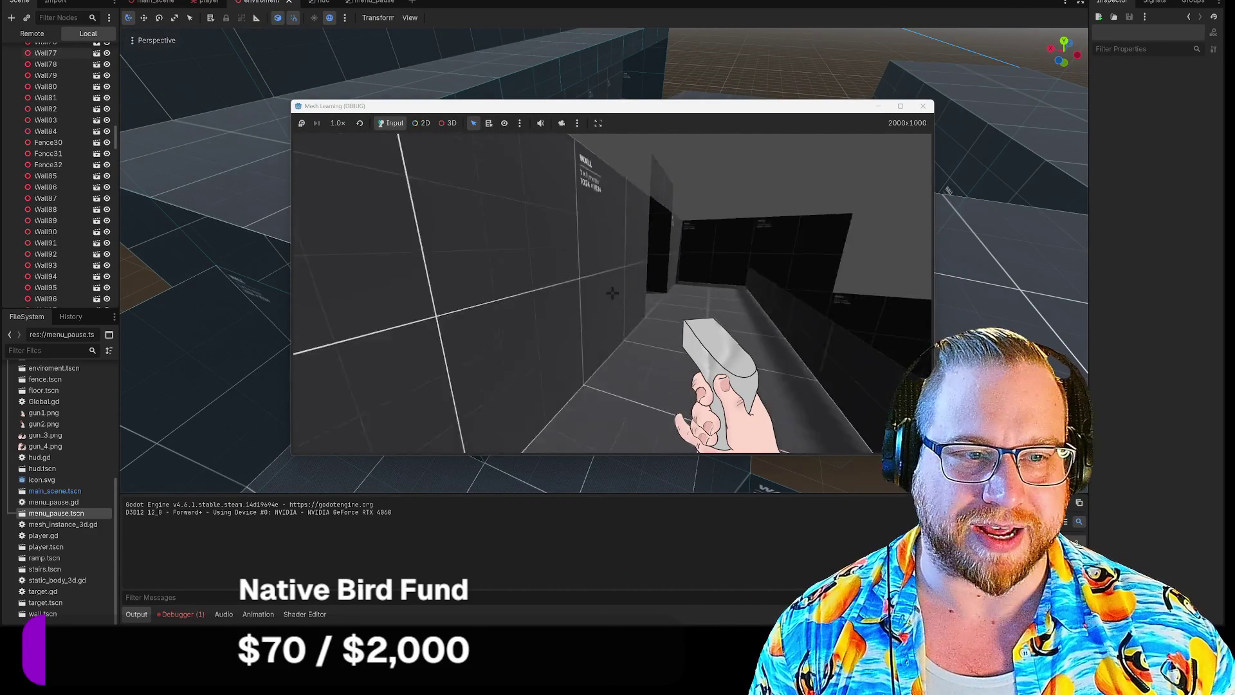
key("w")
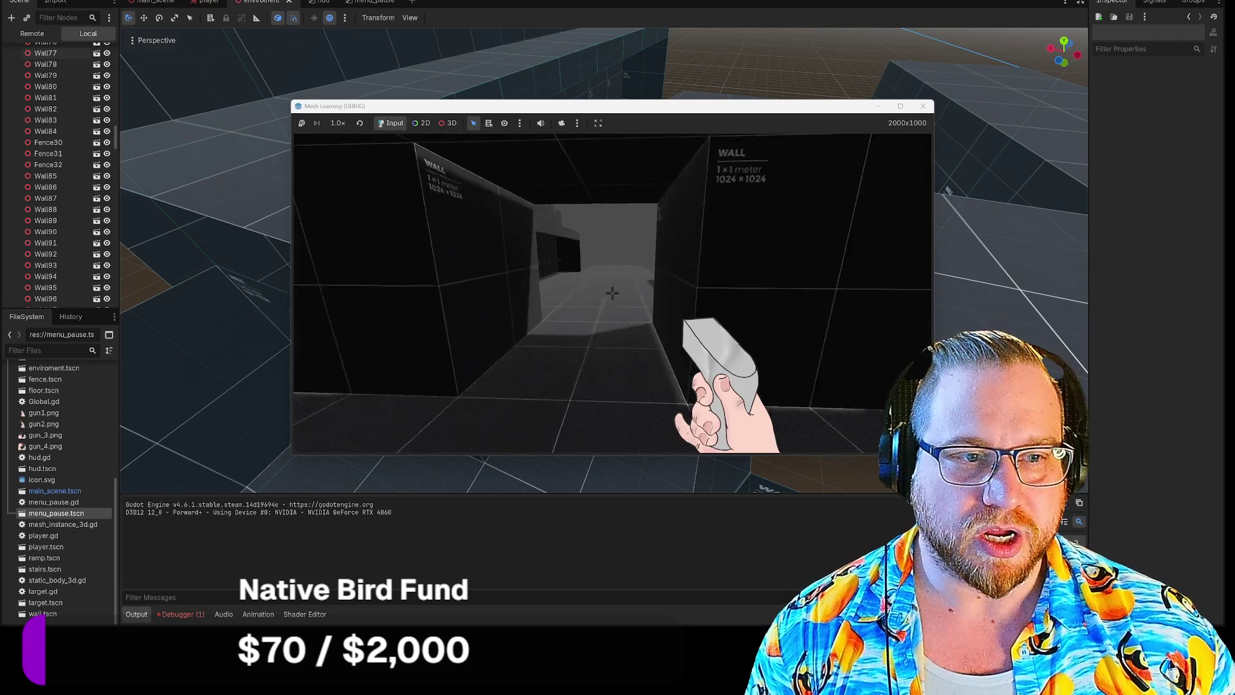
key("w")
key("w")
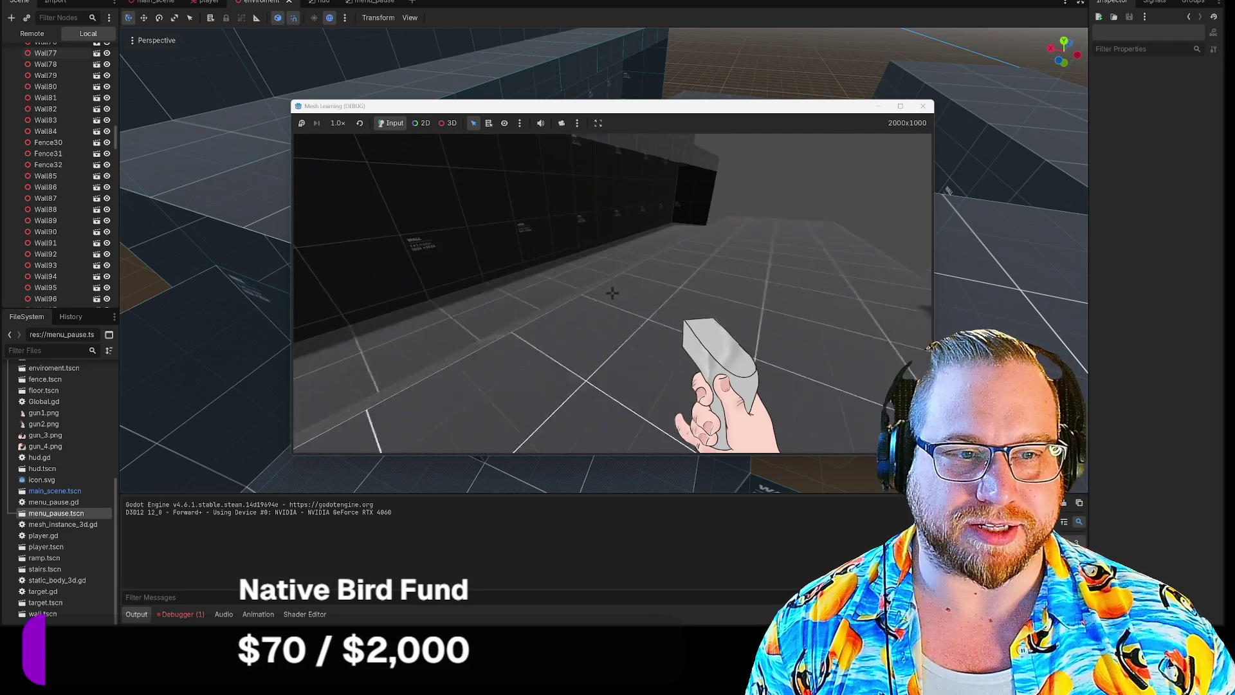
key("w")
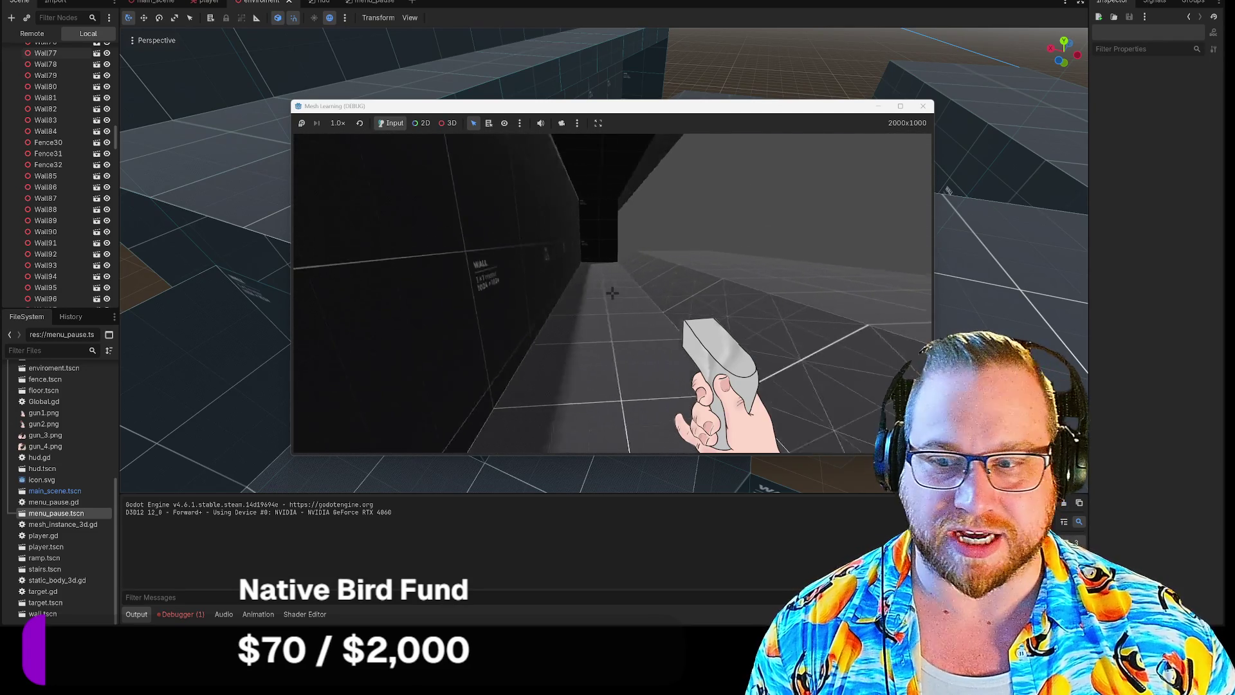
key("w")
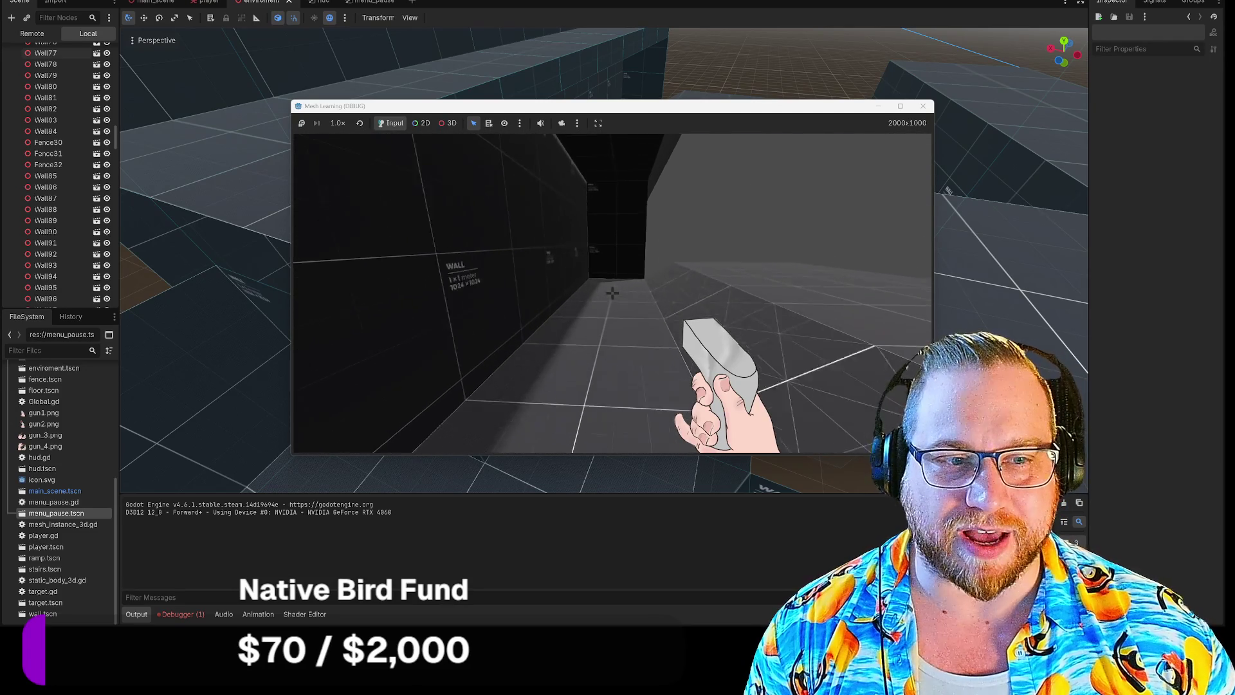
key("w")
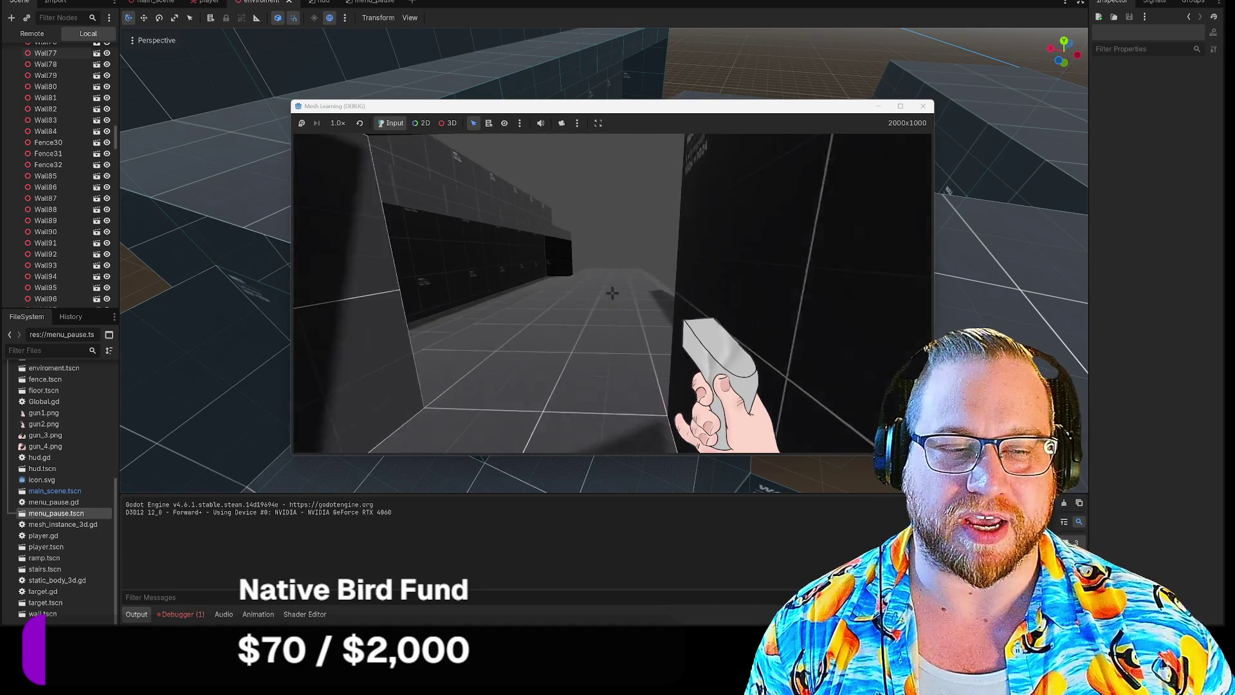
key("Escape")
left_click(646, 220)
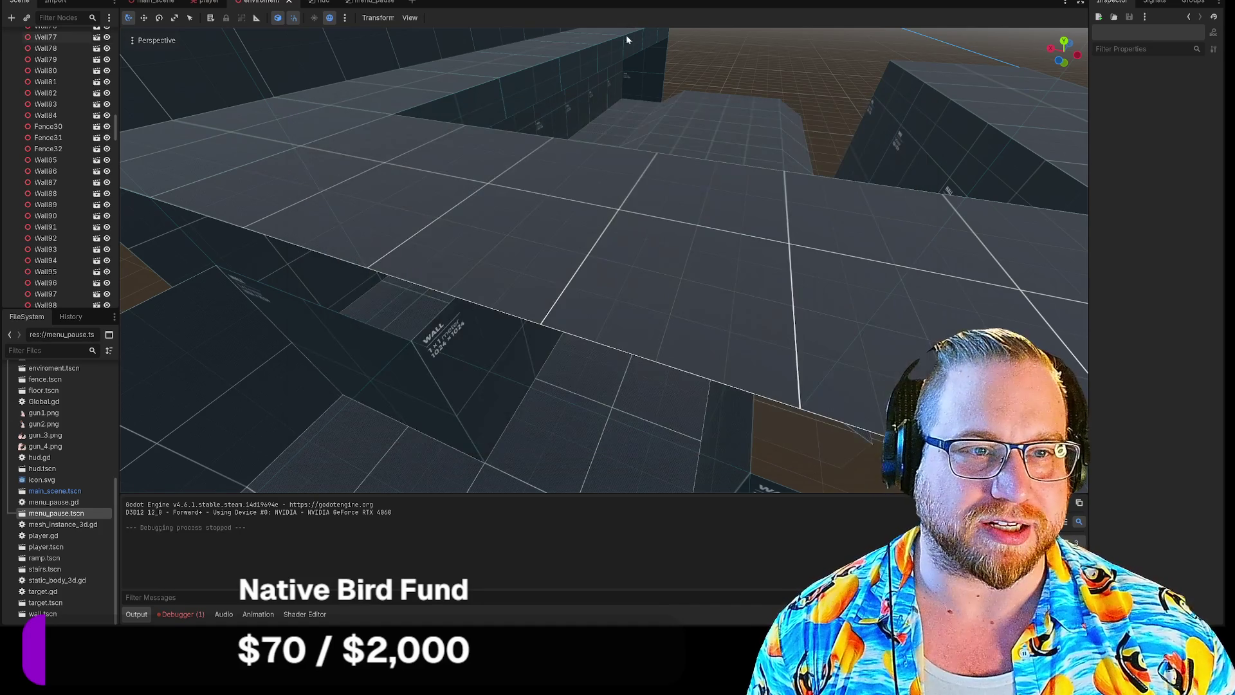
key("w")
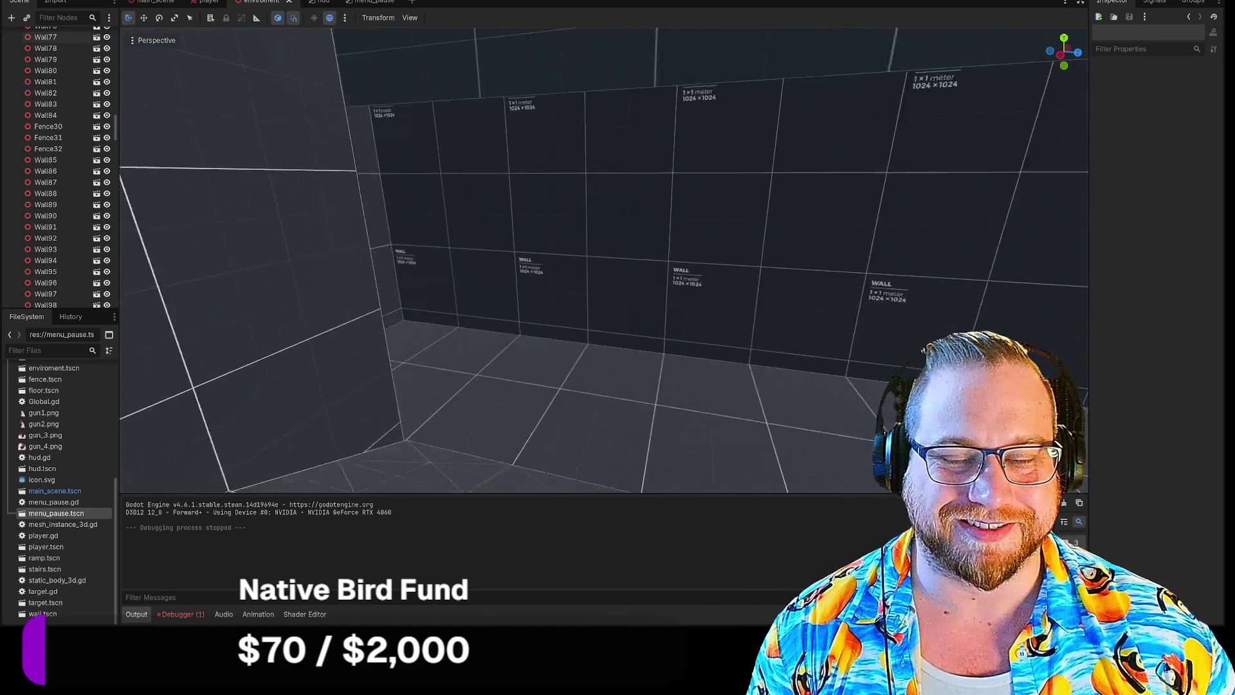
key("w")
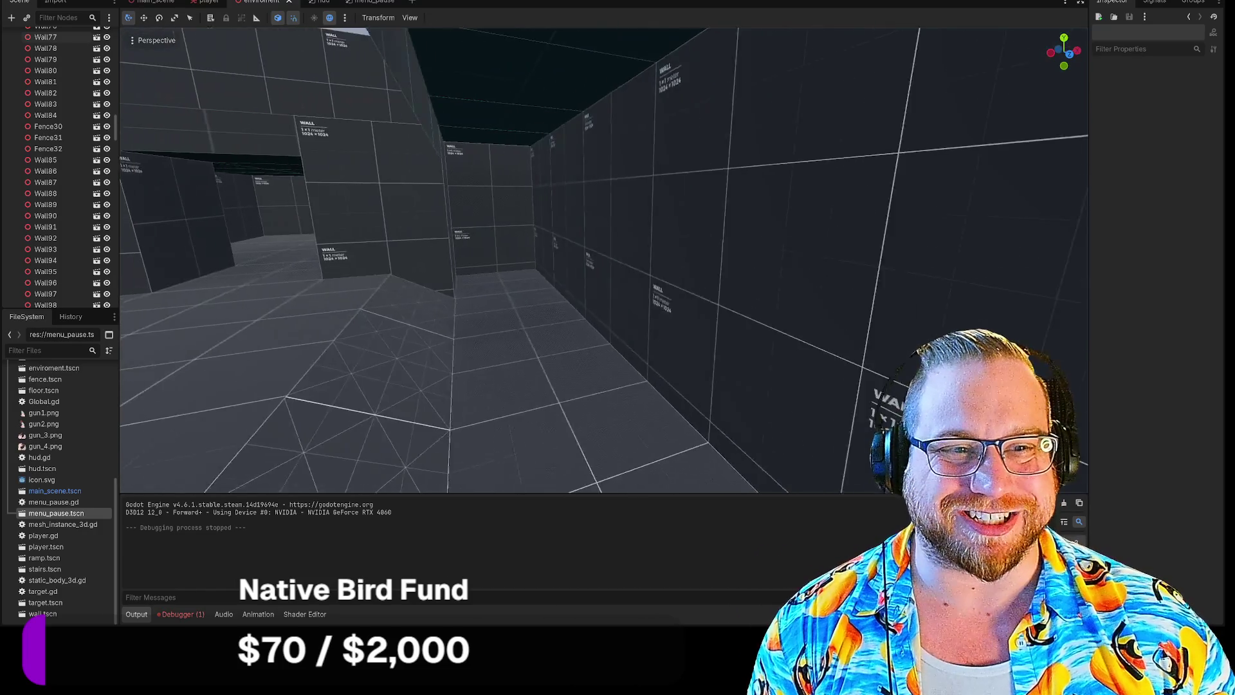
key("w")
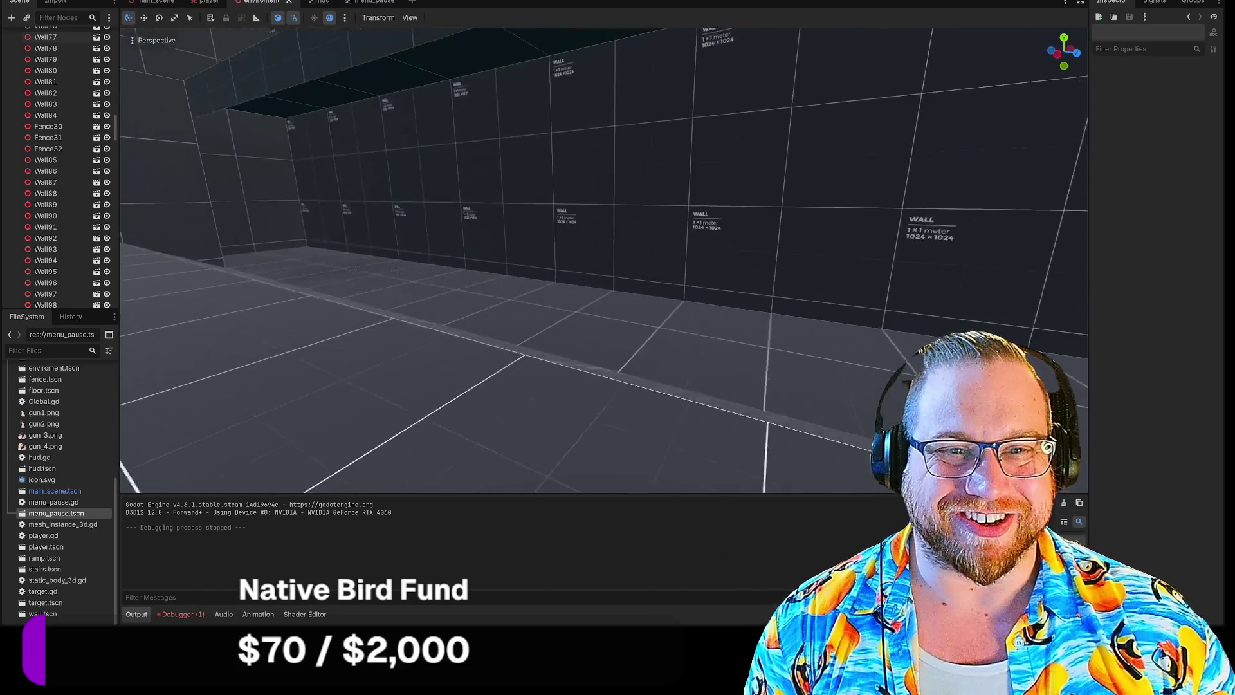
key("s")
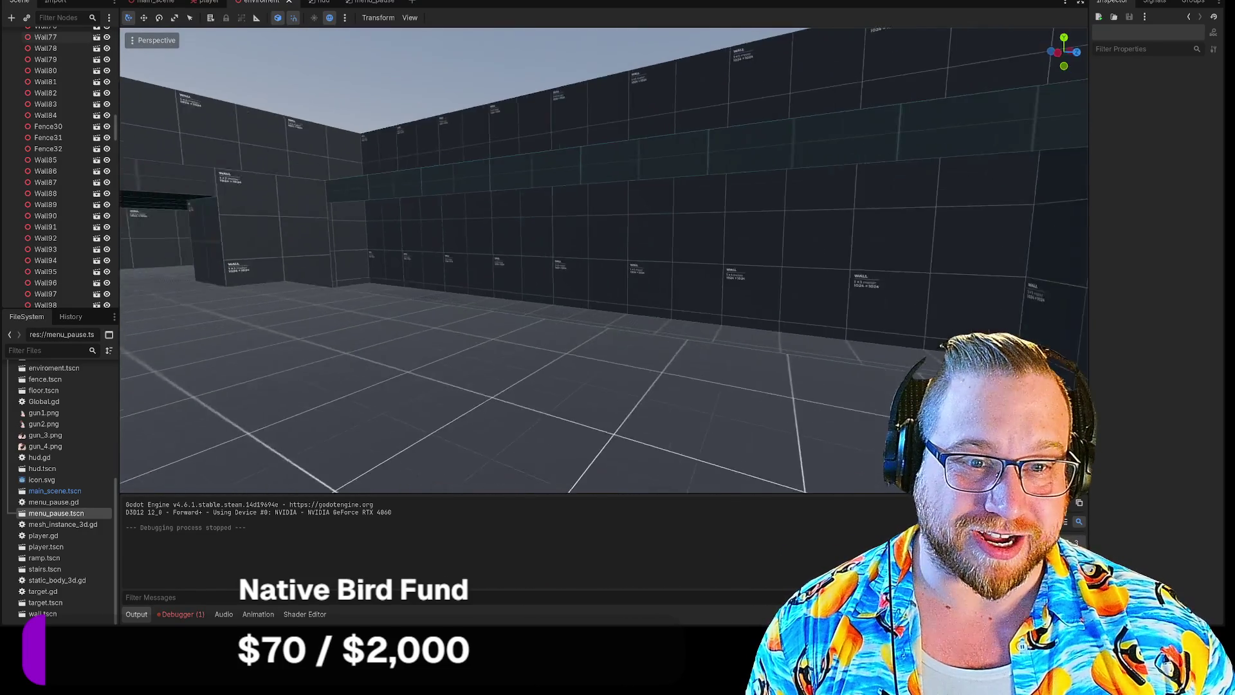
left_click(269, 233)
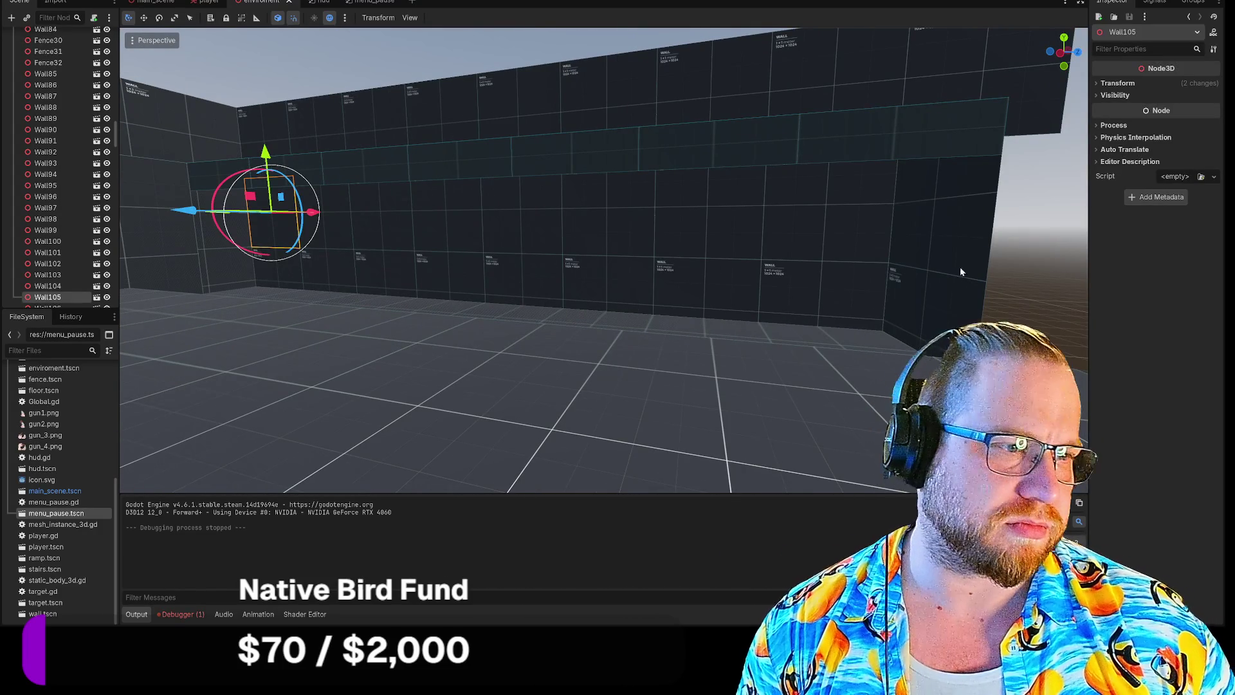
key("s")
key("s")
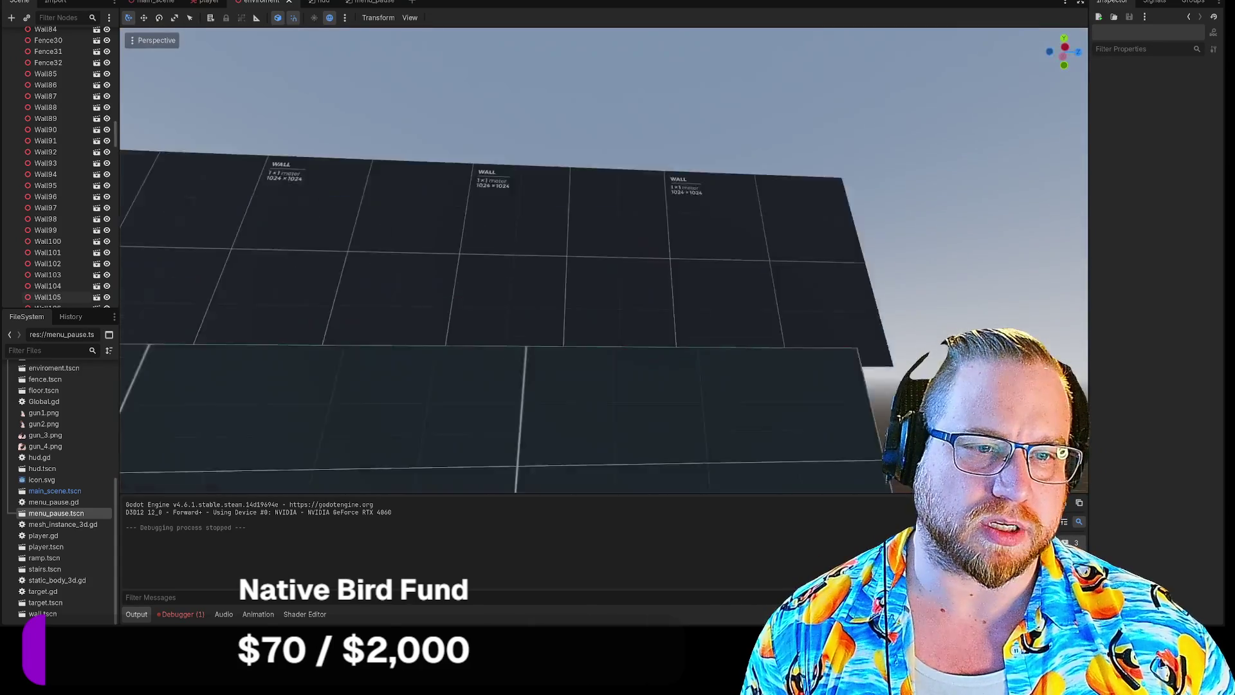
key("w")
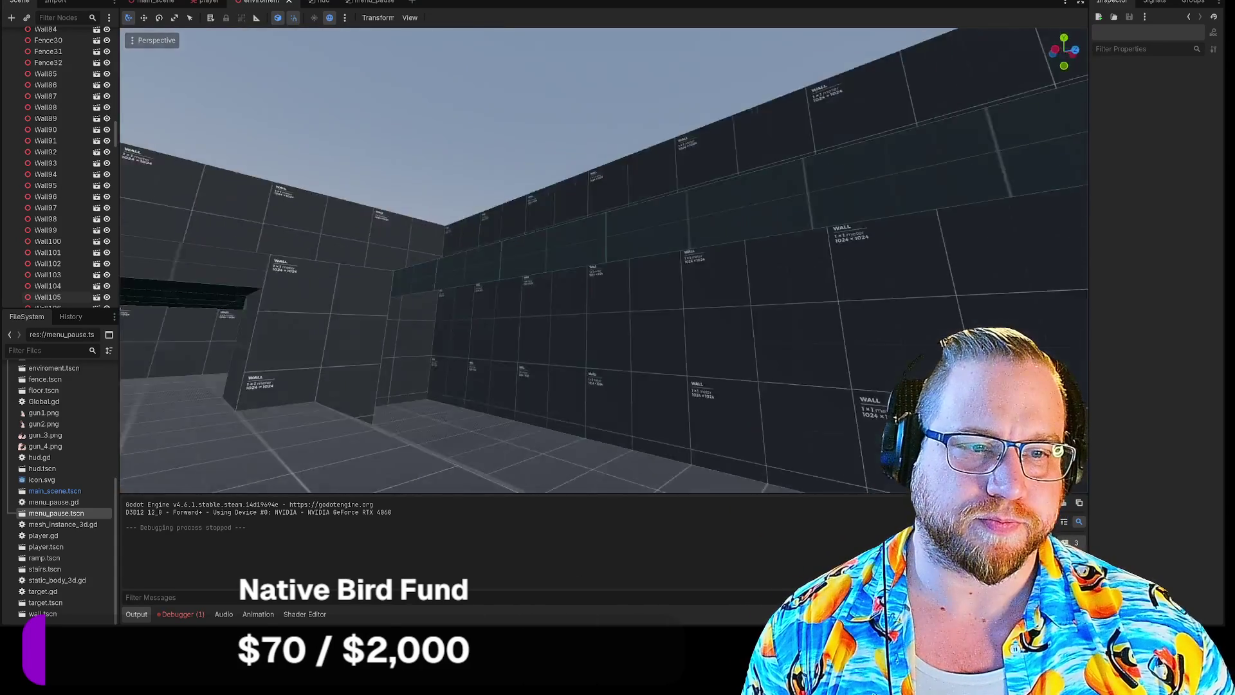
key("w")
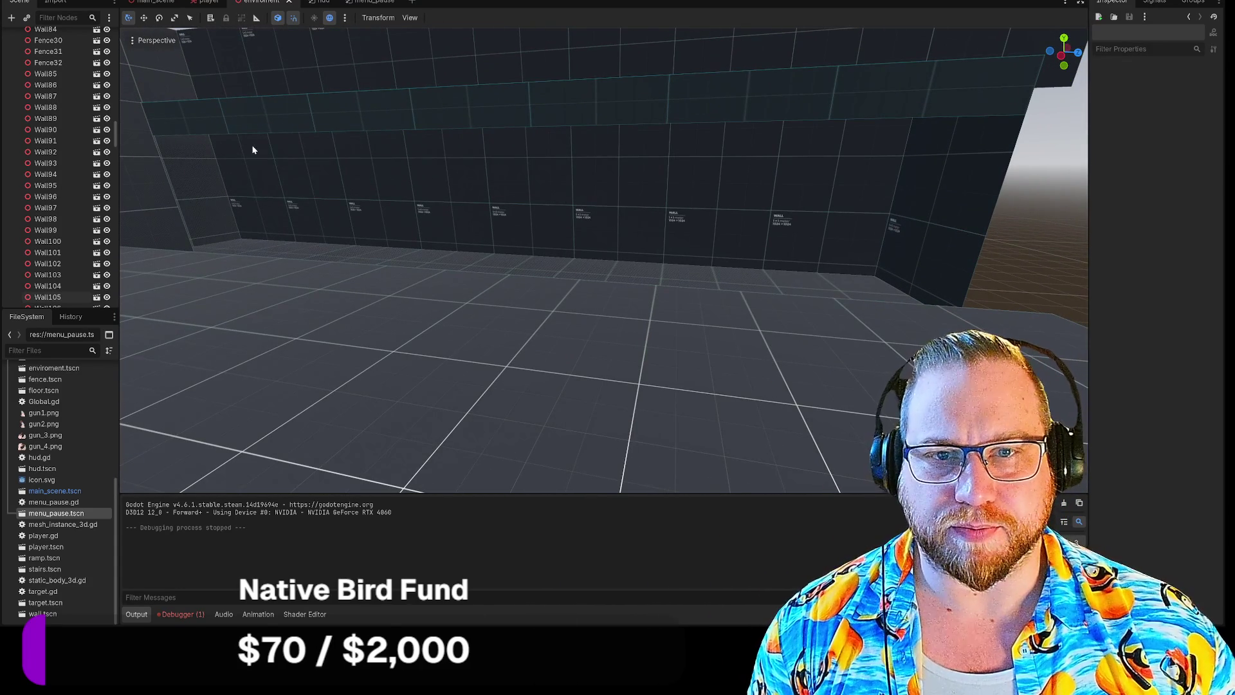
left_click(252, 149)
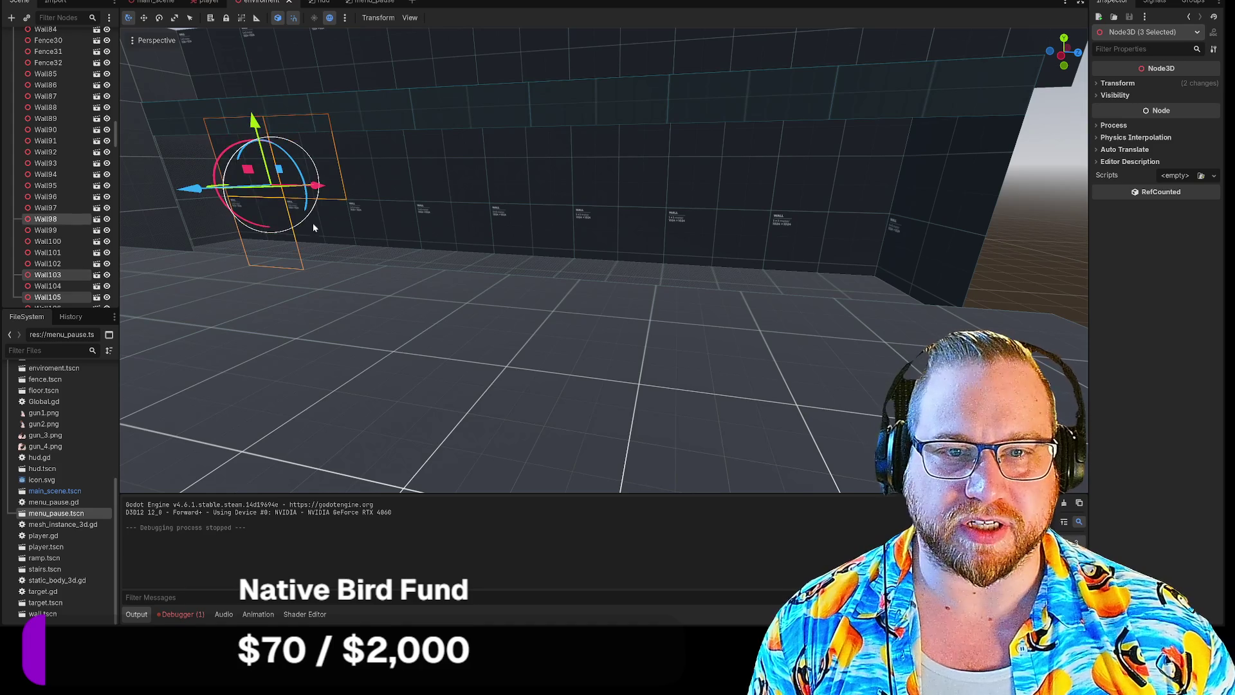
Select 16 panels along the long inner wall.
left_click(384, 232, "shift")
left_click(367, 168, "shift")
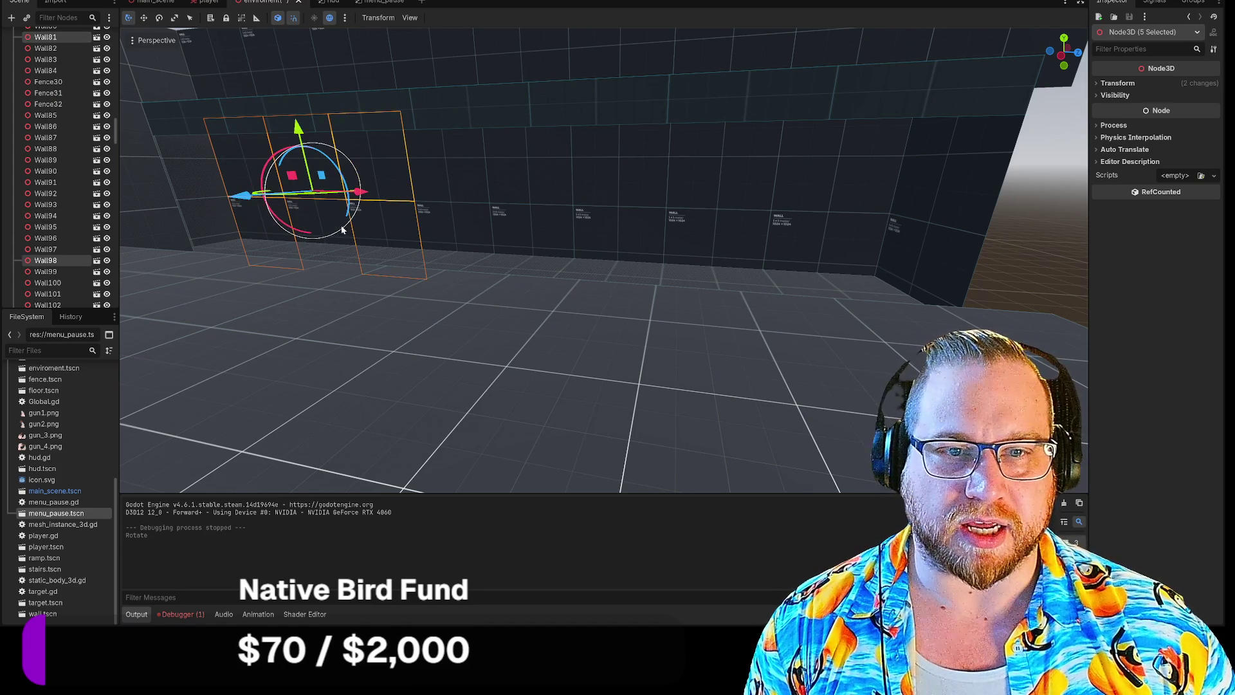
left_click(327, 219, "shift")
left_click(451, 219, "shift")
left_click(450, 167, "shift")
left_click(530, 163, "shift")
left_click(540, 238, "shift")
left_click(614, 185, "shift")
left_click(638, 238, "shift")
left_click(727, 256, "shift")
left_click(733, 167, "shift")
left_click(840, 193, "shift")
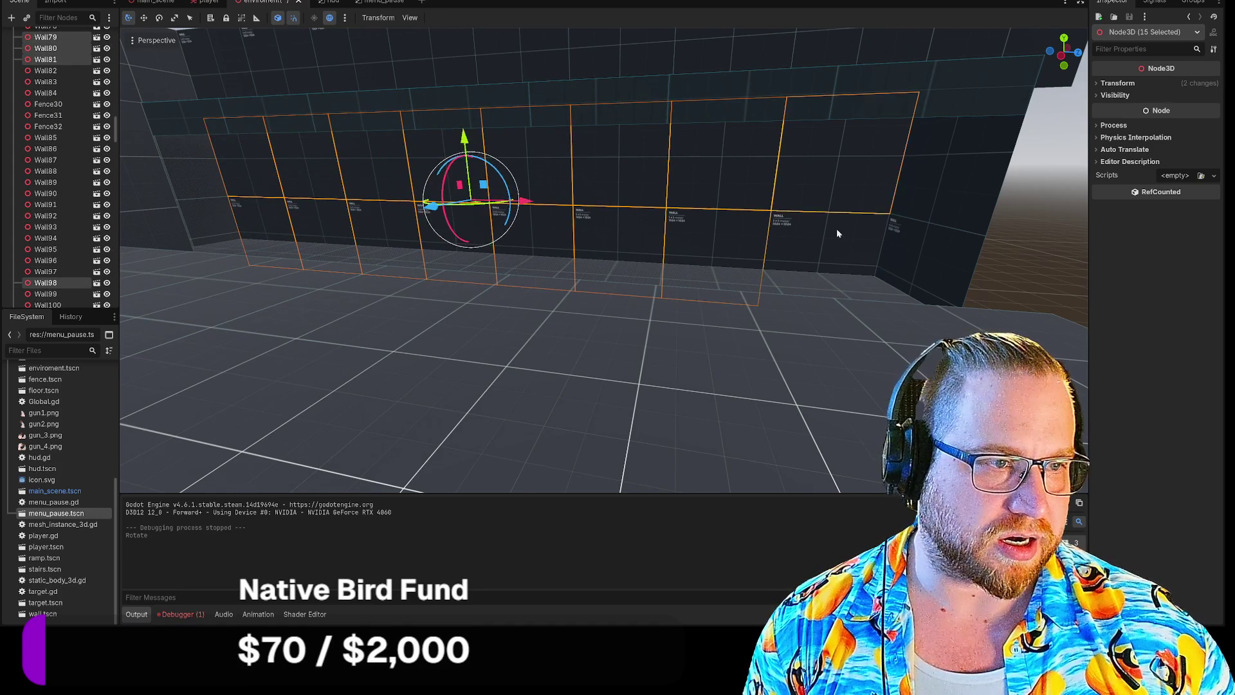
left_click(846, 245, "shift")
Slide the selected wall section 3 units along X and clear the selection.
mouse_move(842, 245)
left_mouse_down()
mouse_move(708, 257)
mouse_move(430, 245)
mouse_move(589, 237)
left_mouse_up()
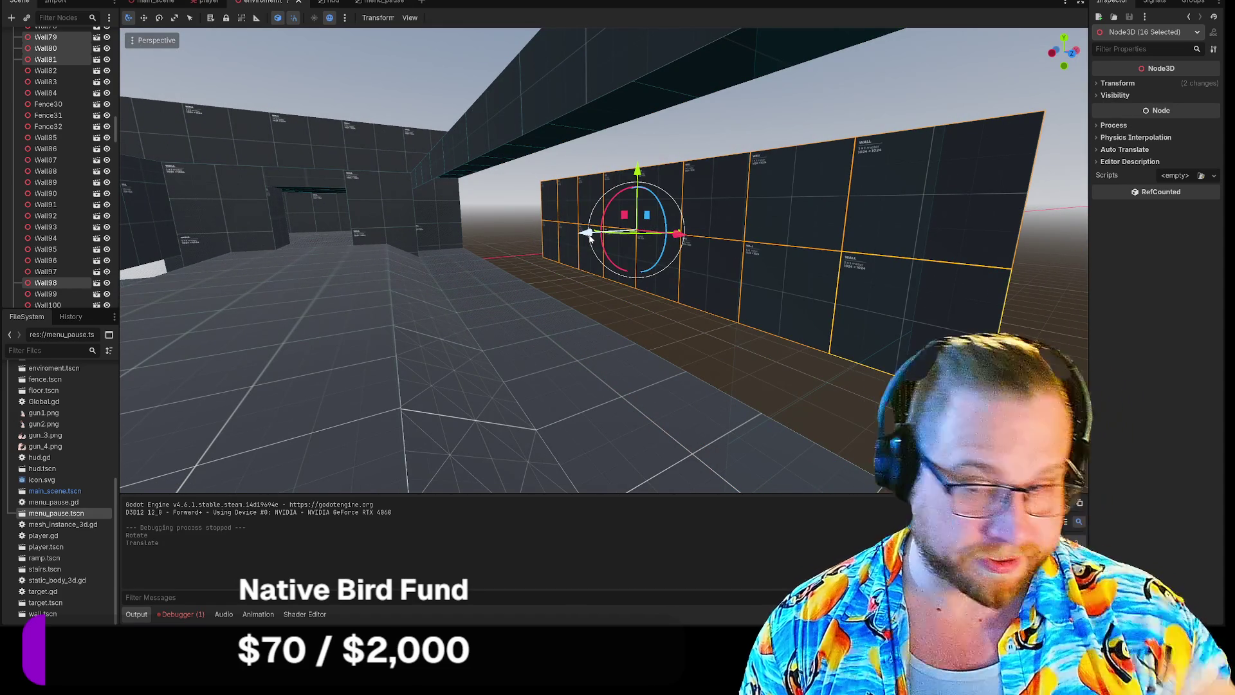
left_click(578, 324)
mouse_move(604, 260)
left_mouse_down()
mouse_move(611, 205)
mouse_move(609, 244)
mouse_move(656, 186)
left_mouse_up()
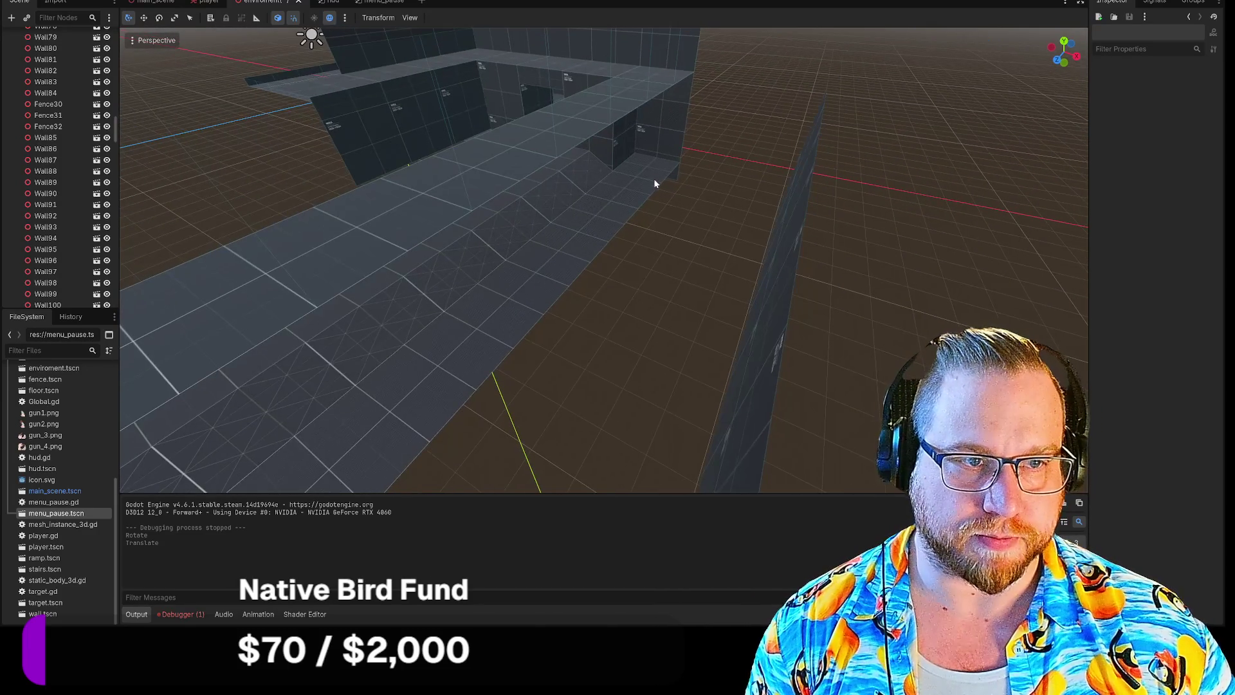
Select a strip of eight floor tiles starting at Floor134 and paste a copy into Floors.
left_click(643, 188)
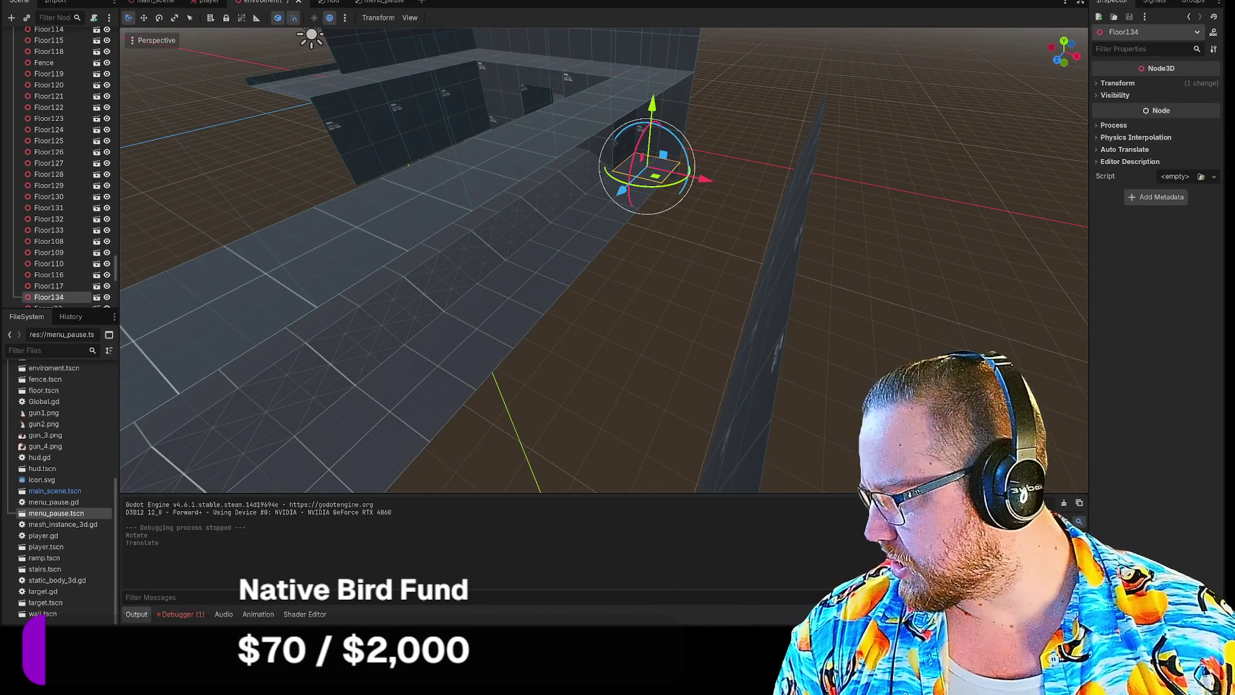
left_click_drag(567, 373, 705, 292)
left_click(381, 310, "shift")
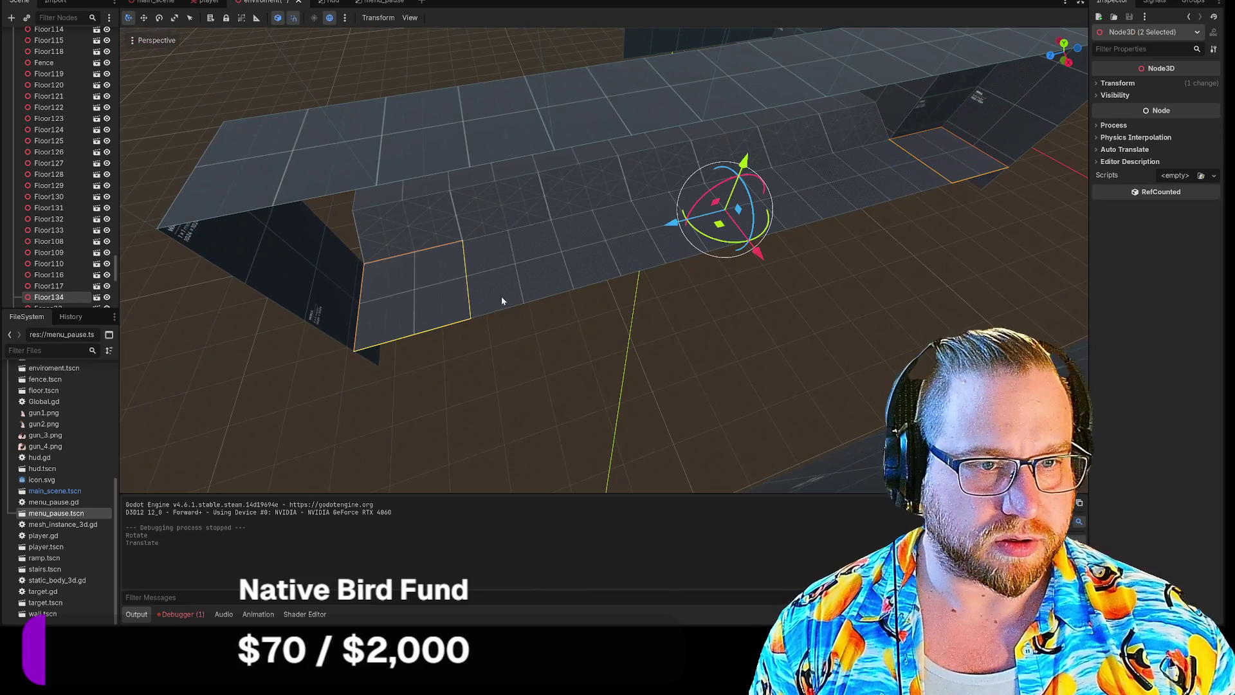
left_click(912, 179, "shift")
left_click(721, 239, "shift")
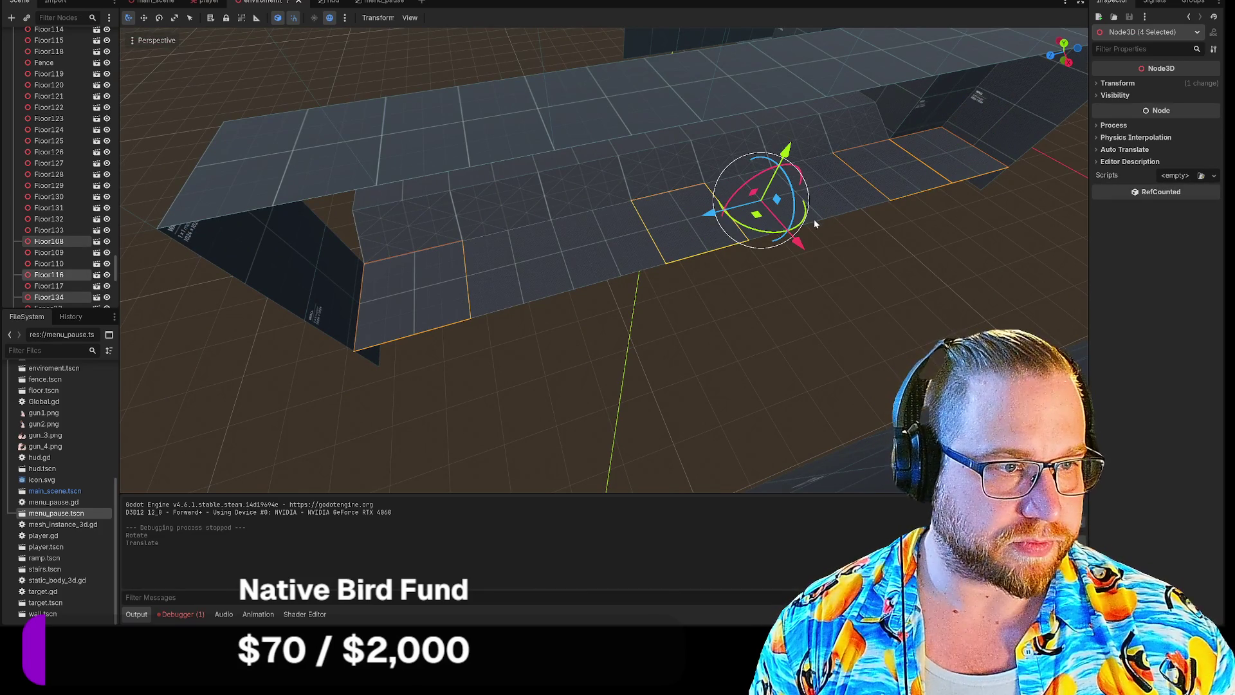
left_click(758, 233, "shift")
left_click(656, 245, "shift")
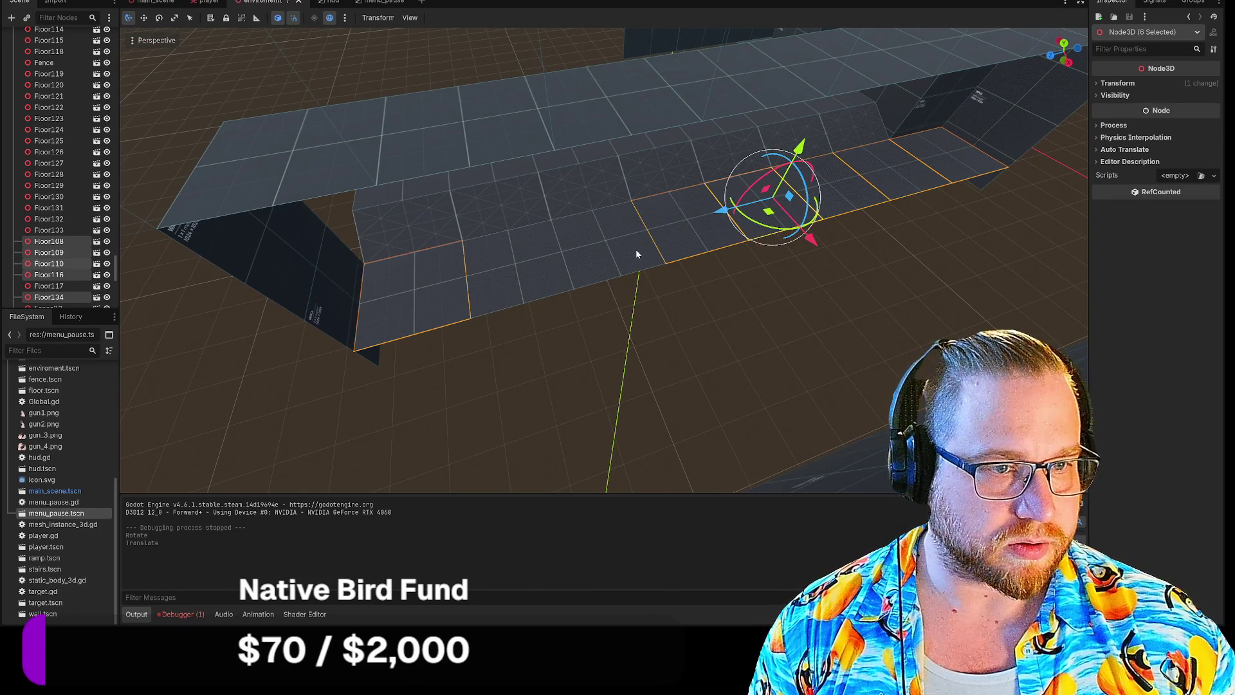
left_click(535, 264, "shift")
left_click(730, 236, "shift")
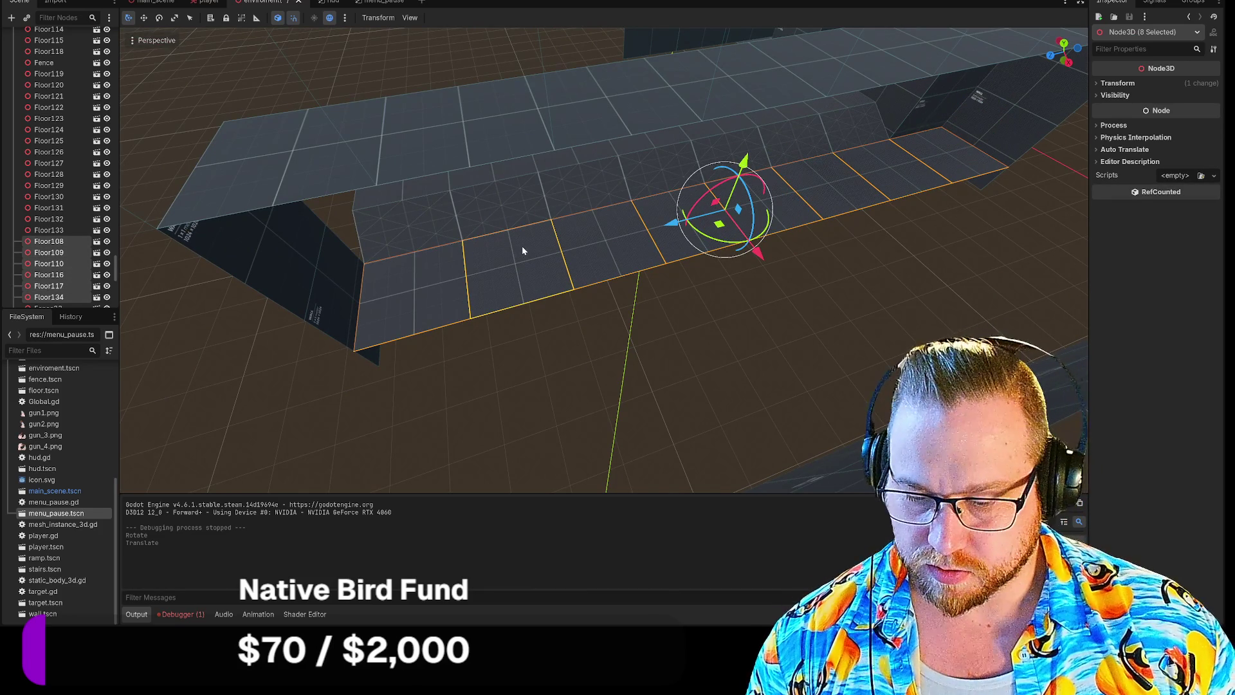
scroll(50, 219, "up", 15)
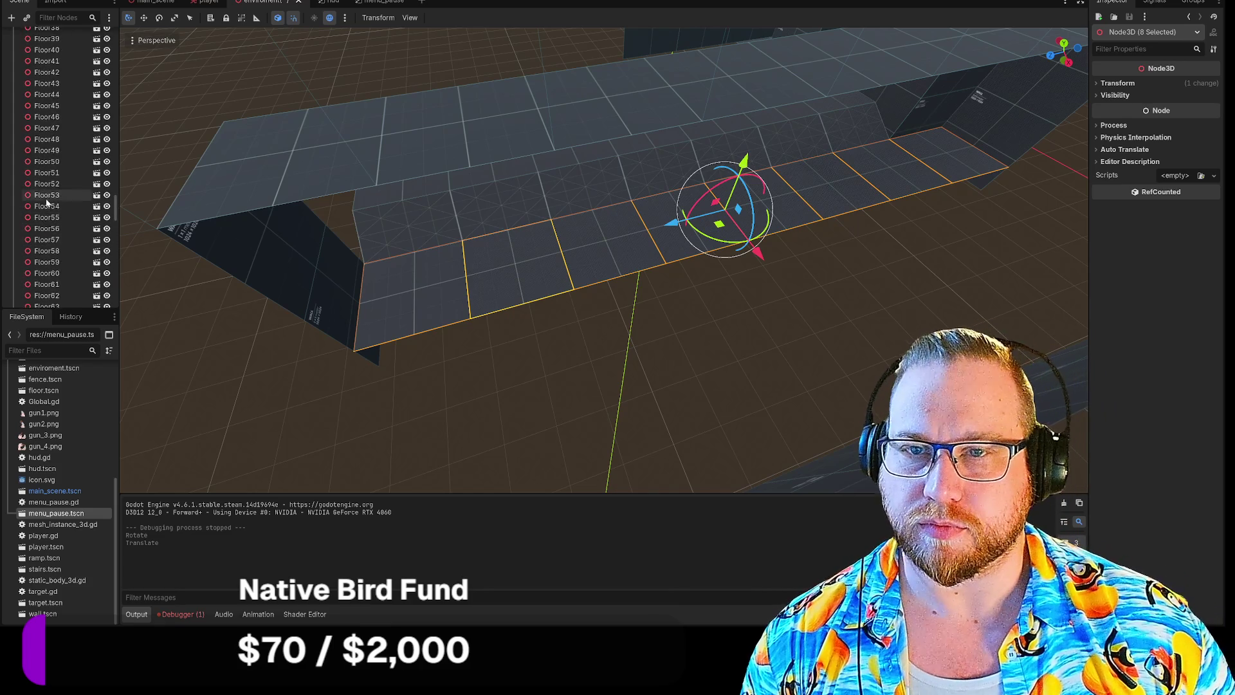
left_click(39, 225)
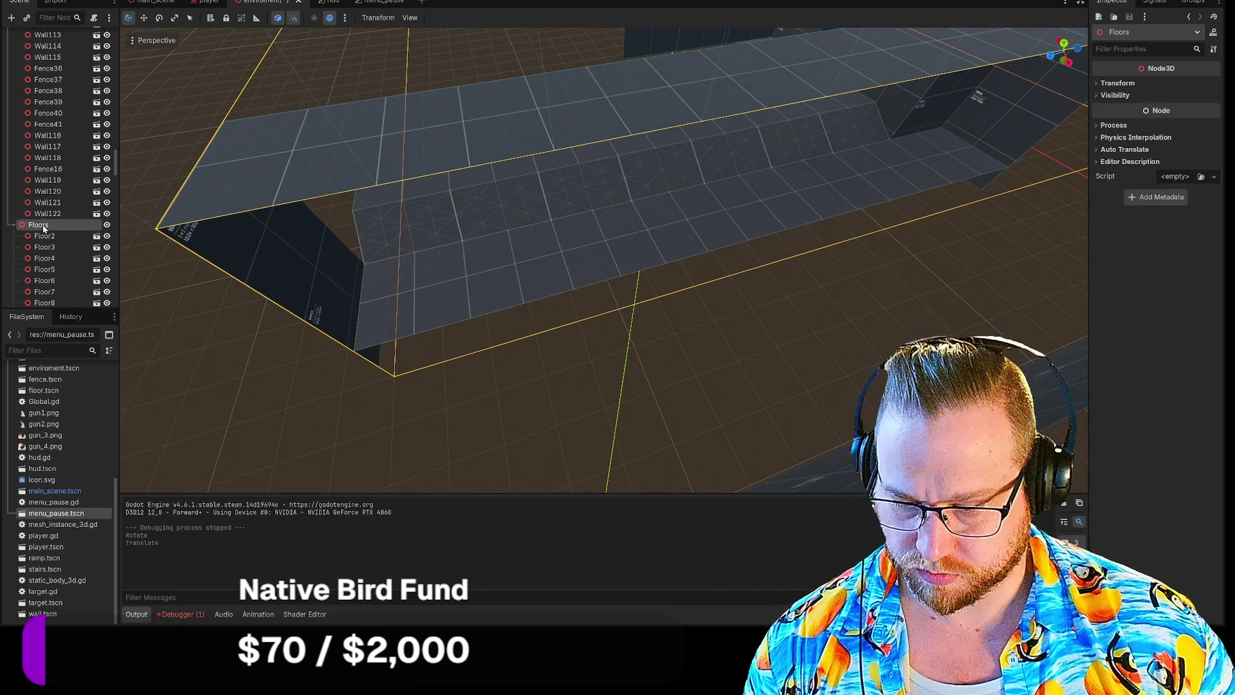
key("ctrl+v")
left_click_drag(757, 256, 816, 333)
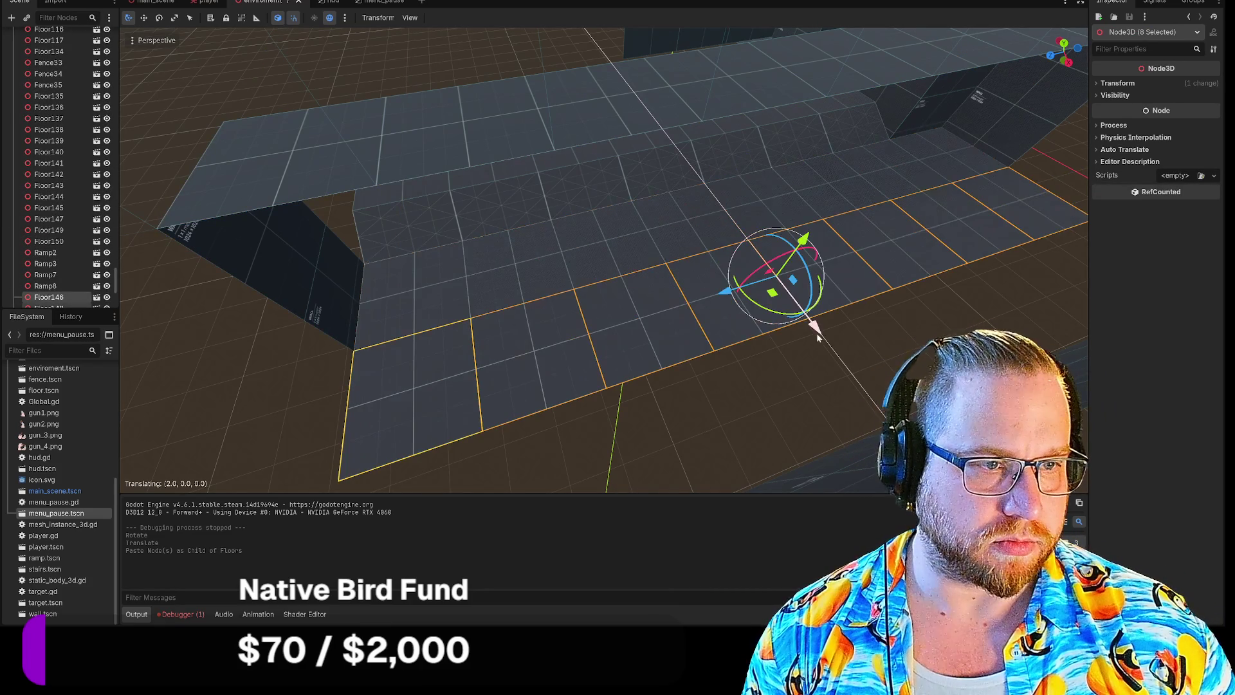
Paste a second copy of the eight tiles into Floors and slide it along X beside the corridor.
scroll(63, 251, "up", 5)
scroll(63, 251, "up", 15)
left_click(41, 217)
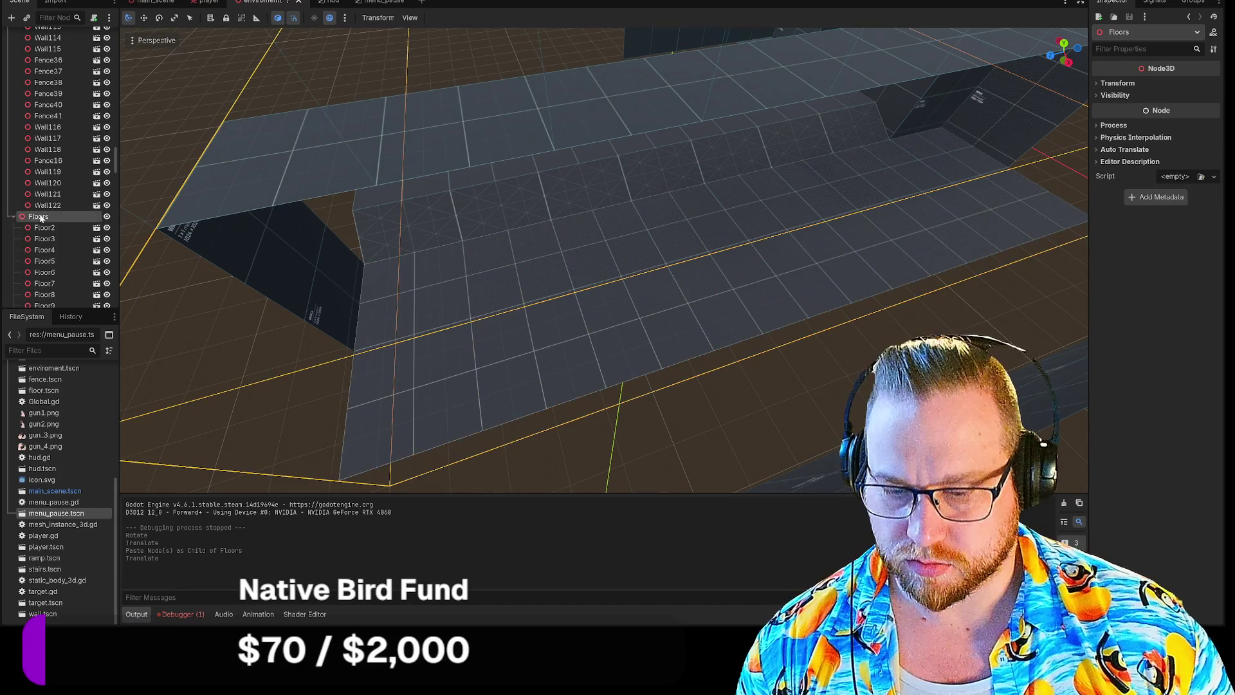
key("ctrl+v")
key("f")
left_click_drag(413, 227, 617, 210)
left_click(793, 197)
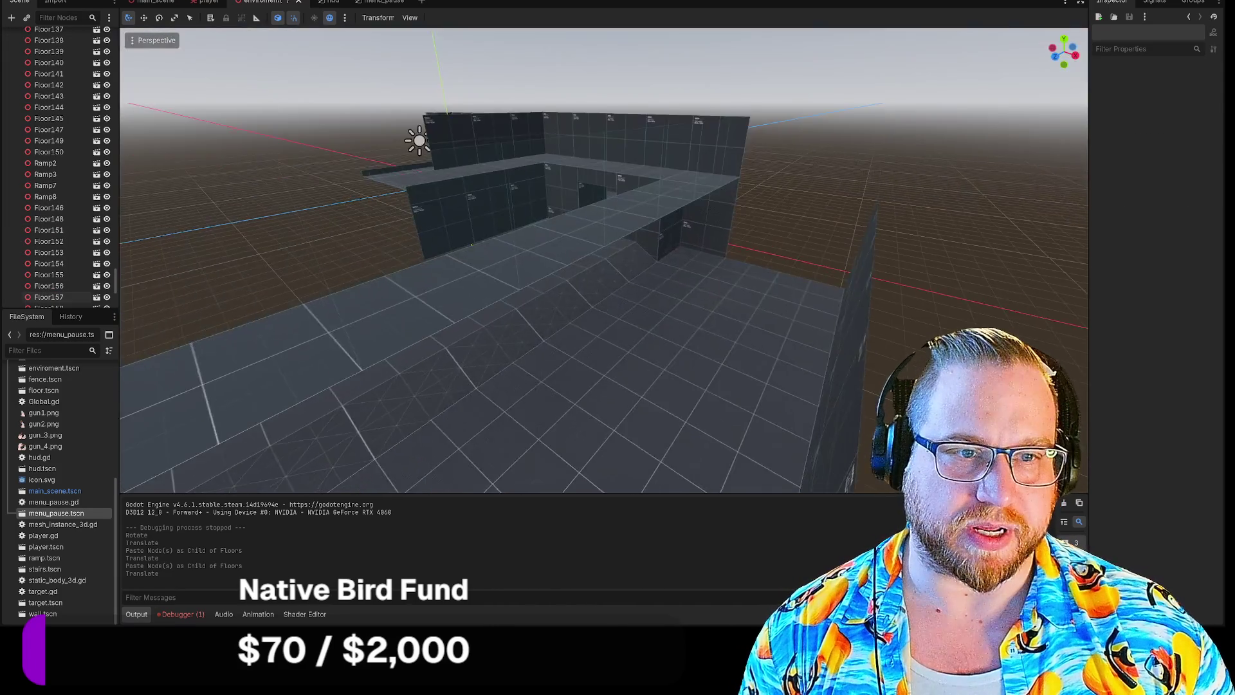
Copy the two wall pieces at the corridor end into the Walls group and shift them along X.
key("w")
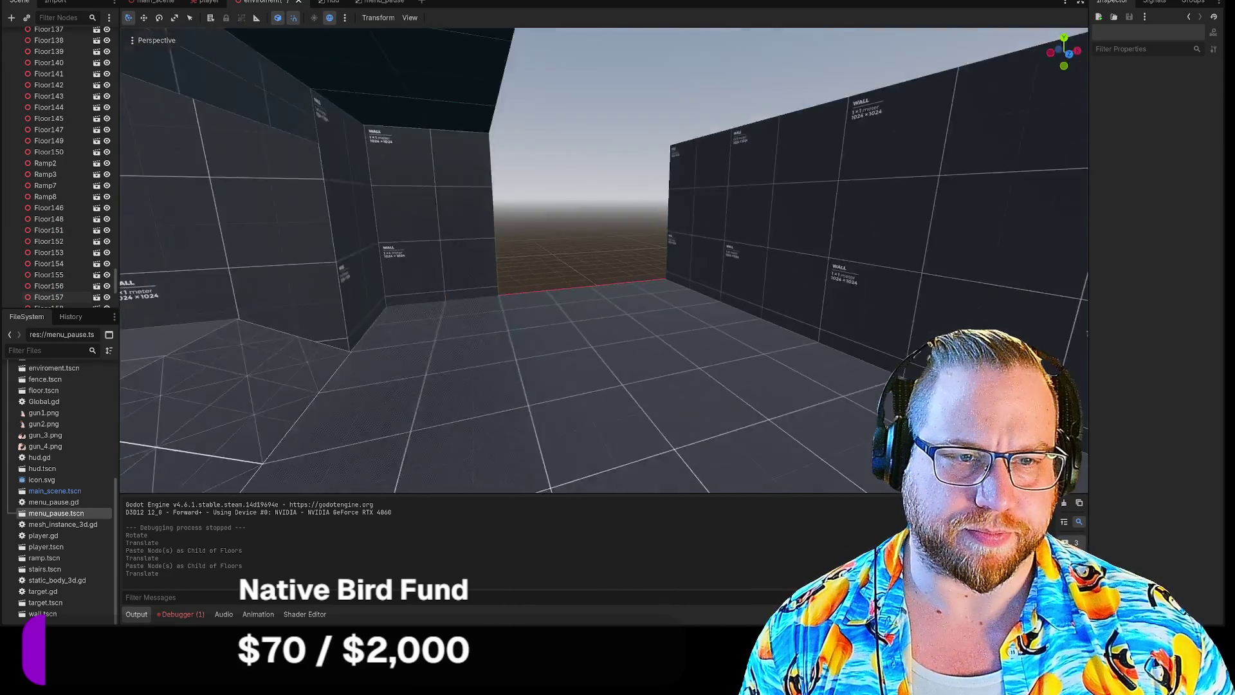
left_click(654, 152)
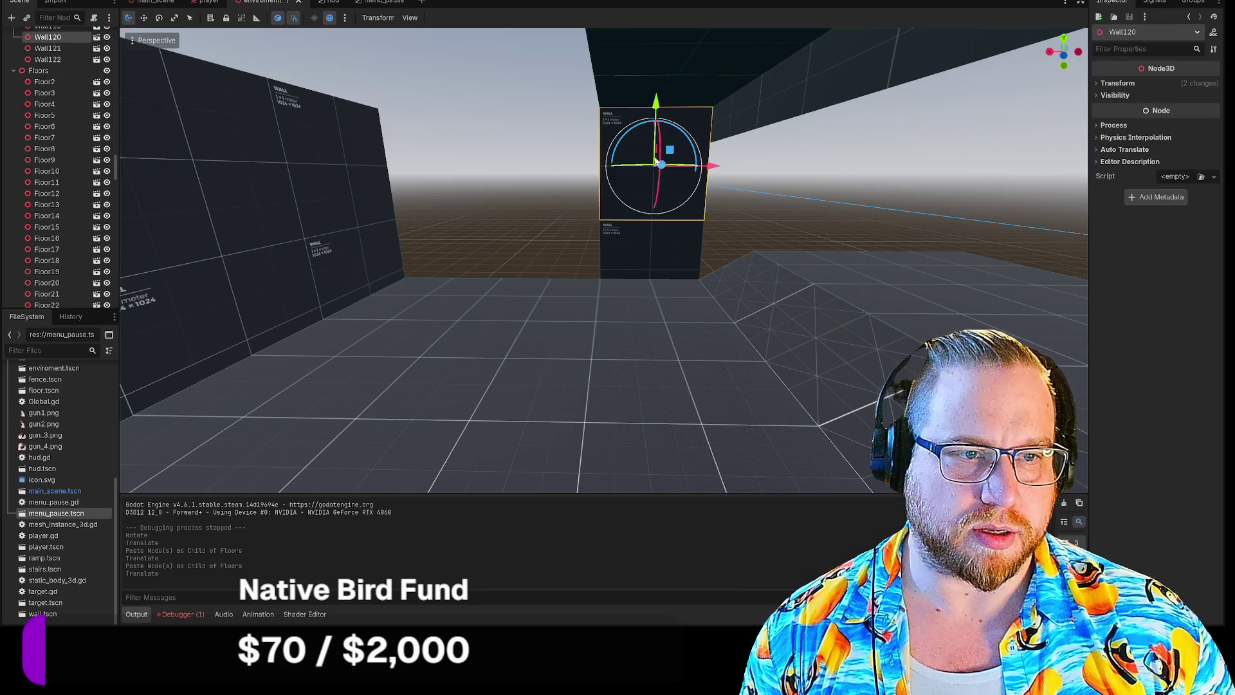
left_click(647, 244, "shift")
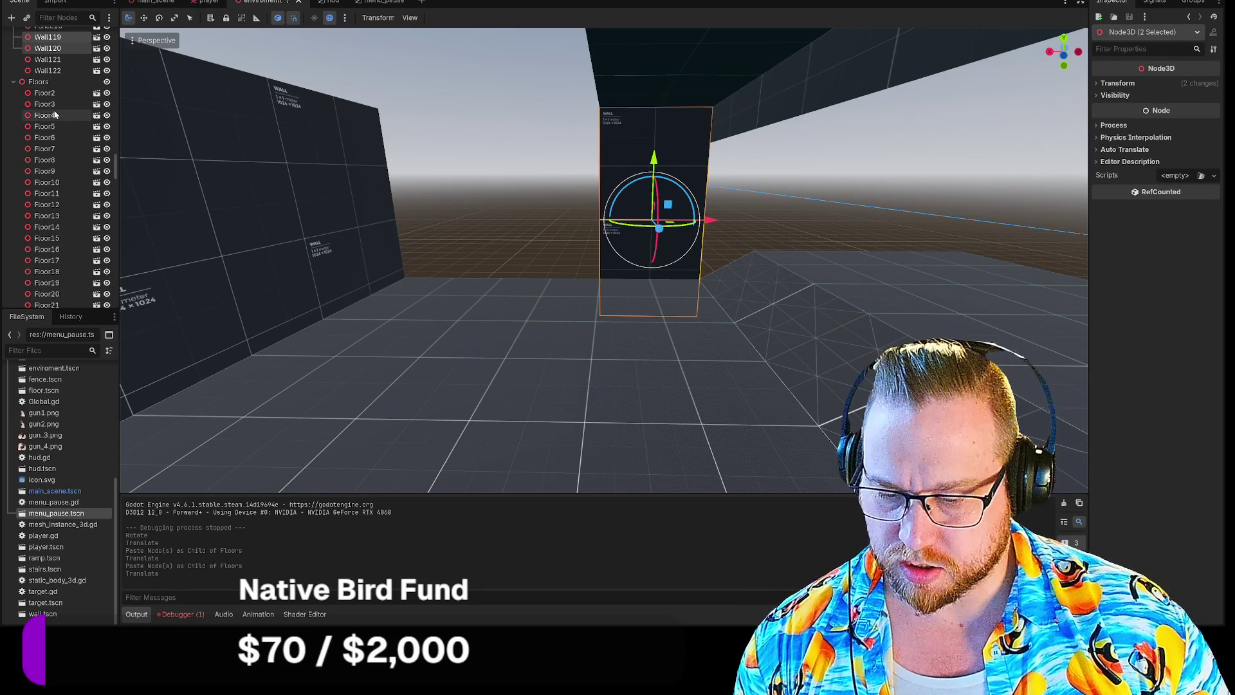
scroll(68, 118, "up", 15)
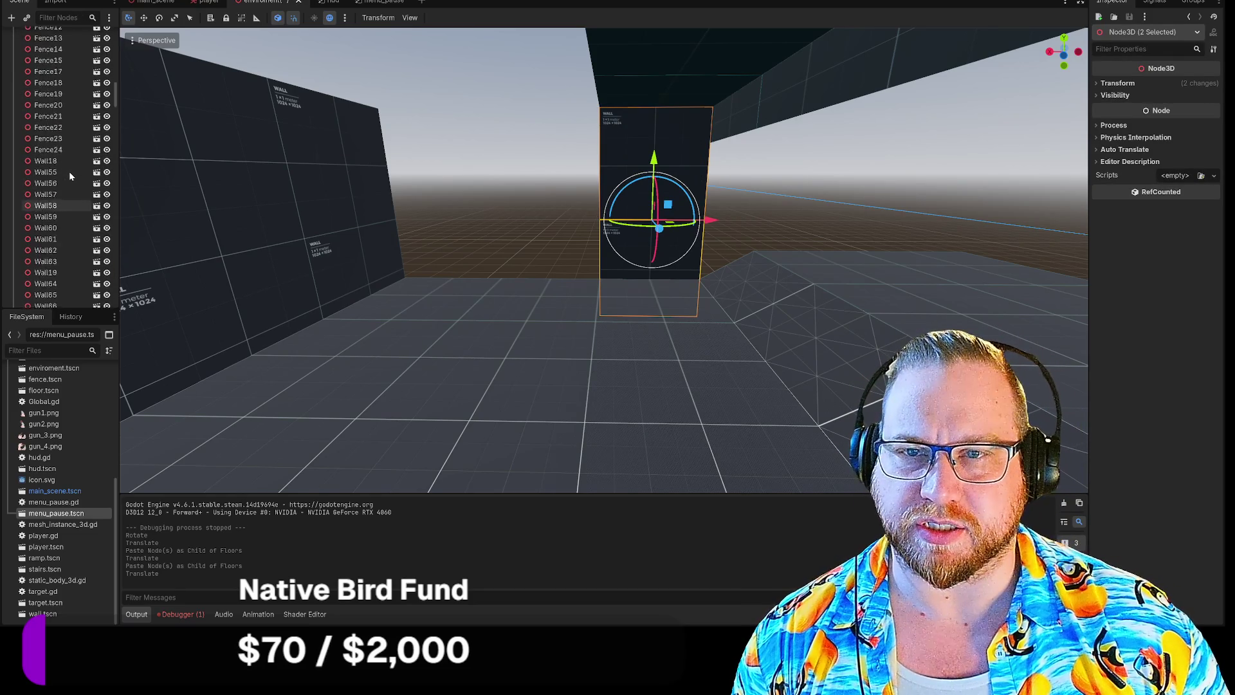
scroll(64, 170, "up", 10)
left_click(39, 59)
key("ctrl+v")
left_click_drag(641, 221, 519, 213)
Paste another copy of the wall pair into Walls and shift it along X to extend the corridor.
scroll(70, 134, "up", 10)
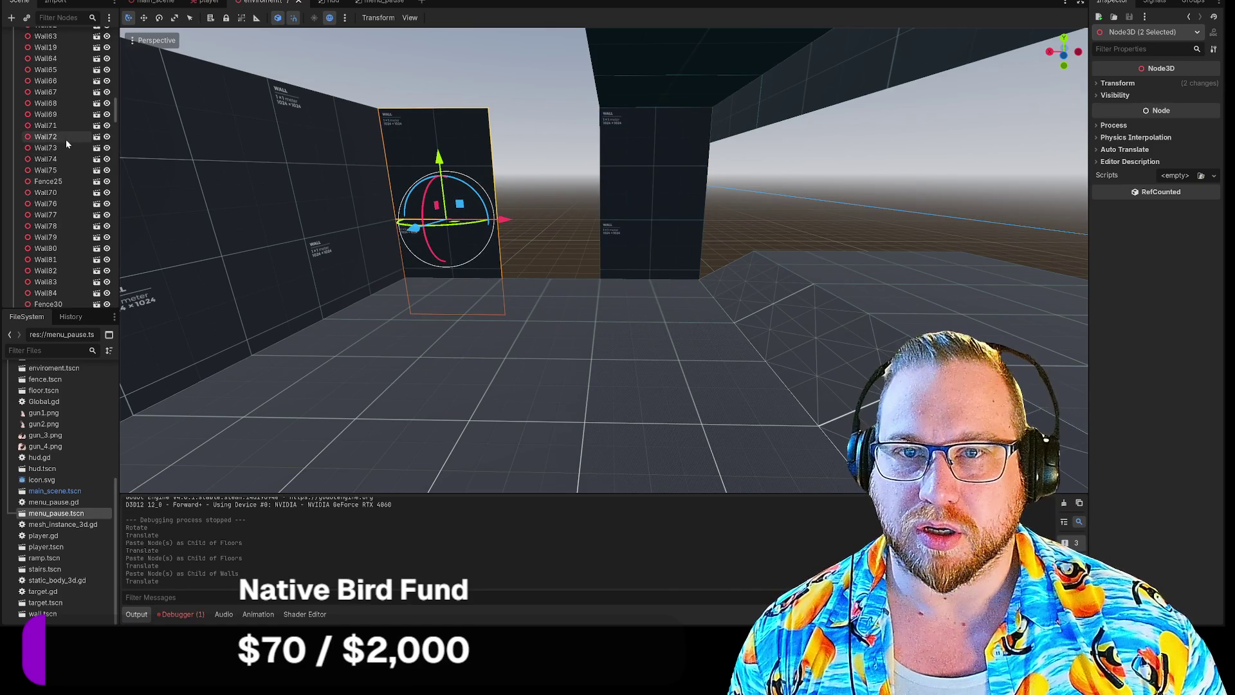
scroll(65, 138, "up", 15)
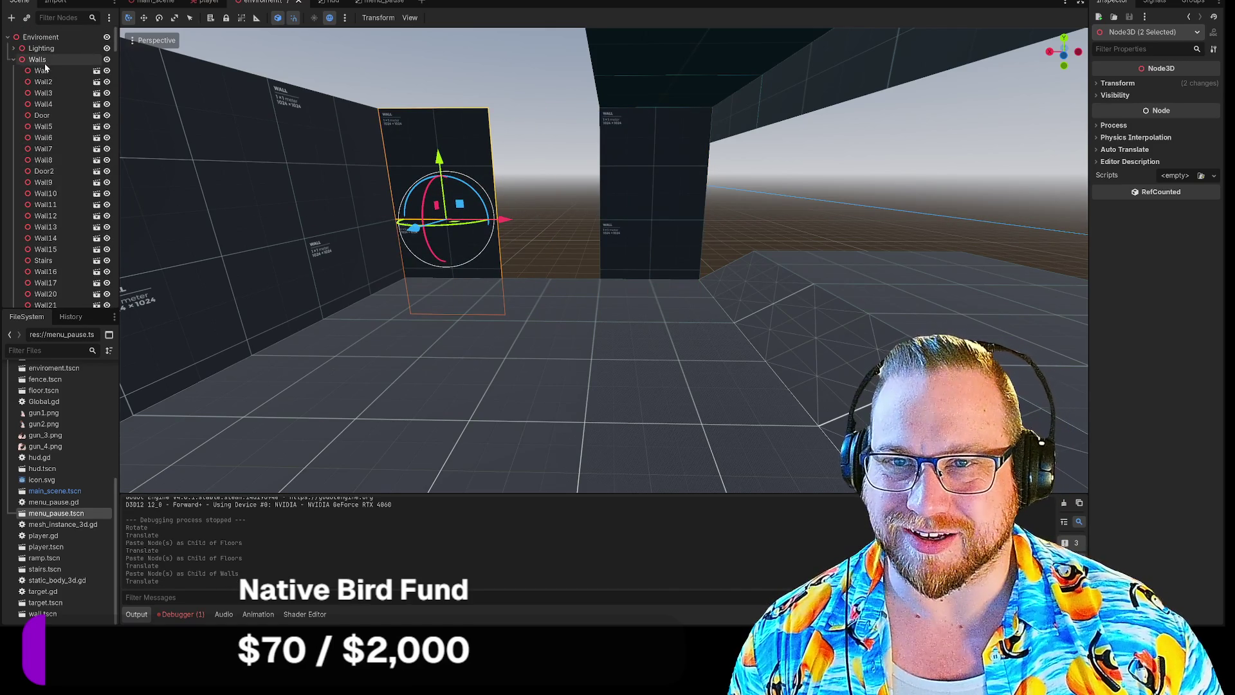
left_click(42, 60)
key("ctrl+v")
left_click_drag(715, 223, 627, 222)
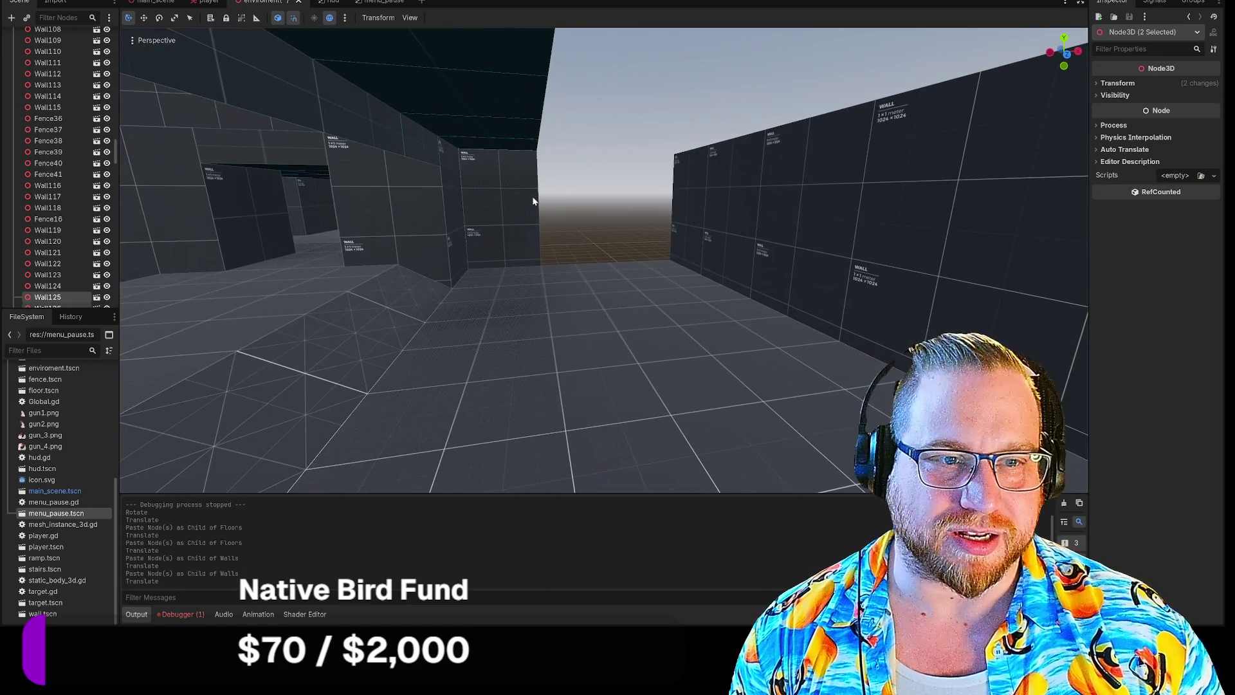
Copy the next wall pair further down the corridor into Walls and push it along X.
left_click(533, 202)
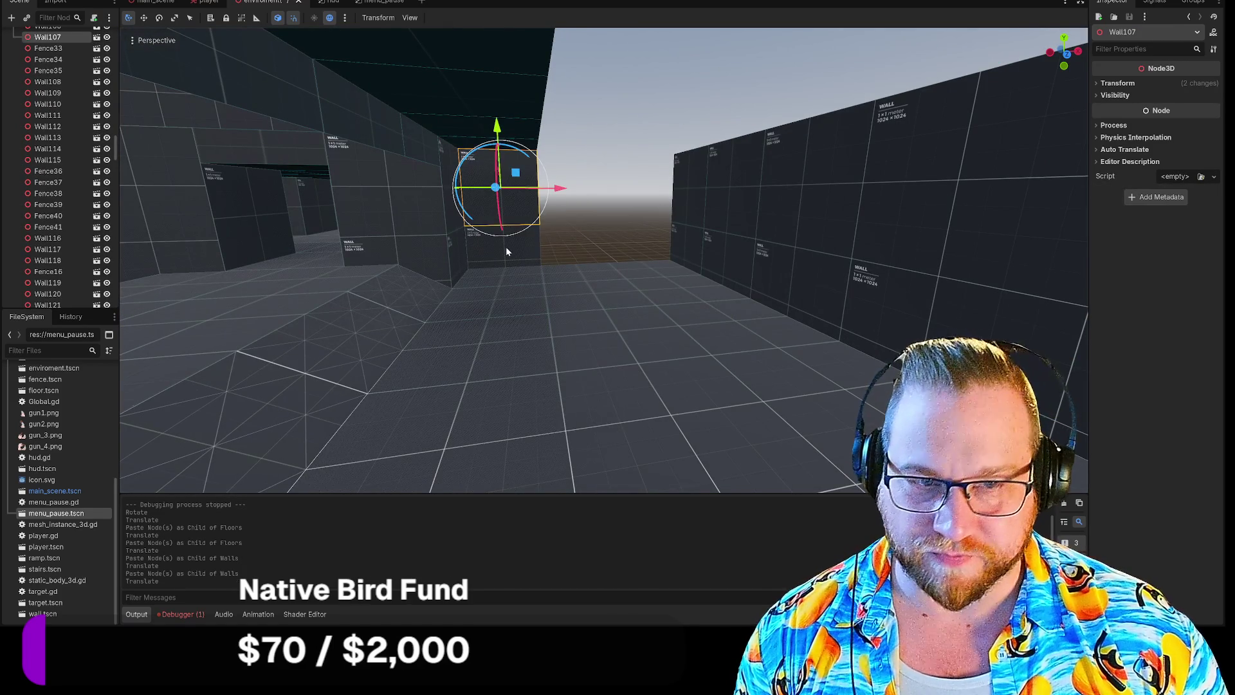
left_click(507, 248, "shift")
scroll(57, 119, "up", 8)
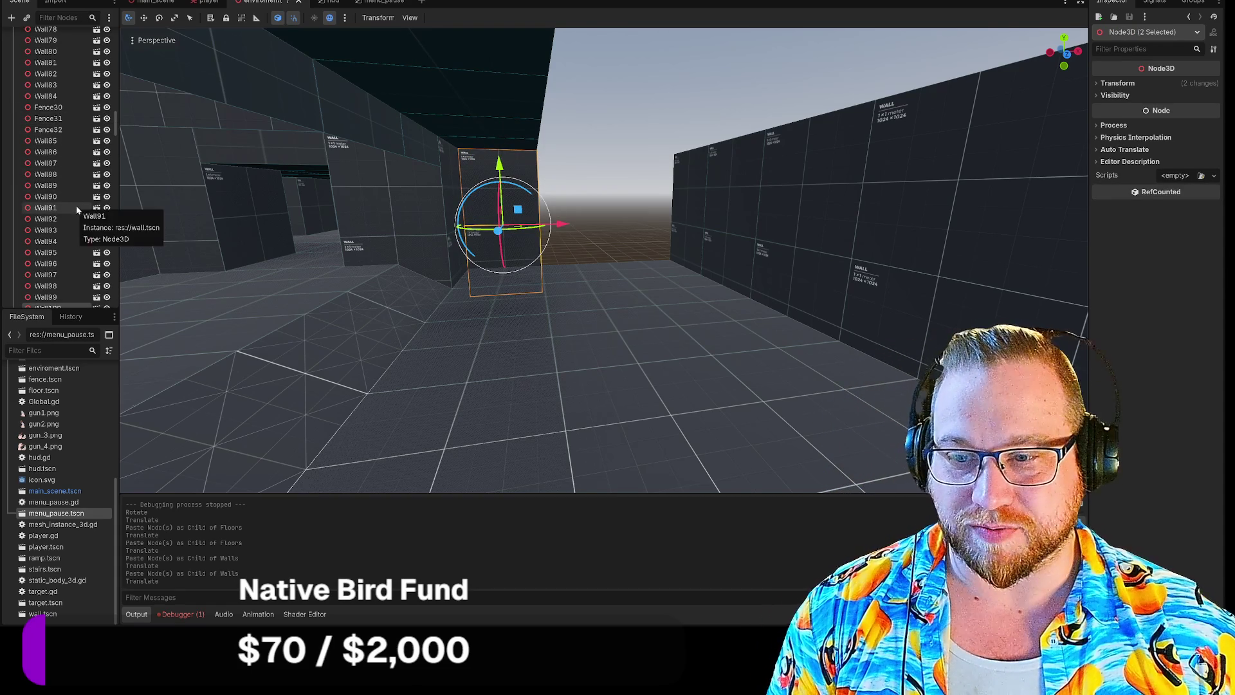
scroll(79, 210, "up", 20)
scroll(80, 211, "down", 20)
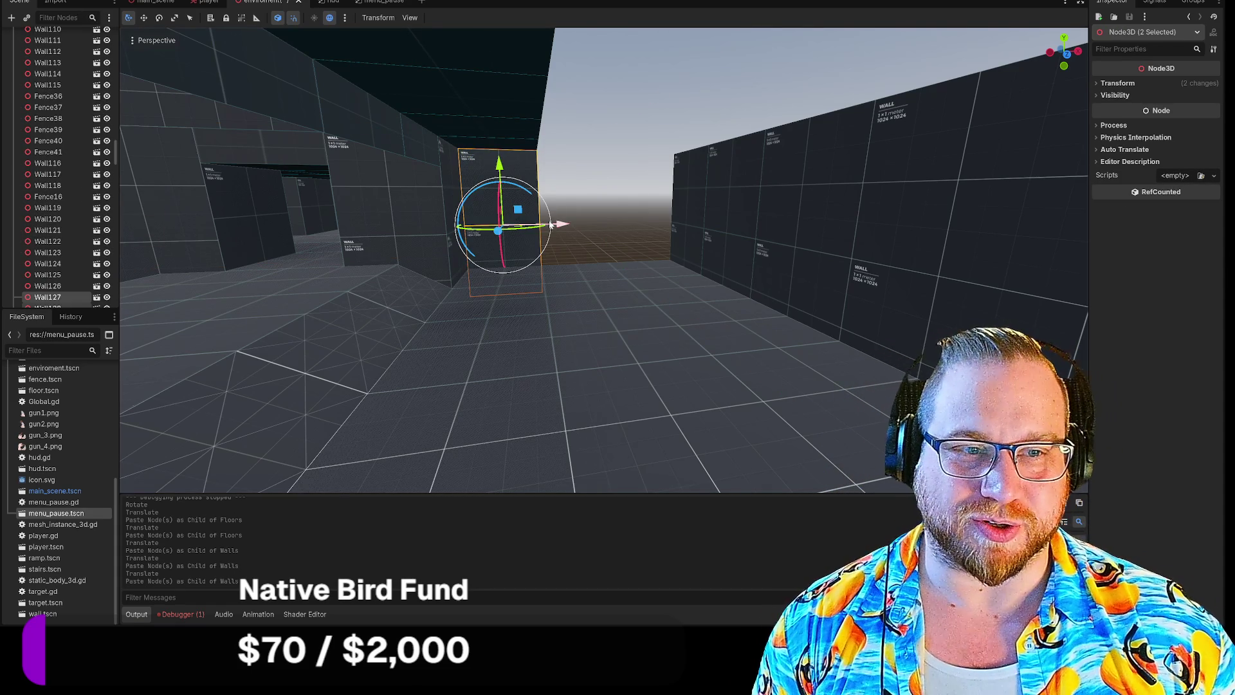
left_click_drag(563, 230, 628, 229)
scroll(78, 133, "up", 15)
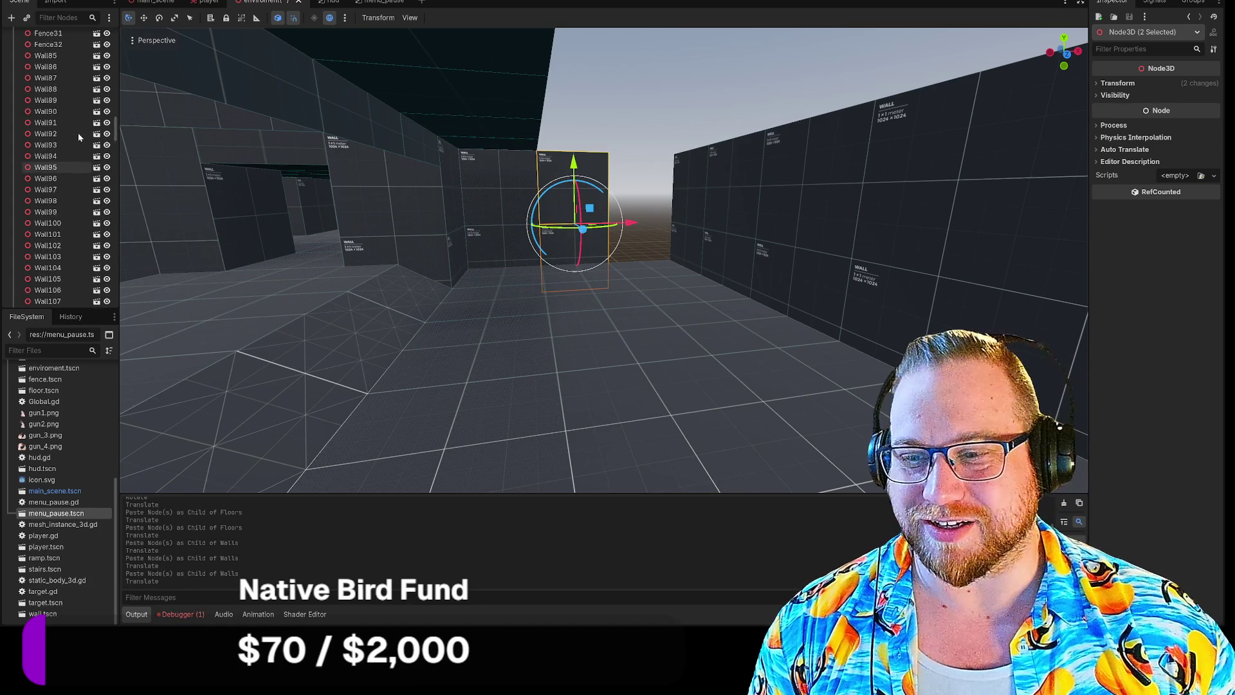
scroll(78, 133, "up", 15)
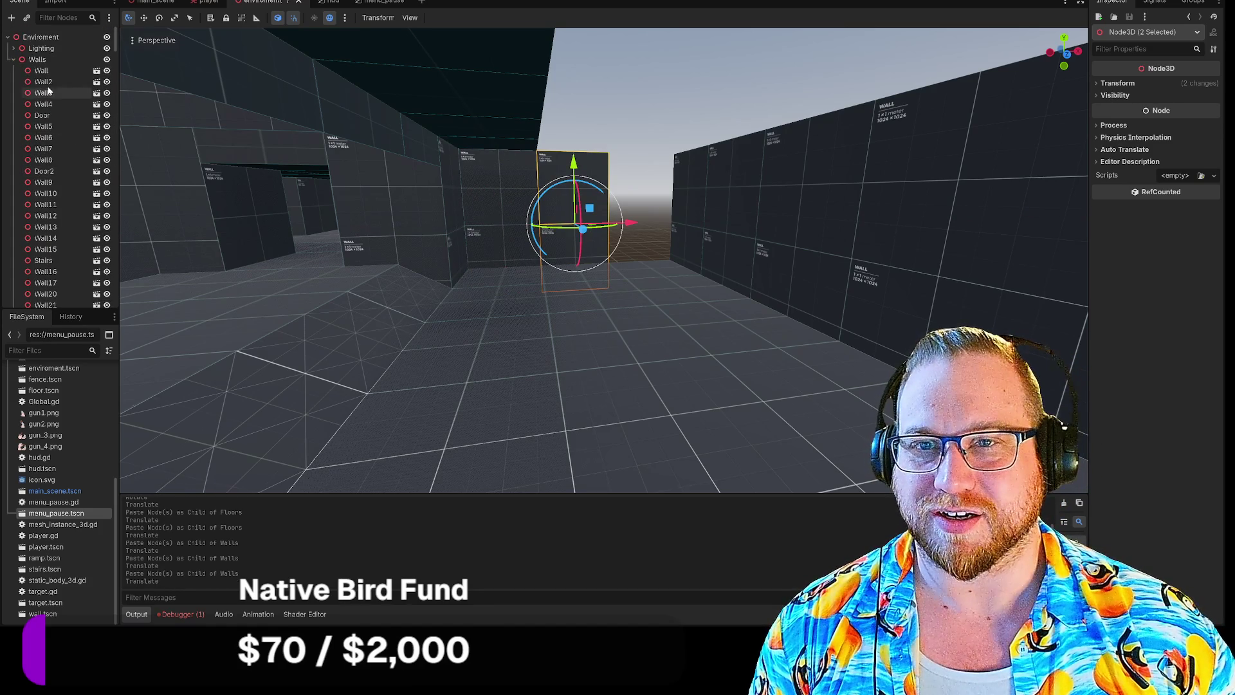
left_click(49, 64)
key("ctrl+v")
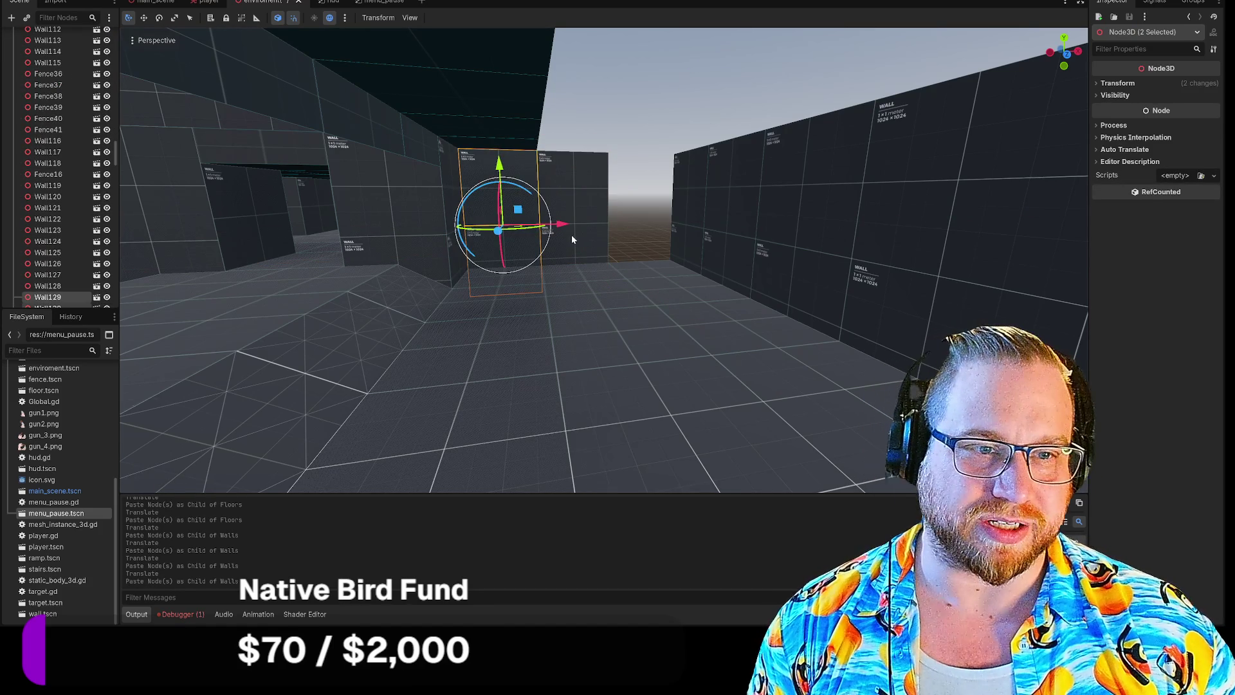
left_click_drag(563, 224, 693, 223)
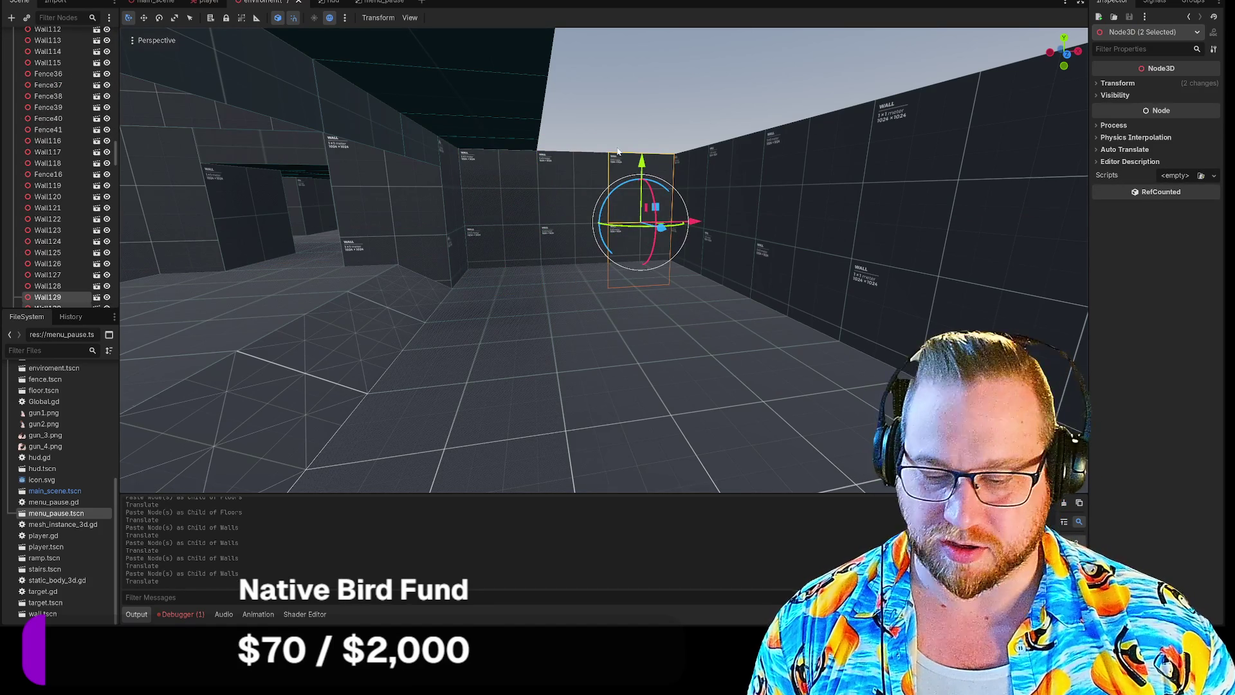
key("shift+f")
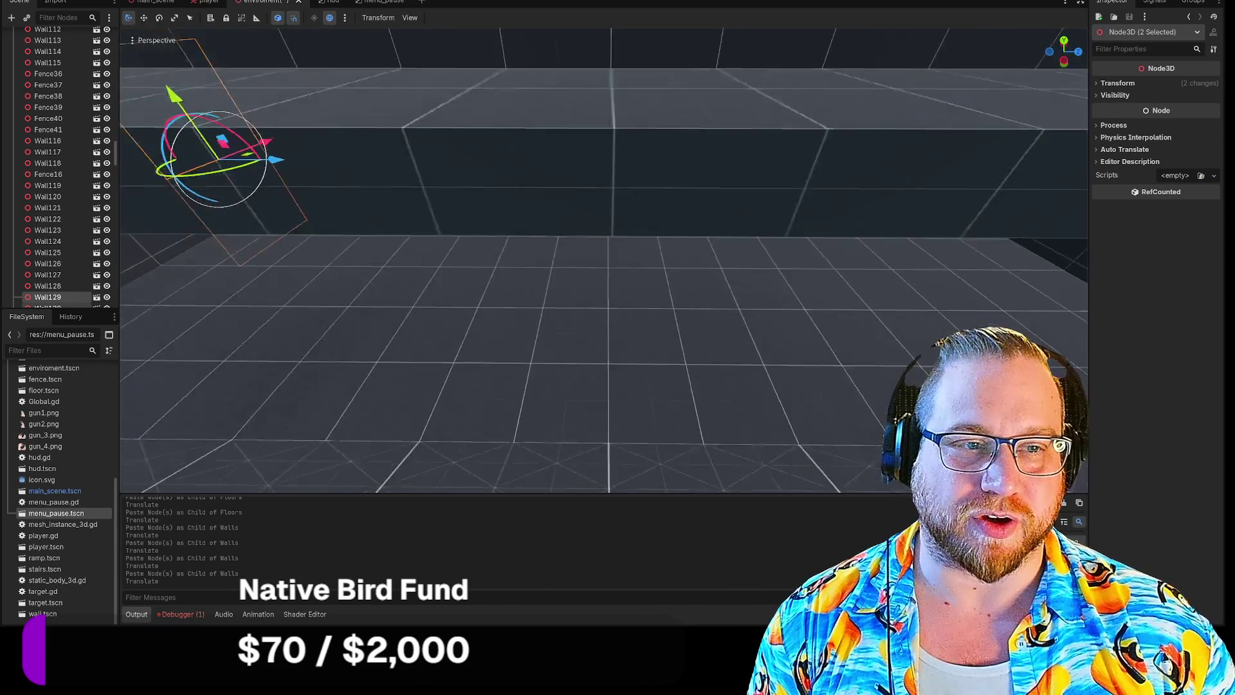
Select sixteen of the room's floor tiles and frame them in the view.
key("shift+f")
left_click(218, 174)
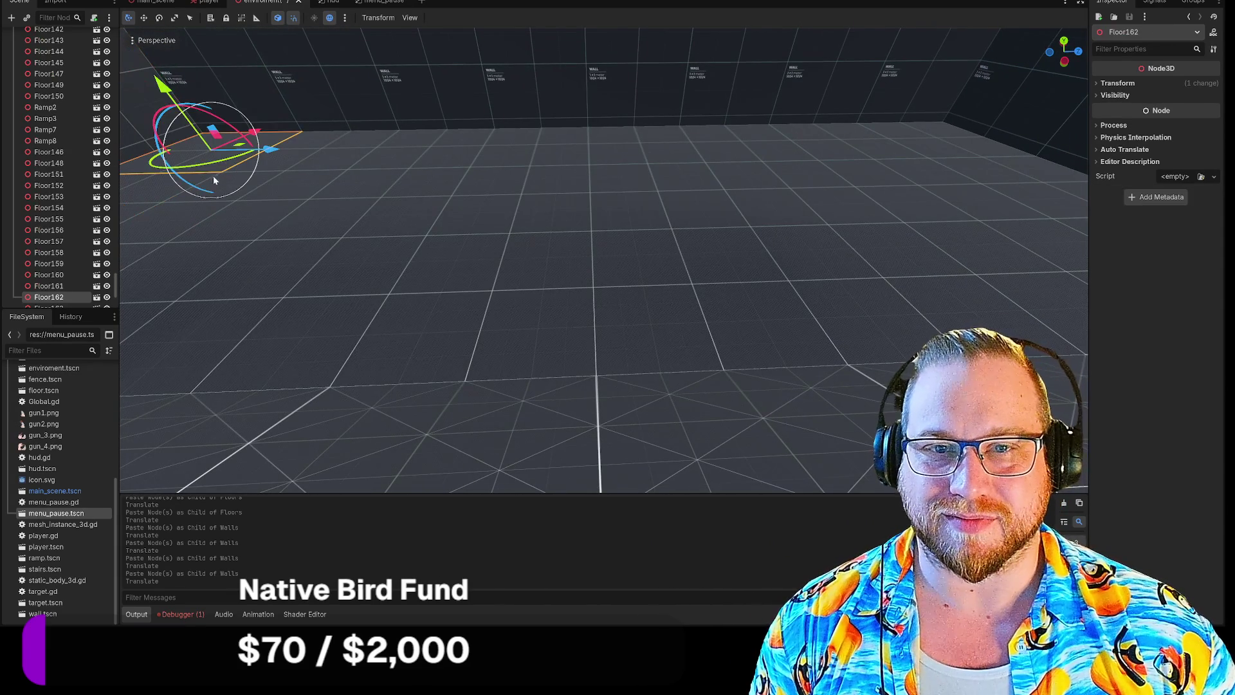
left_click(164, 190, "shift")
left_click(254, 201, "shift")
left_click(409, 173, "shift")
left_click(418, 169, "shift")
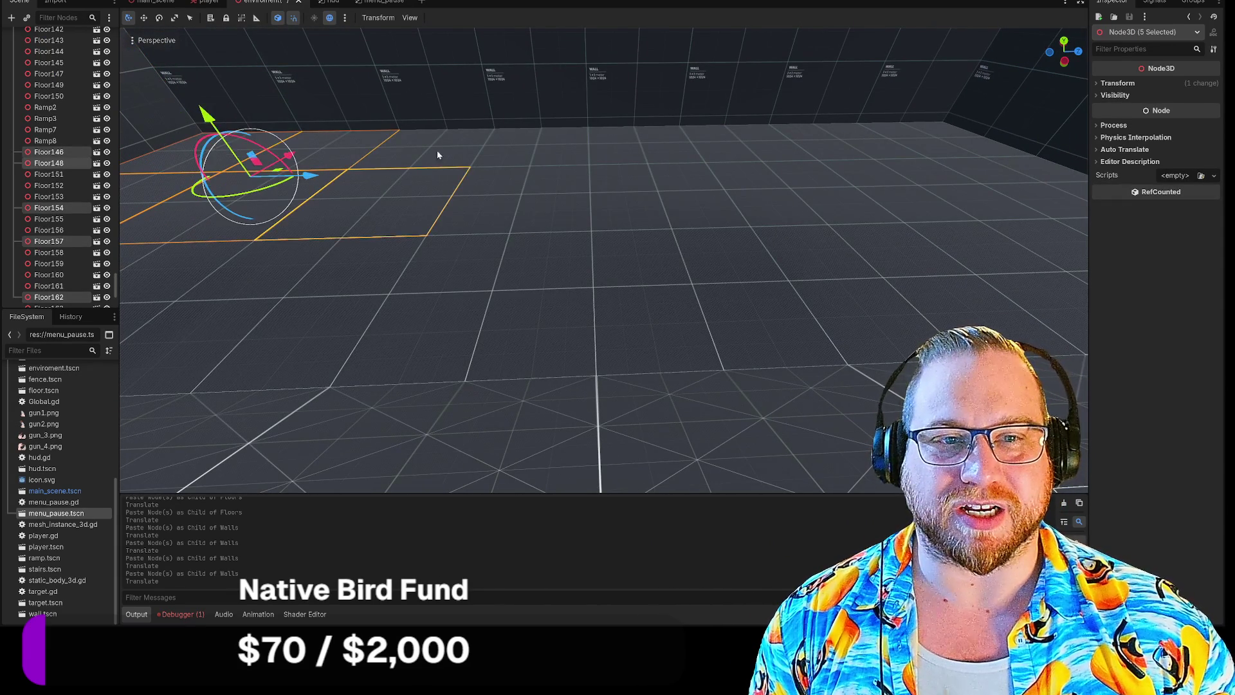
left_click(463, 161, "shift")
left_click(547, 158, "shift")
left_click(634, 153, "shift")
left_click(708, 149, "shift")
left_click(780, 145, "shift")
left_click(830, 148, "shift")
left_click(843, 184, "shift")
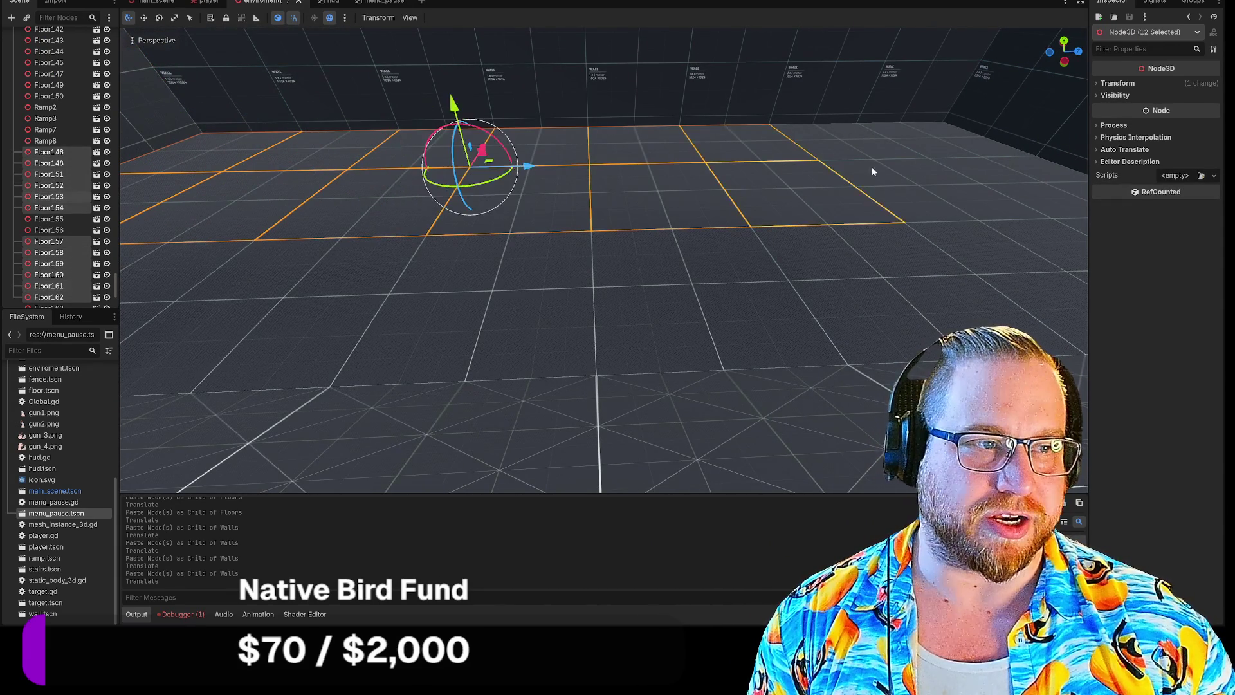
left_click(903, 186, "shift")
left_click(939, 190, "shift")
left_click(989, 162, "shift")
left_click(971, 183, "shift")
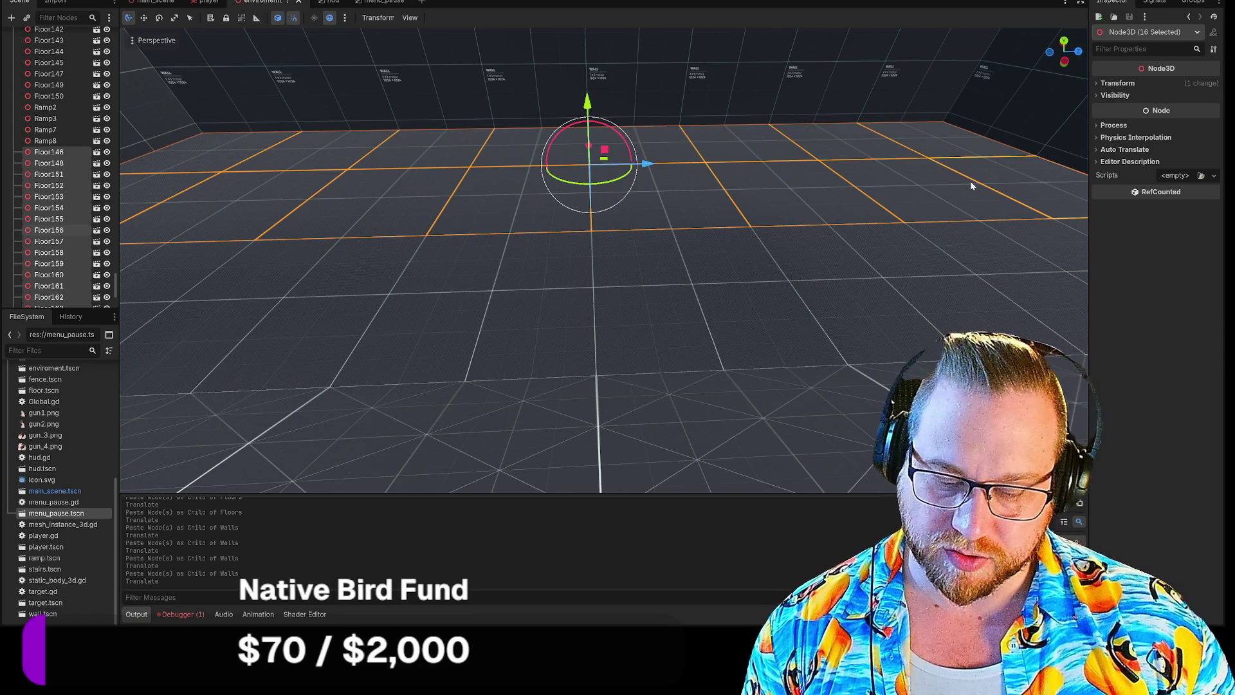
key("f")
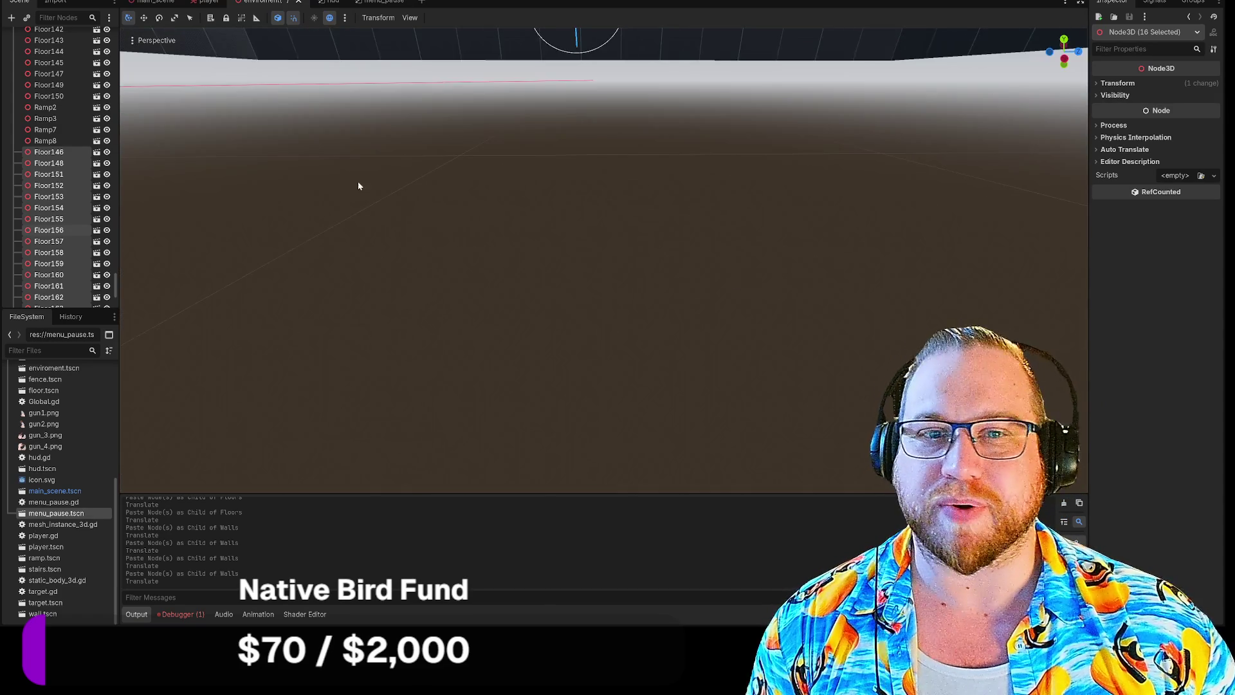
Paste a copy of the tiles, raise it to ceiling height over the corridor and flip it upside down.
scroll(45, 149, "up", 5)
scroll(45, 149, "up", 15)
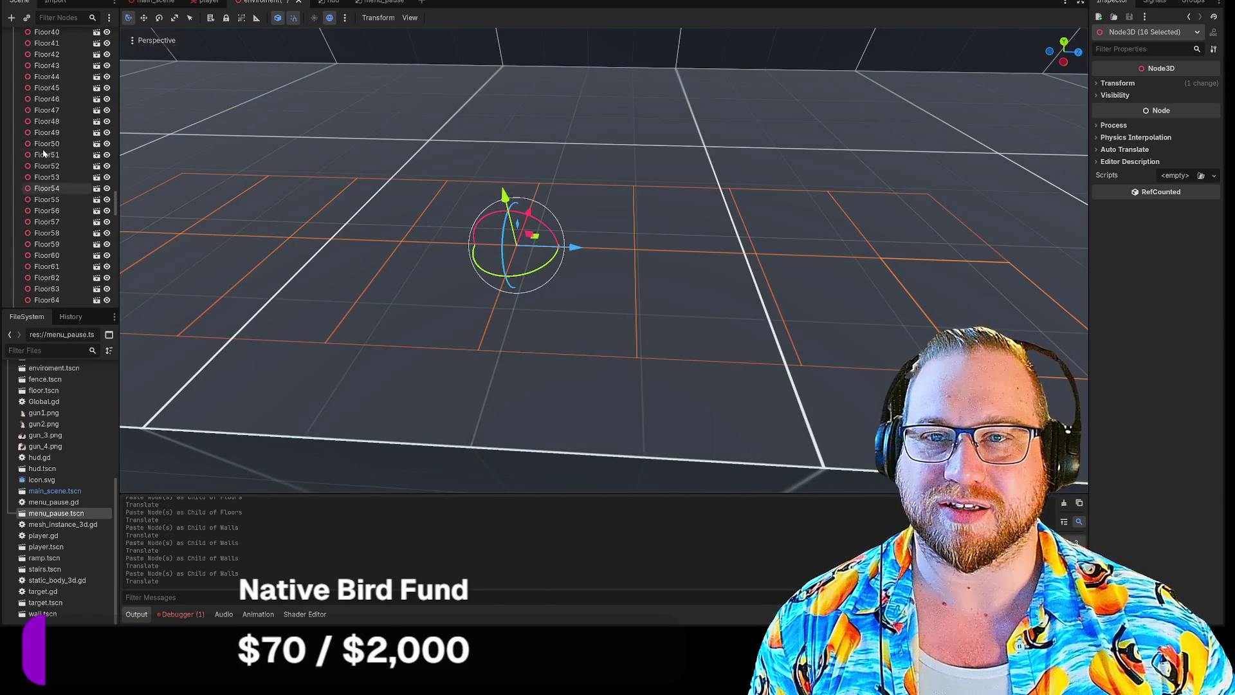
key("ctrl+v")
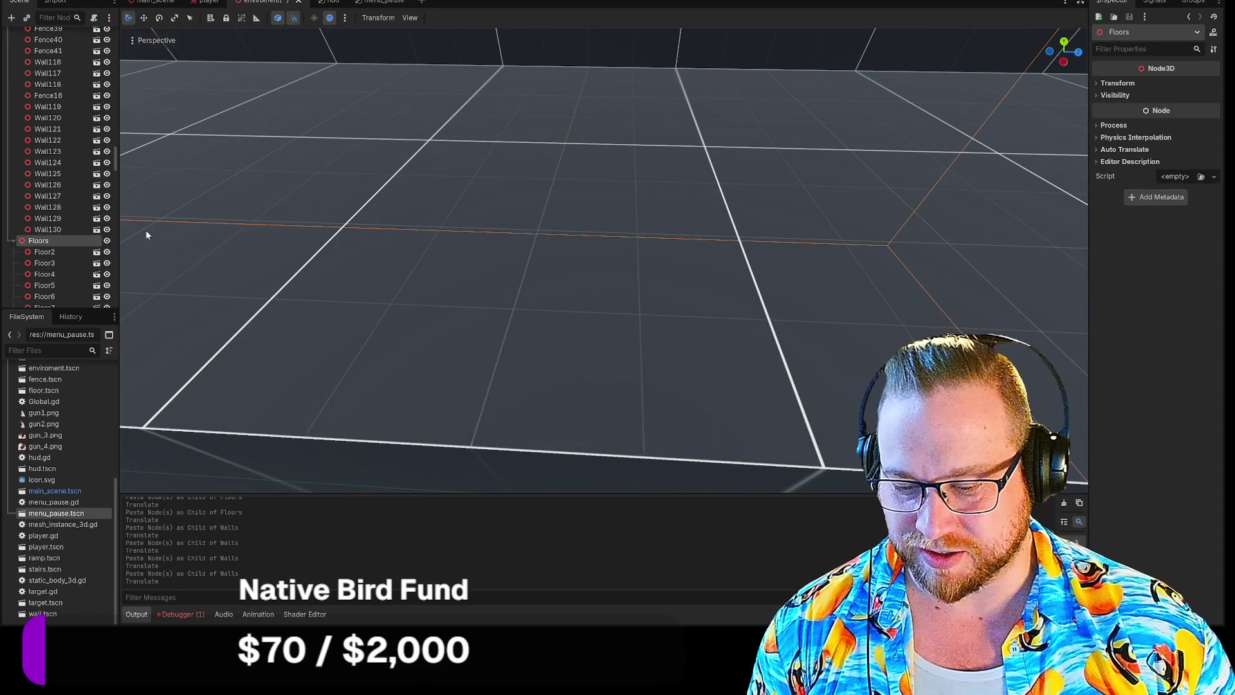
scroll(383, 337, "down", 5)
scroll(383, 337, "up", 5)
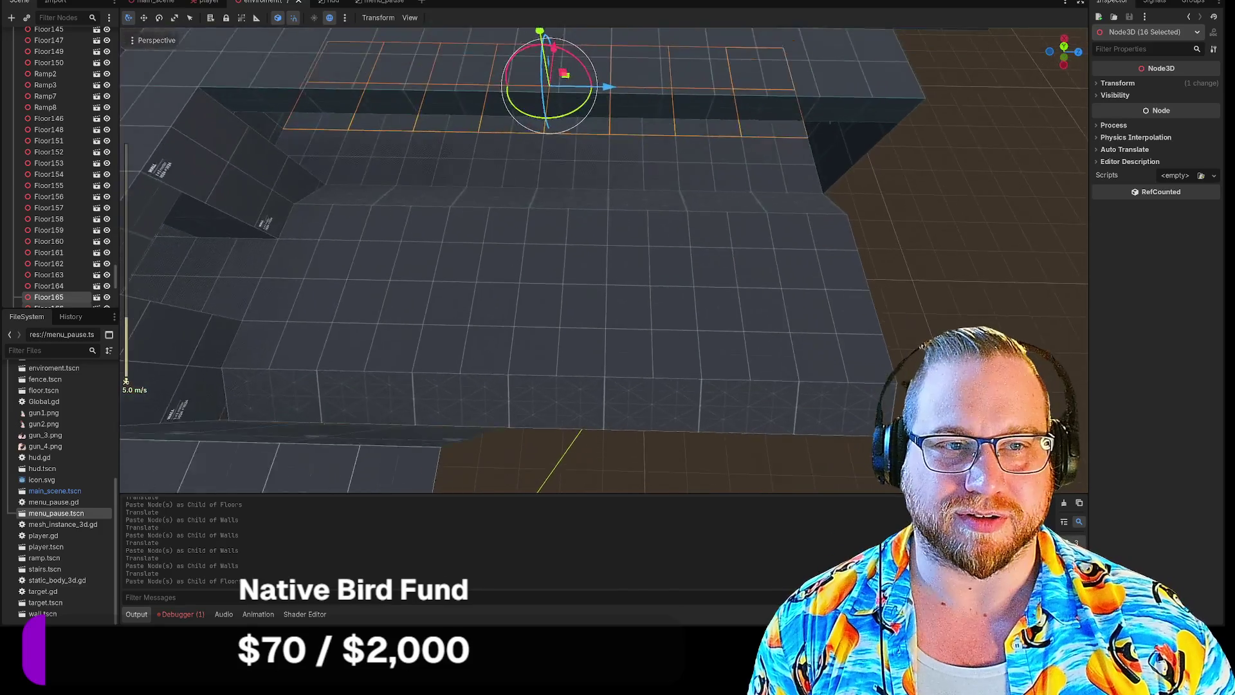
scroll(600, 193, "down", 4)
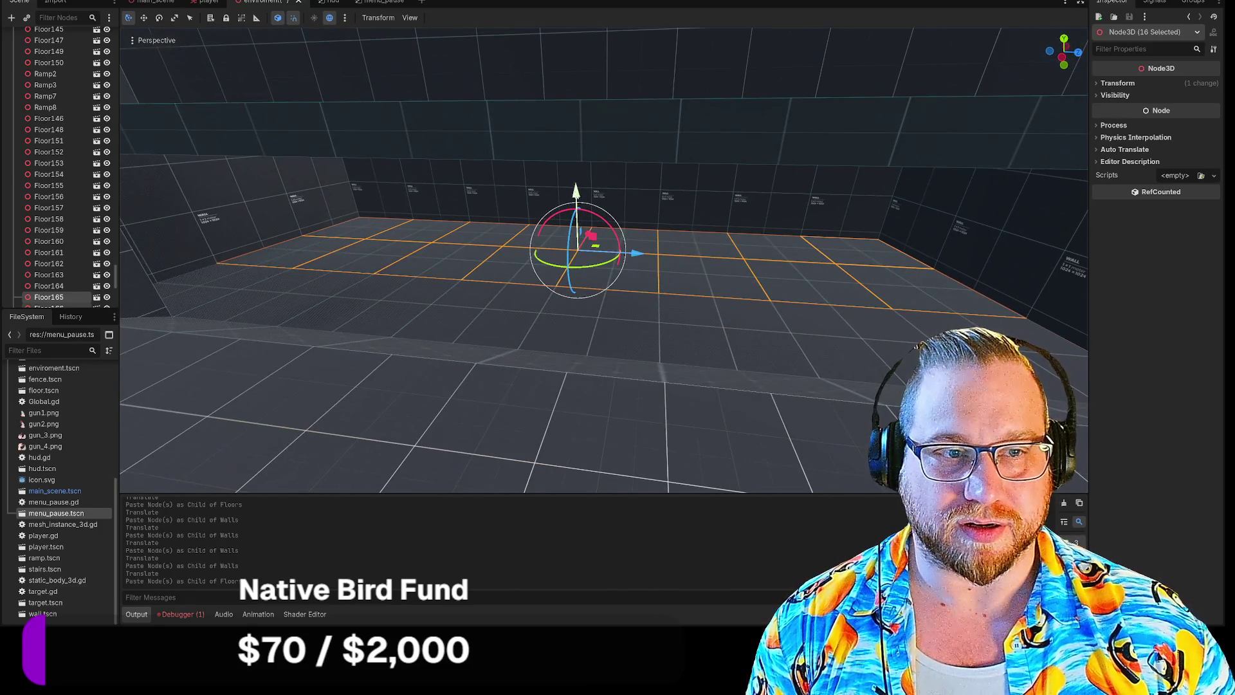
mouse_move(575, 193)
left_mouse_down()
mouse_move(556, 32)
mouse_move(571, 99)
left_mouse_up()
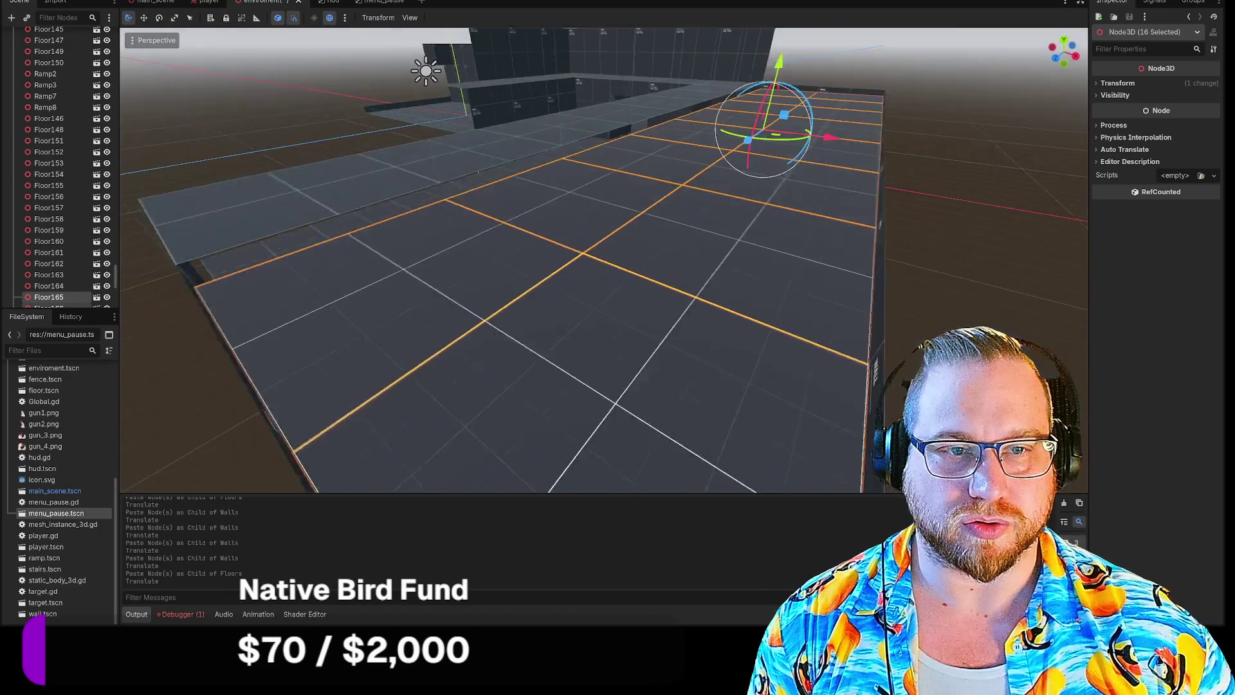
left_click_drag(748, 69, 749, 61)
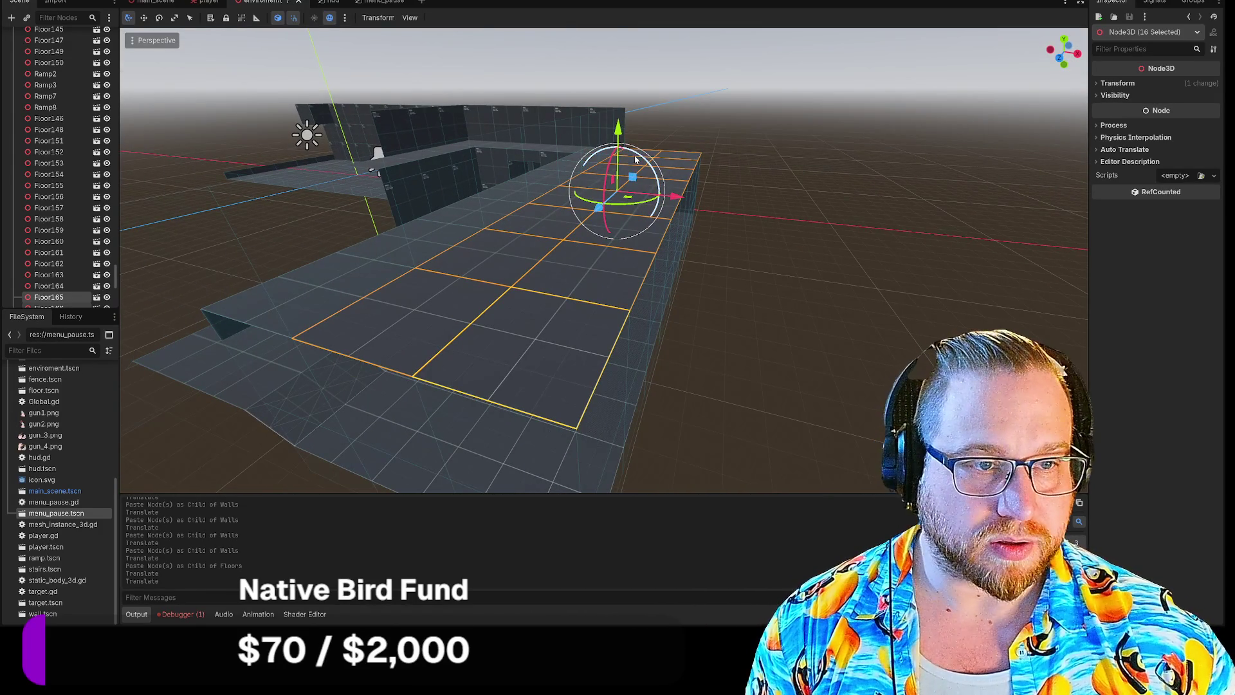
mouse_move(622, 149)
left_mouse_down()
mouse_move(589, 158)
mouse_move(570, 190)
mouse_move(580, 224)
mouse_move(616, 216)
left_mouse_up()
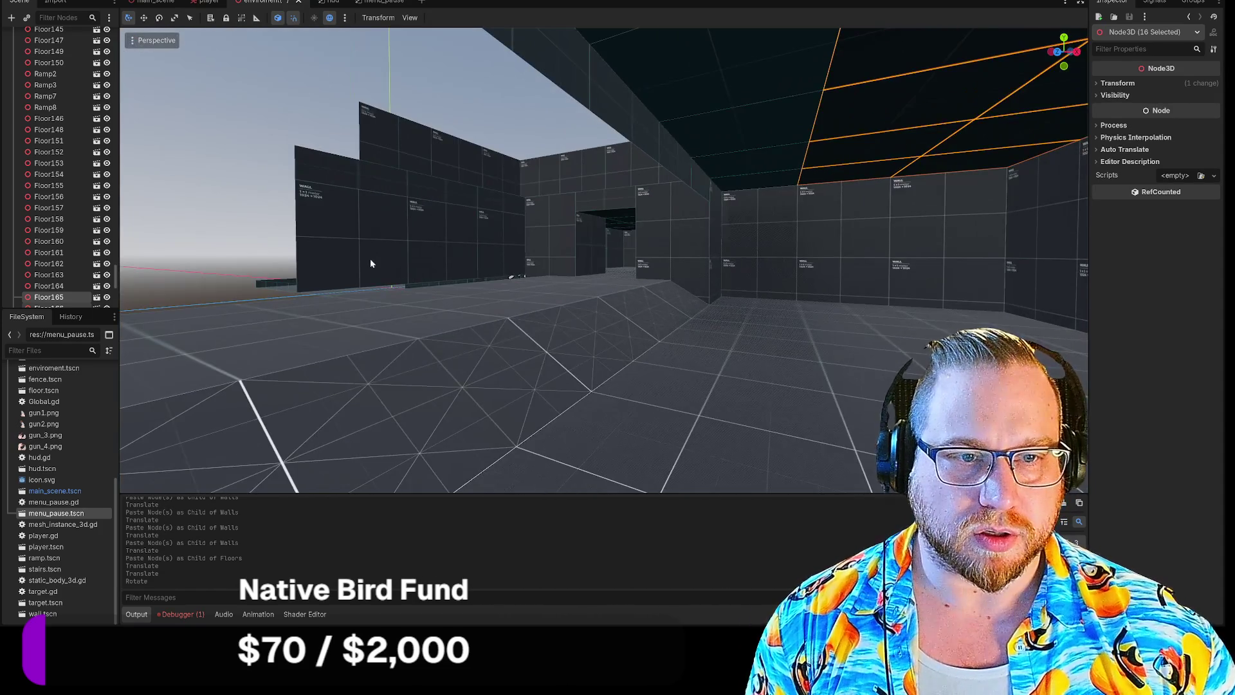
left_click(257, 160)
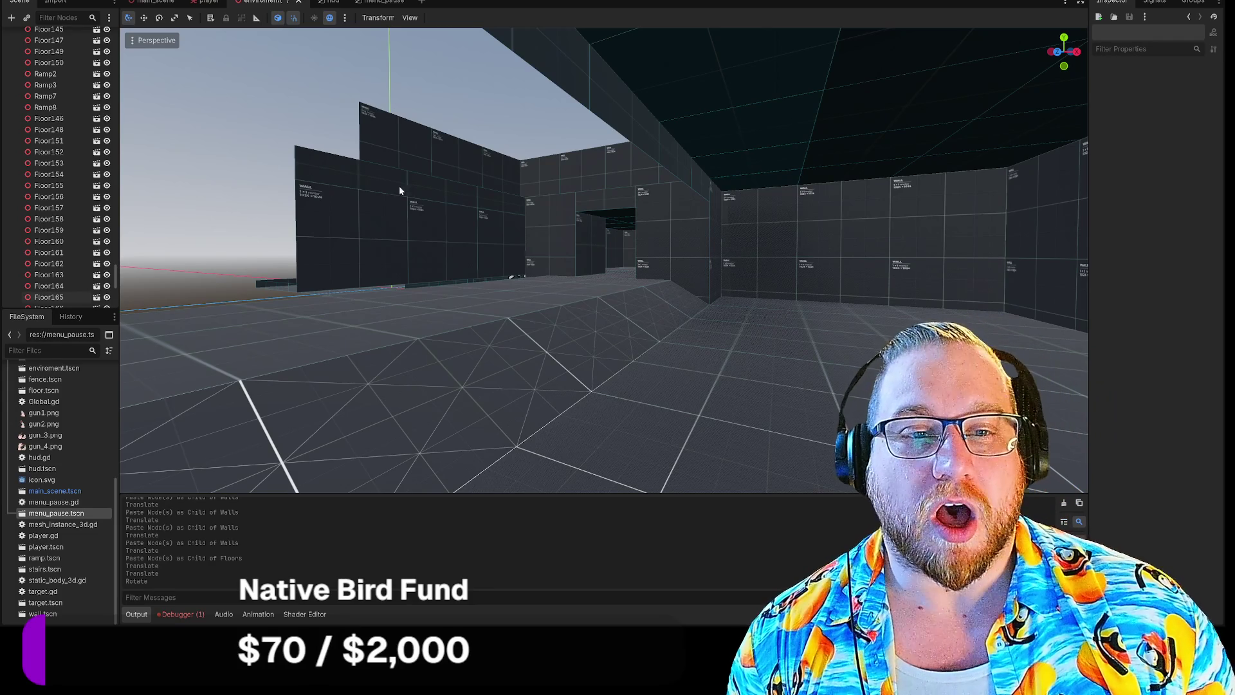
Fly out to the outer wall and select wall panels Wall119 and Wall120 together.
mouse_move(705, 252)
left_mouse_down()
mouse_move(656, 257)
mouse_move(617, 238)
mouse_move(592, 298)
mouse_move(550, 288)
mouse_move(571, 261)
left_mouse_up()
left_click(423, 283)
left_click(423, 285, "shift")
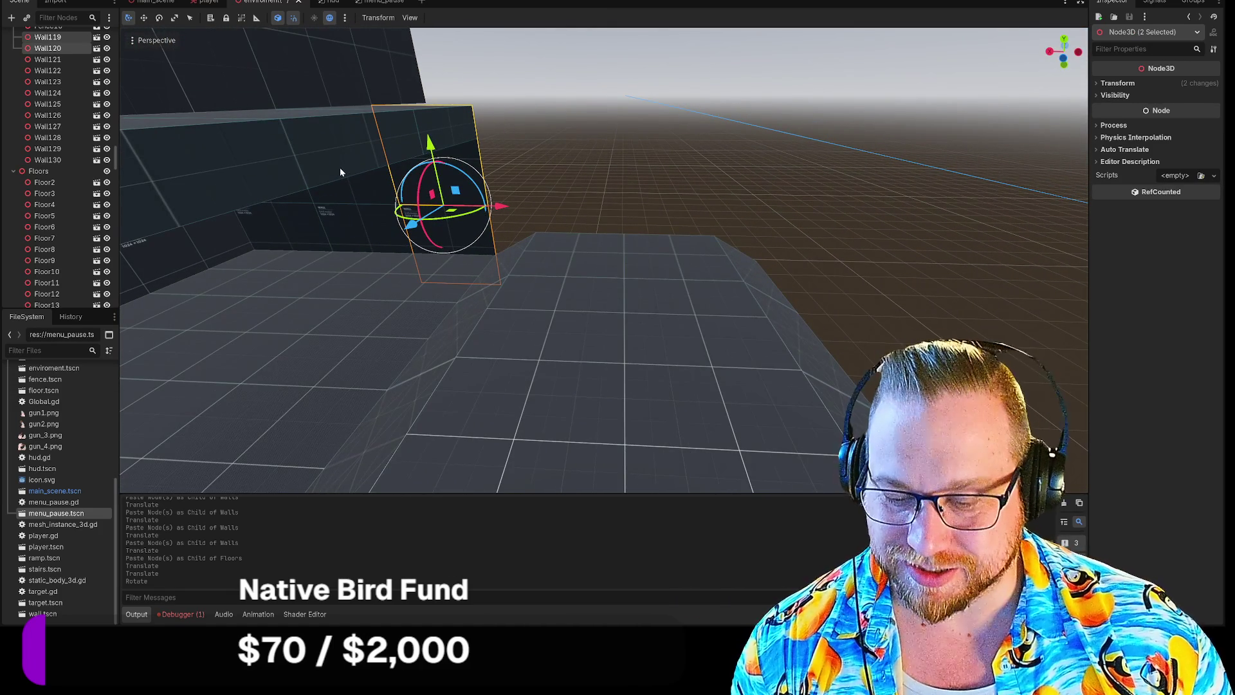
Paste the copied wall panels, shift them 2 units along X to form Wall131, and deselect.
scroll(72, 101, "up", 20)
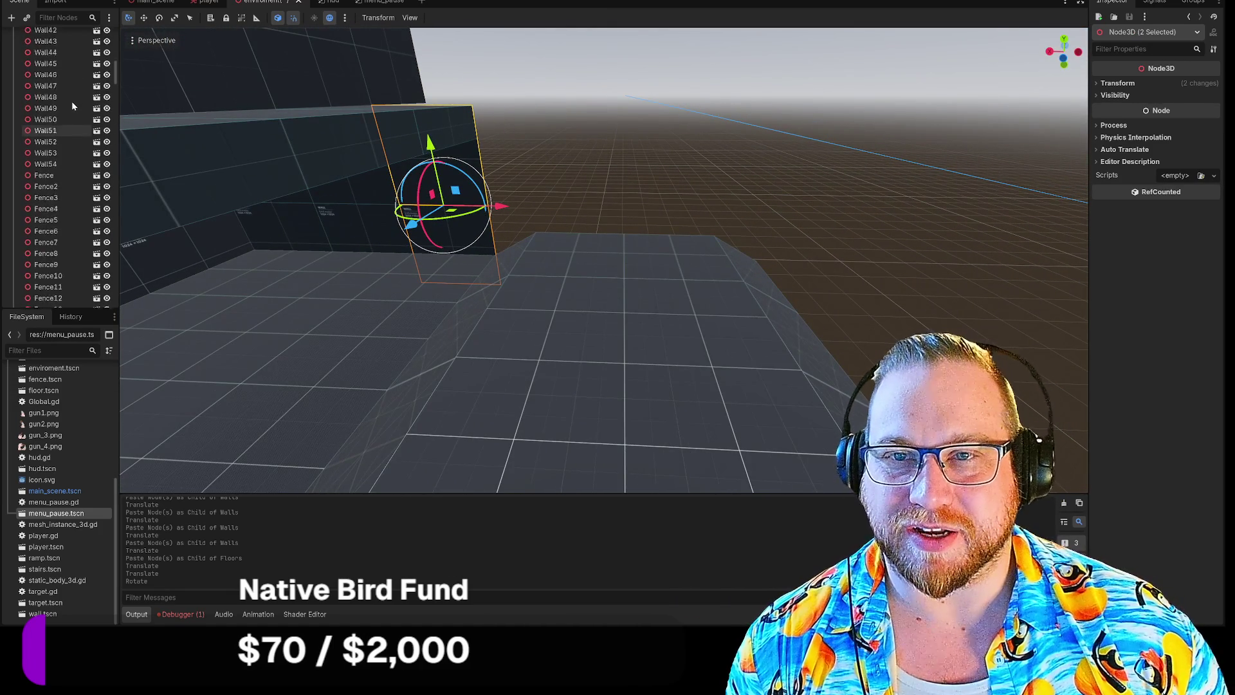
key("ctrl+v")
left_click_drag(483, 216, 593, 223)
left_click(673, 228)
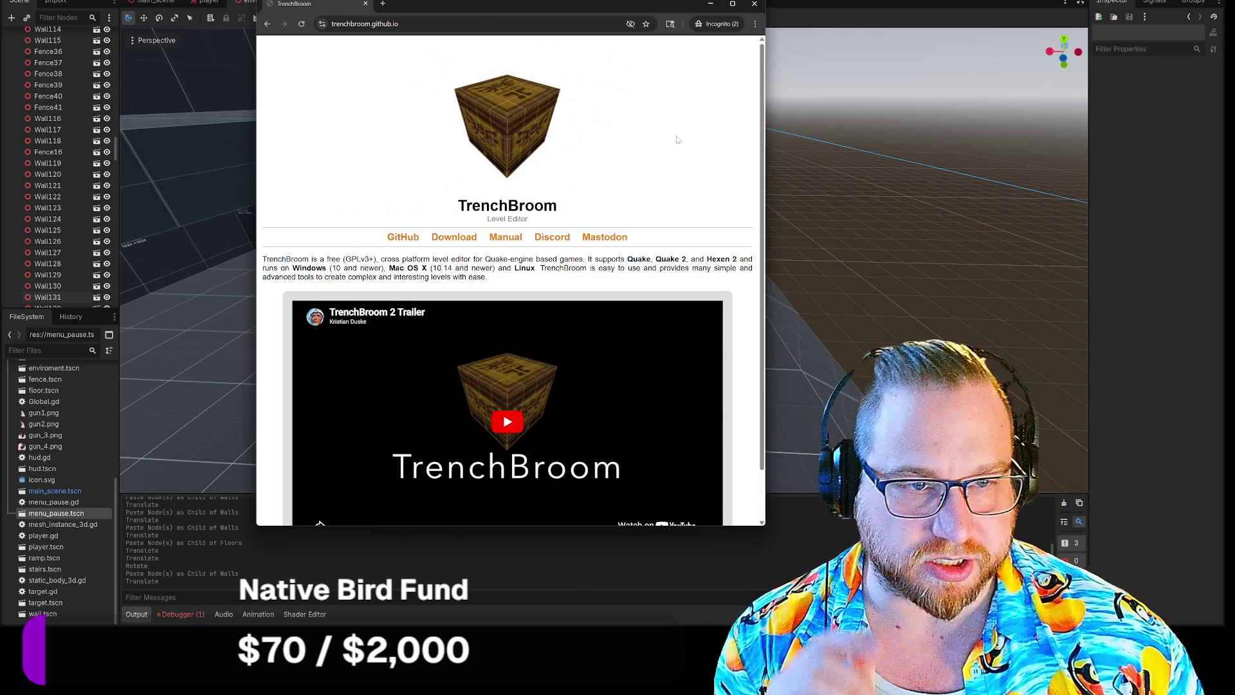
Play the TrenchBroom 2 trailer in Chrome and skip ahead in it.
scroll(700, 180, "down", 1)
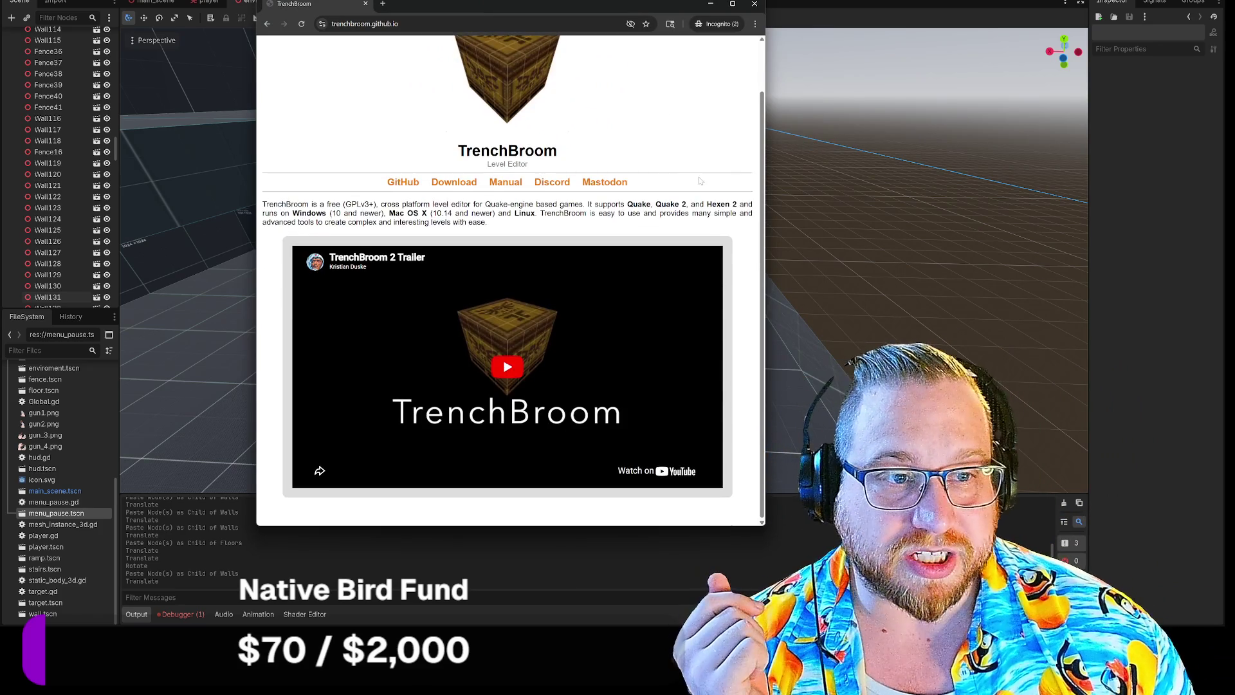
left_click(512, 363)
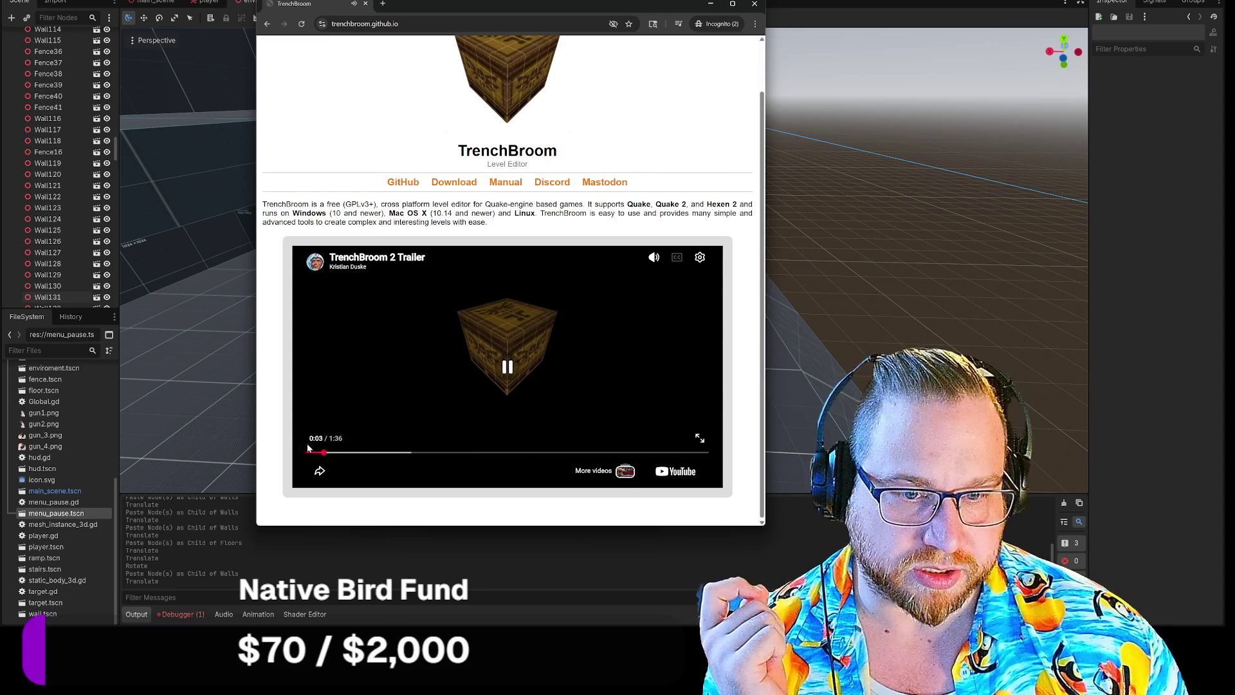
left_click_drag(347, 453, 377, 455)
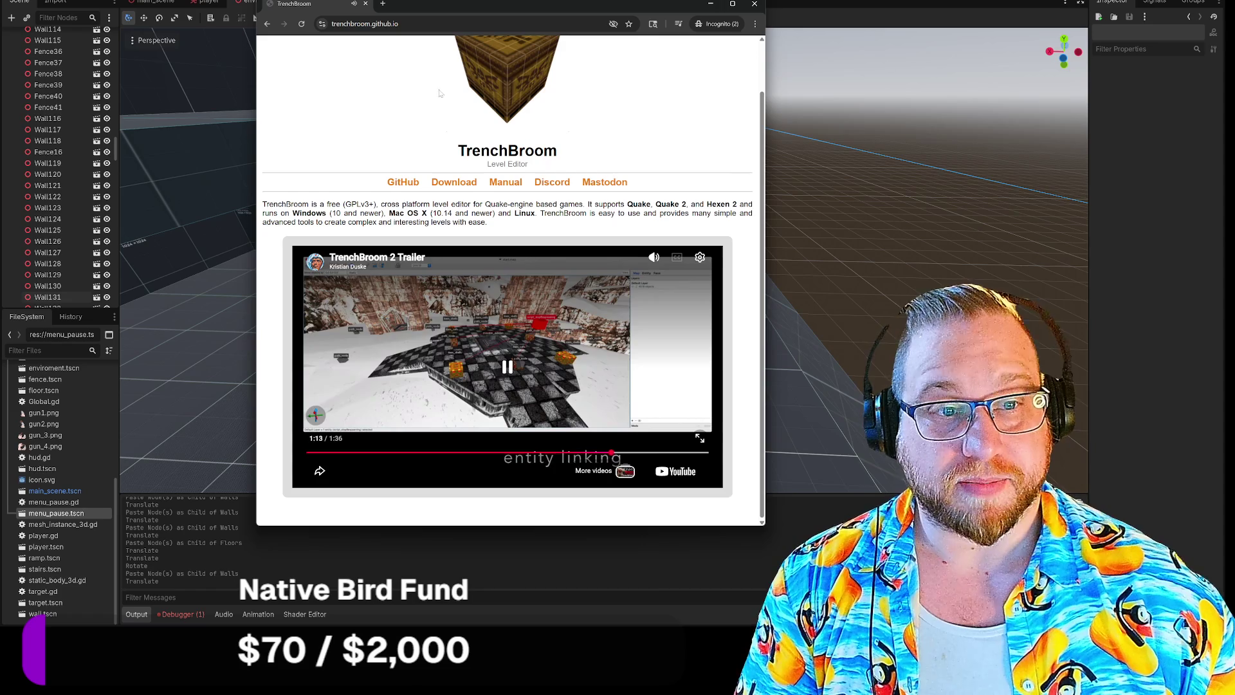
Close the TrenchBroom browser window and fly through the rooms of the main scene.
left_click(754, 4)
mouse_move(812, 191)
left_mouse_down()
mouse_move(739, 199)
mouse_move(720, 183)
mouse_move(708, 206)
mouse_move(704, 193)
mouse_move(663, 190)
mouse_move(685, 76)
left_mouse_up()
left_click(156, 2)
left_click_drag(605, 257, 636, 257)
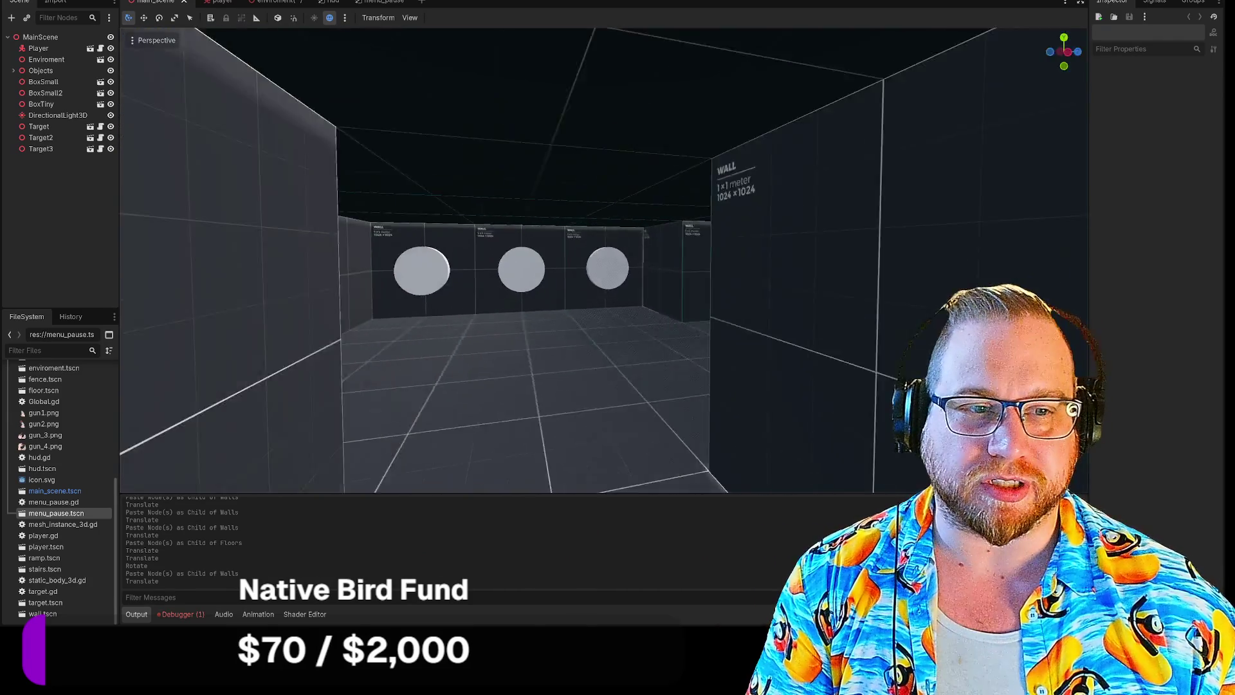
key("s")
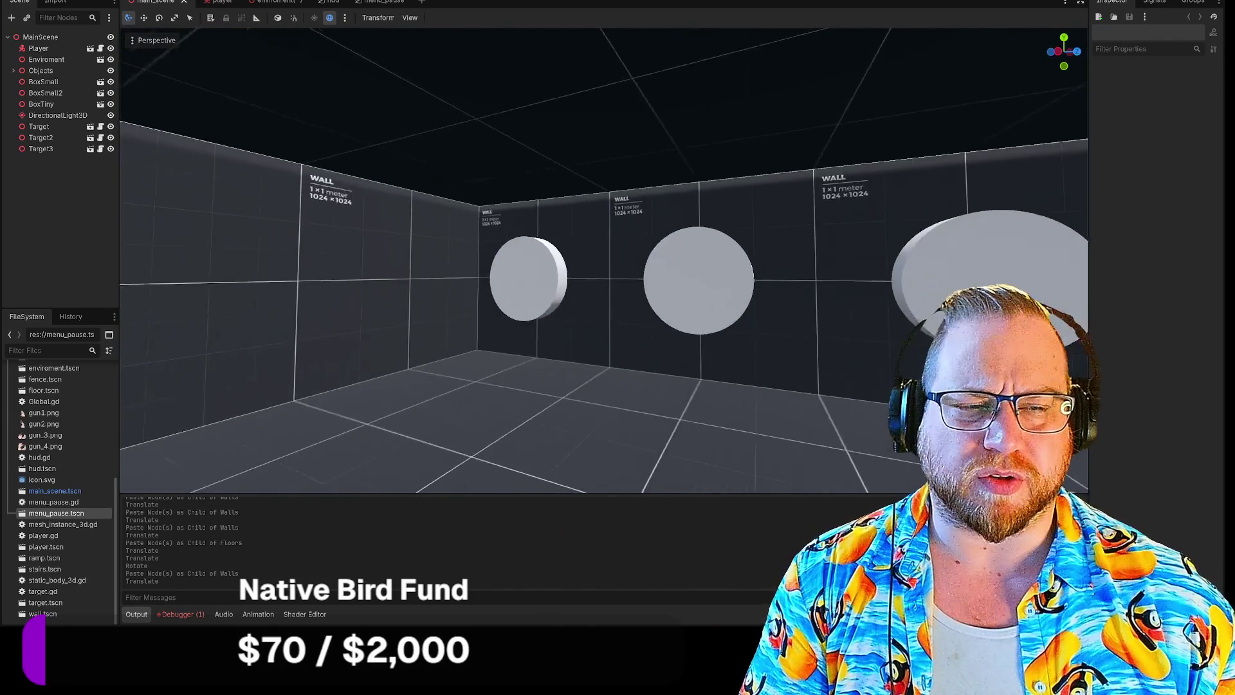
key("w")
key("d")
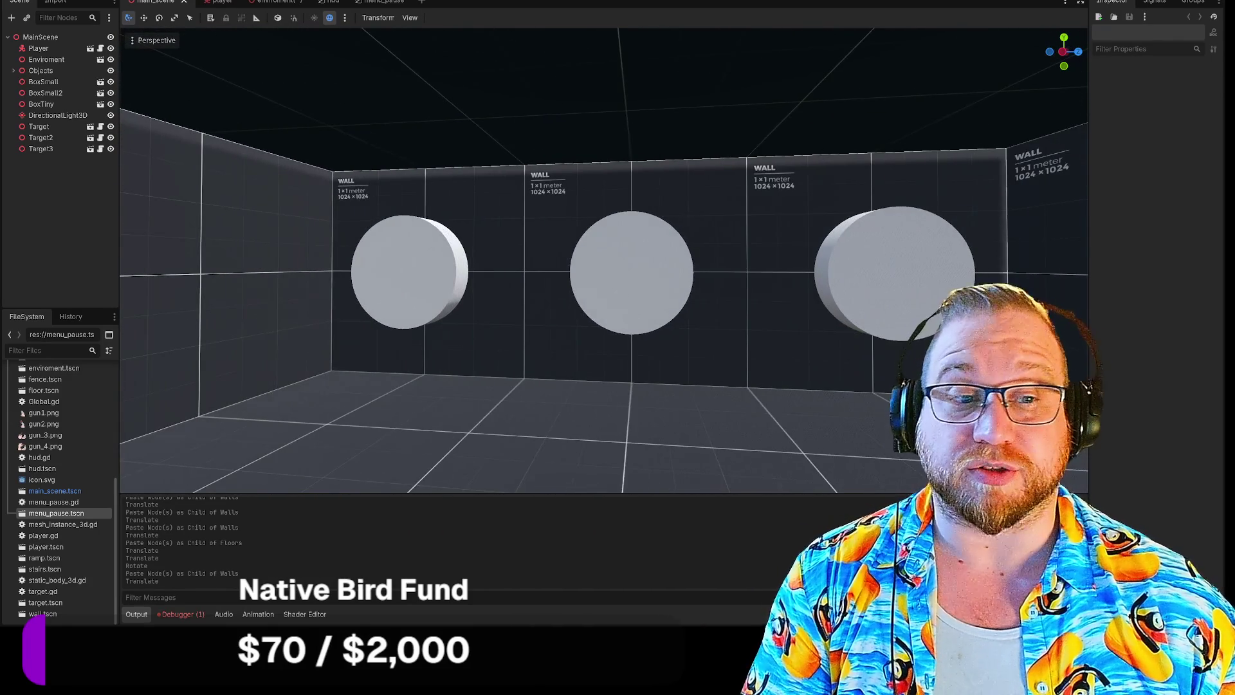
key("s")
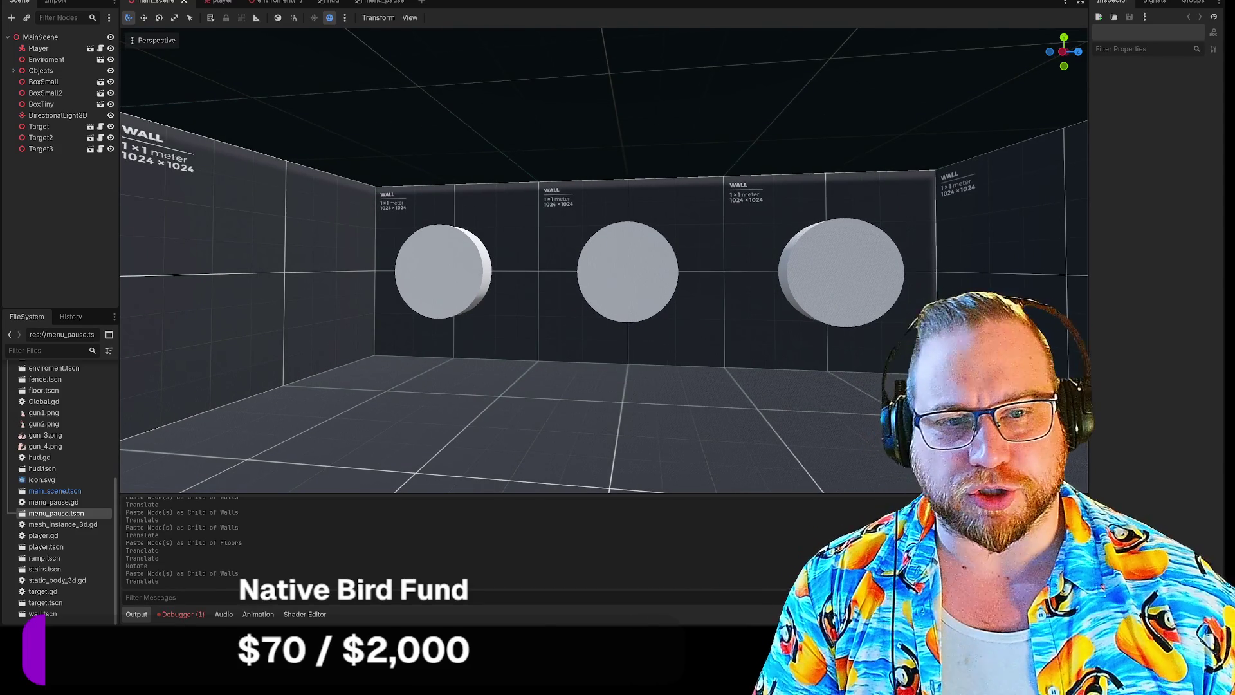
key("w")
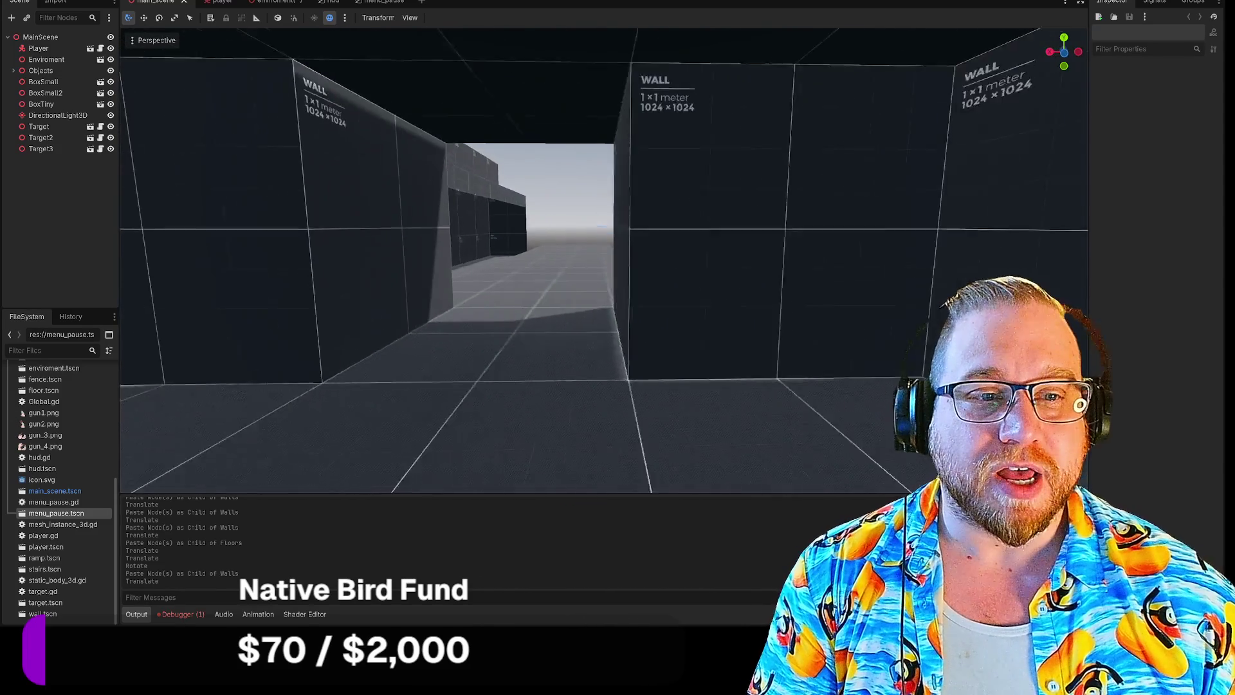
key("w")
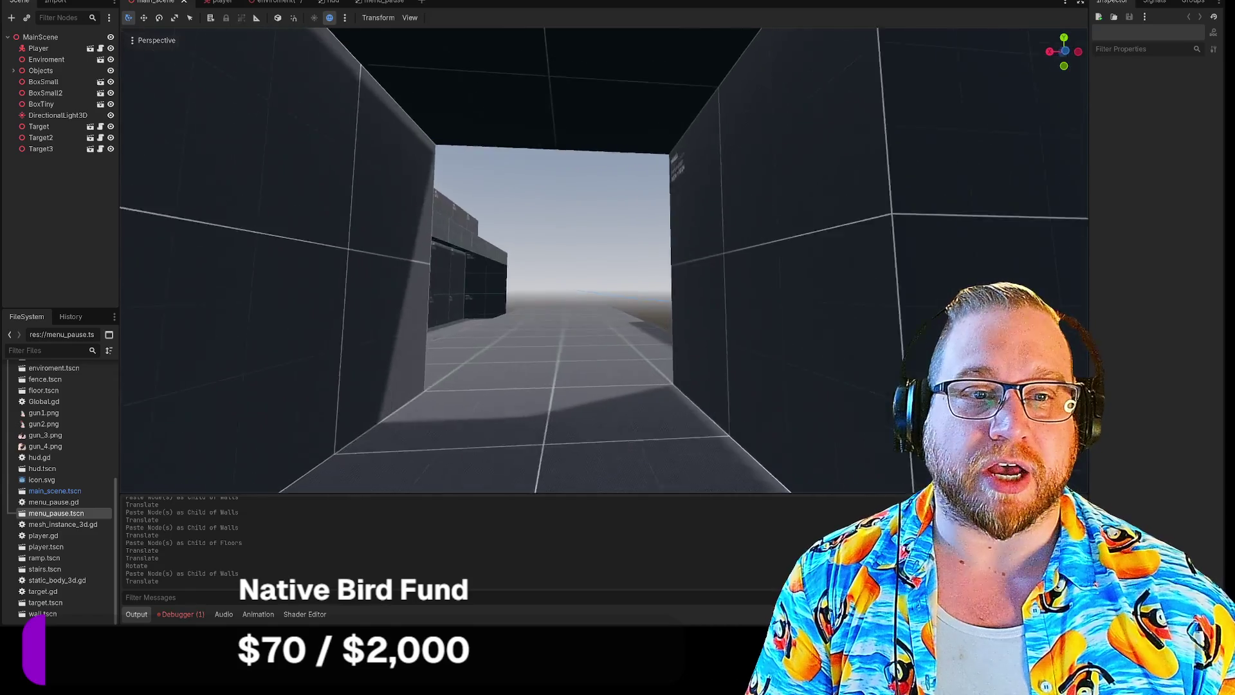
key("w")
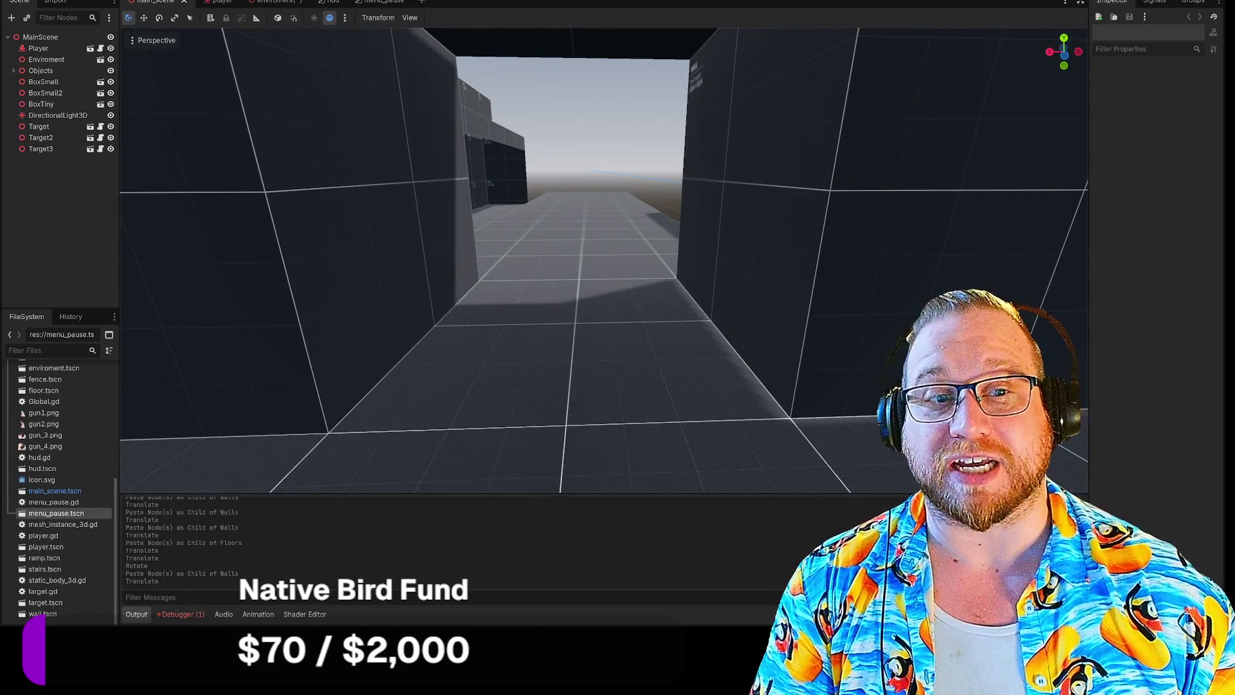
key("w")
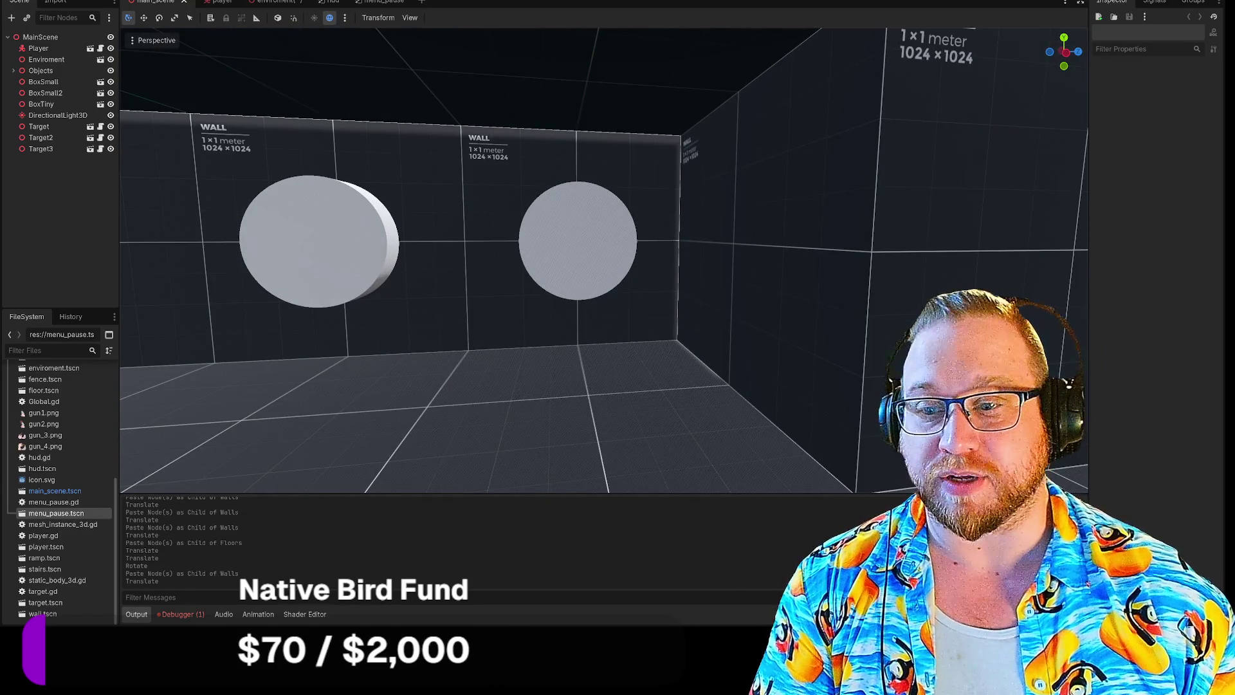
key("s")
key("s")
key("w")
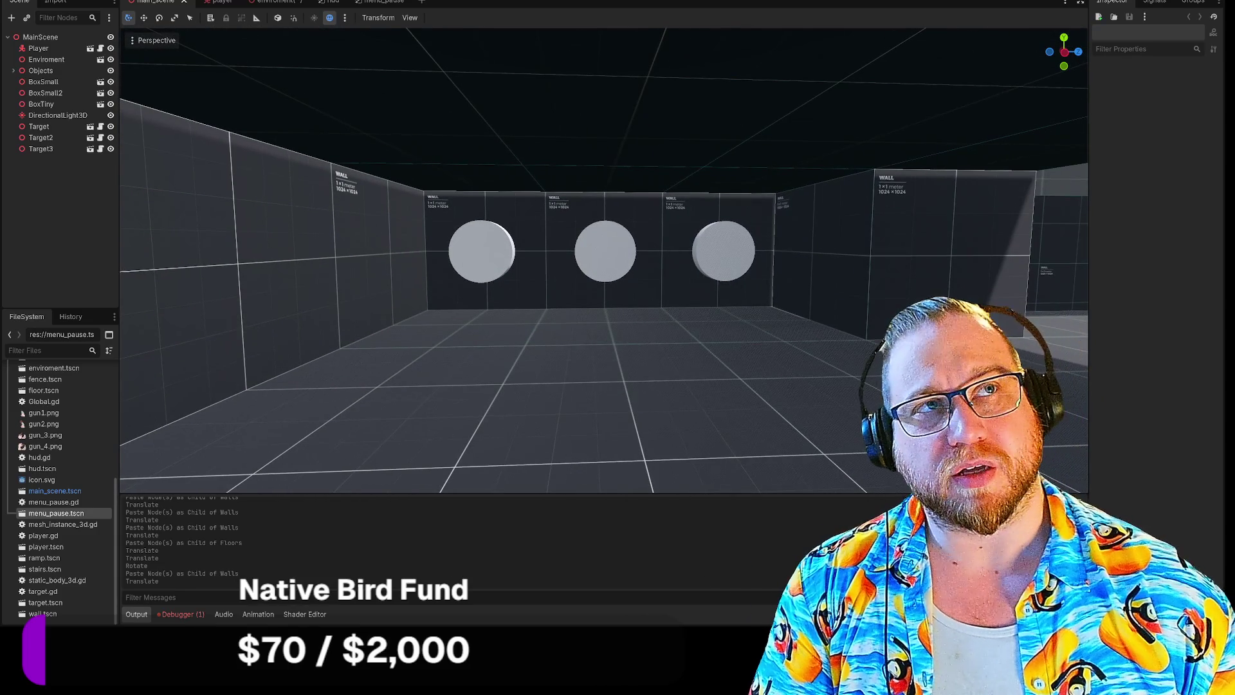
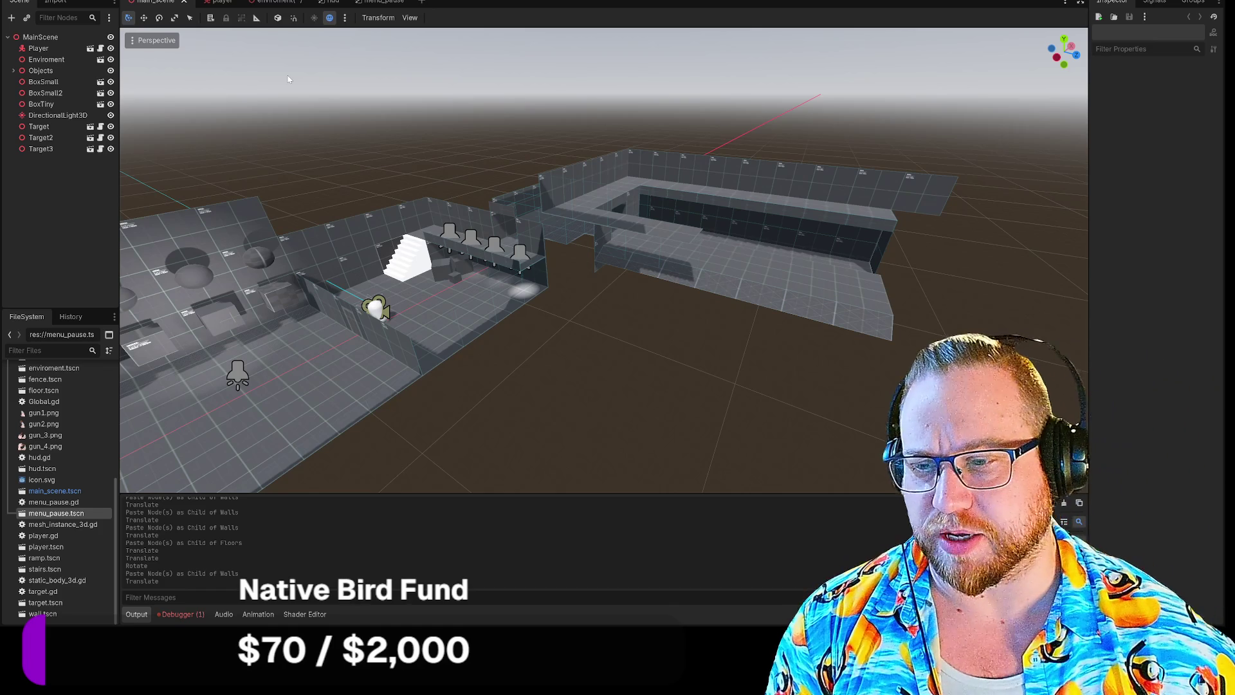
Save the enviroment scene from its tab's context menu.
left_click(267, 2)
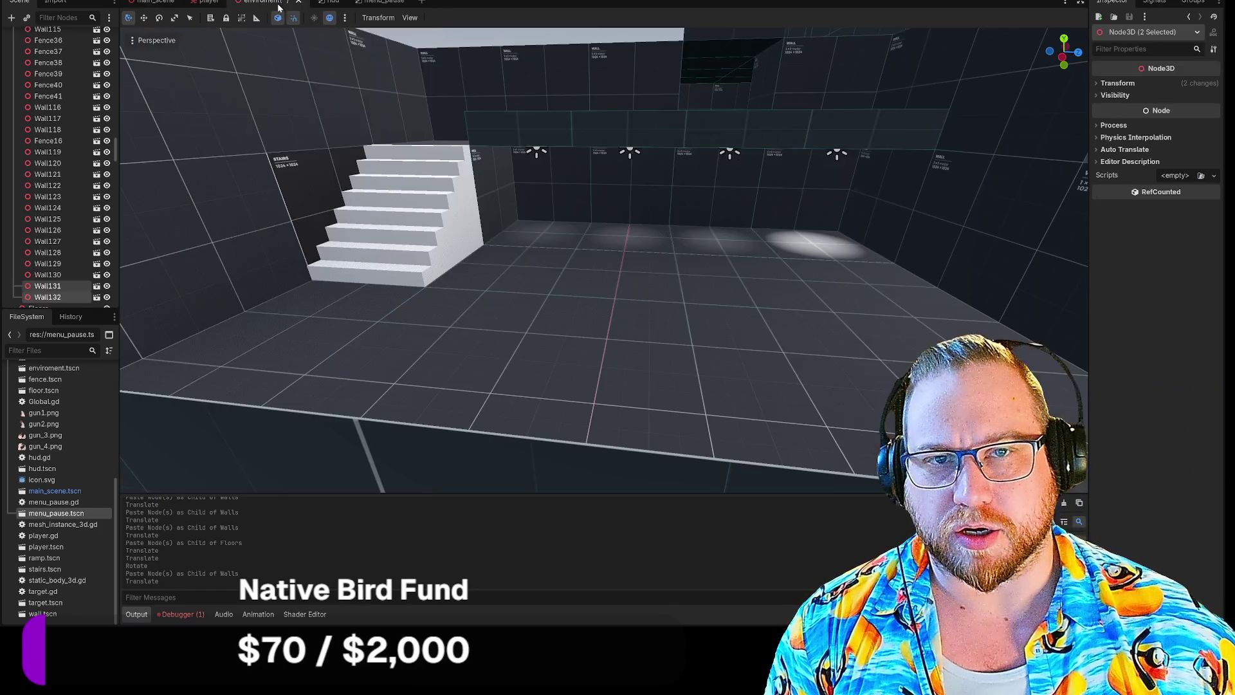
right_click(281, 3)
left_click(304, 24)
Check the main_scene, menu_pause and hud scenes, then return to the enviroment scene.
left_click(154, 2)
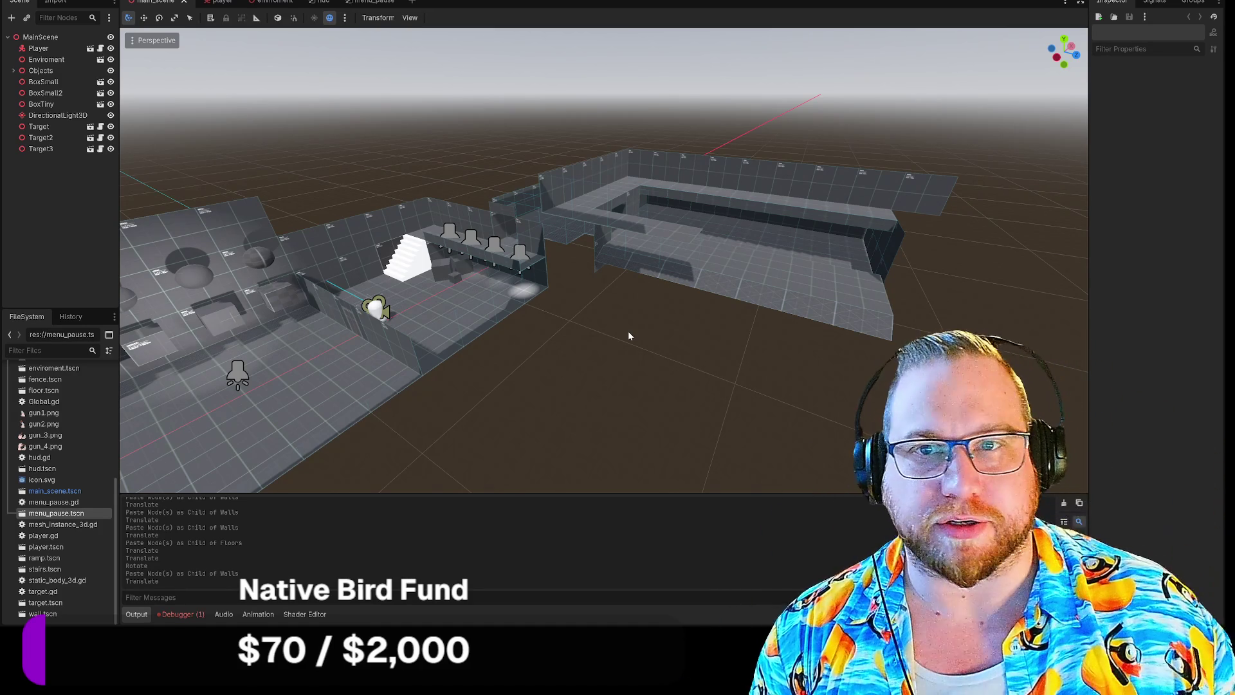
left_click(373, 2)
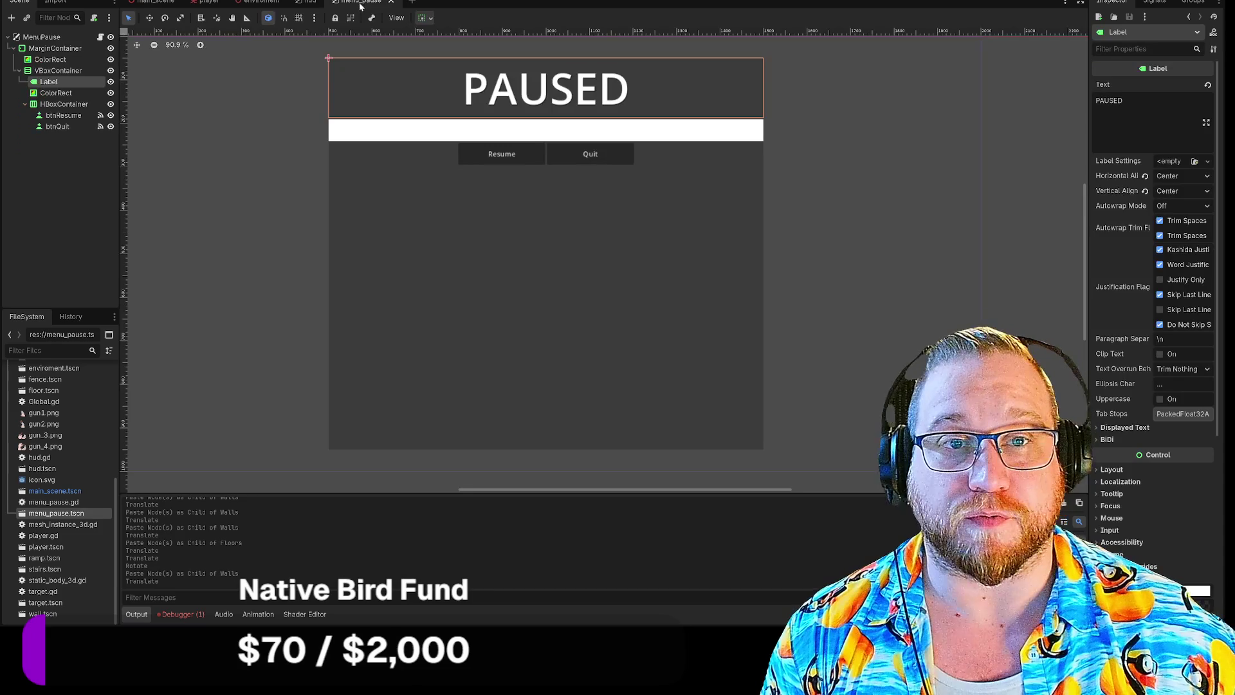
left_click(307, 2)
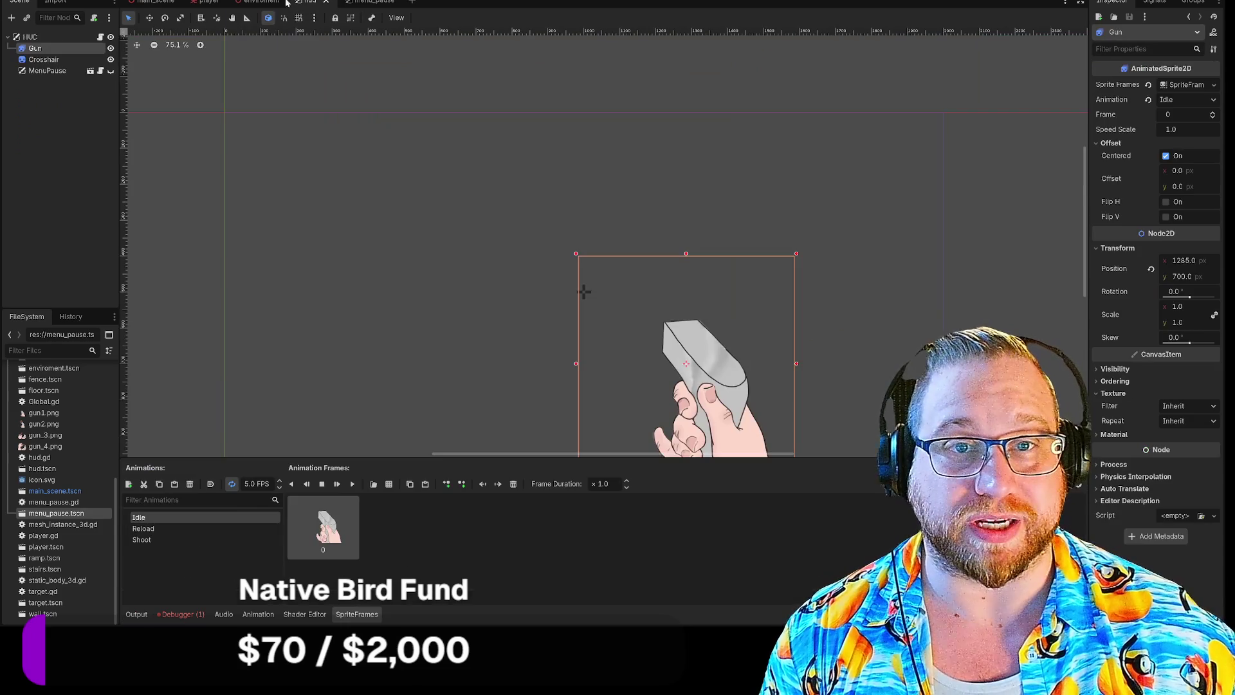
left_click(247, 3)
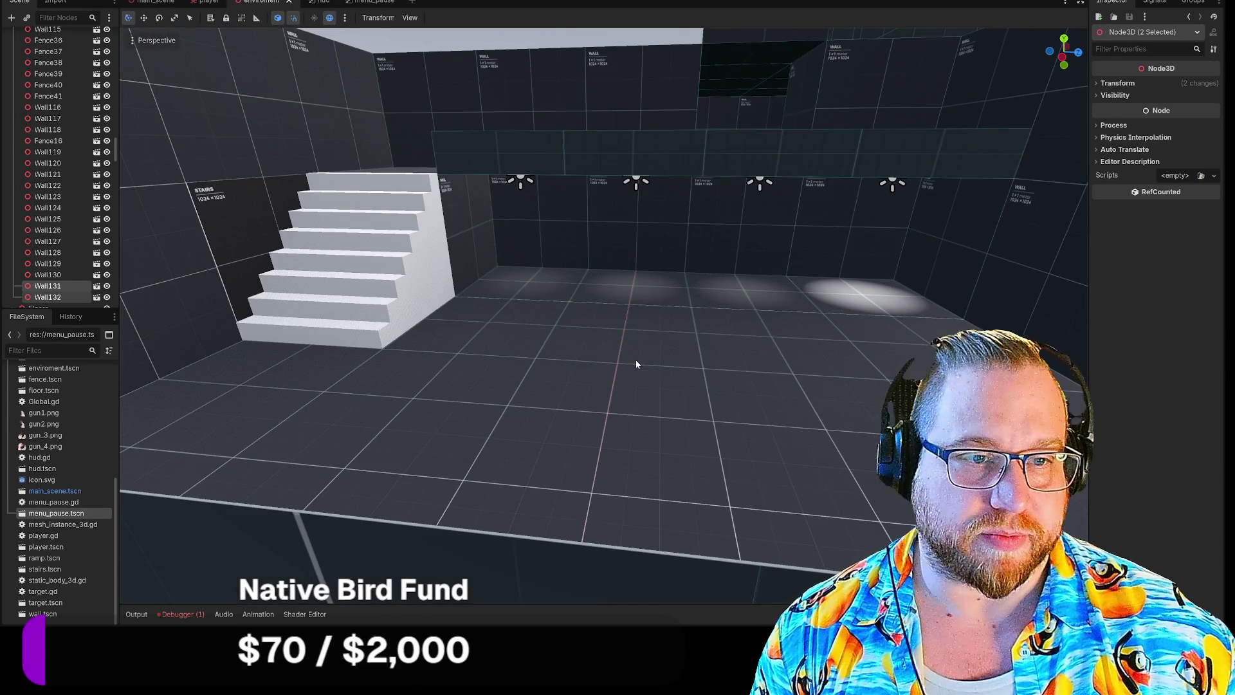
Frame the selected wall piece, duplicate it, and move the copy -3 units along X.
key("f")
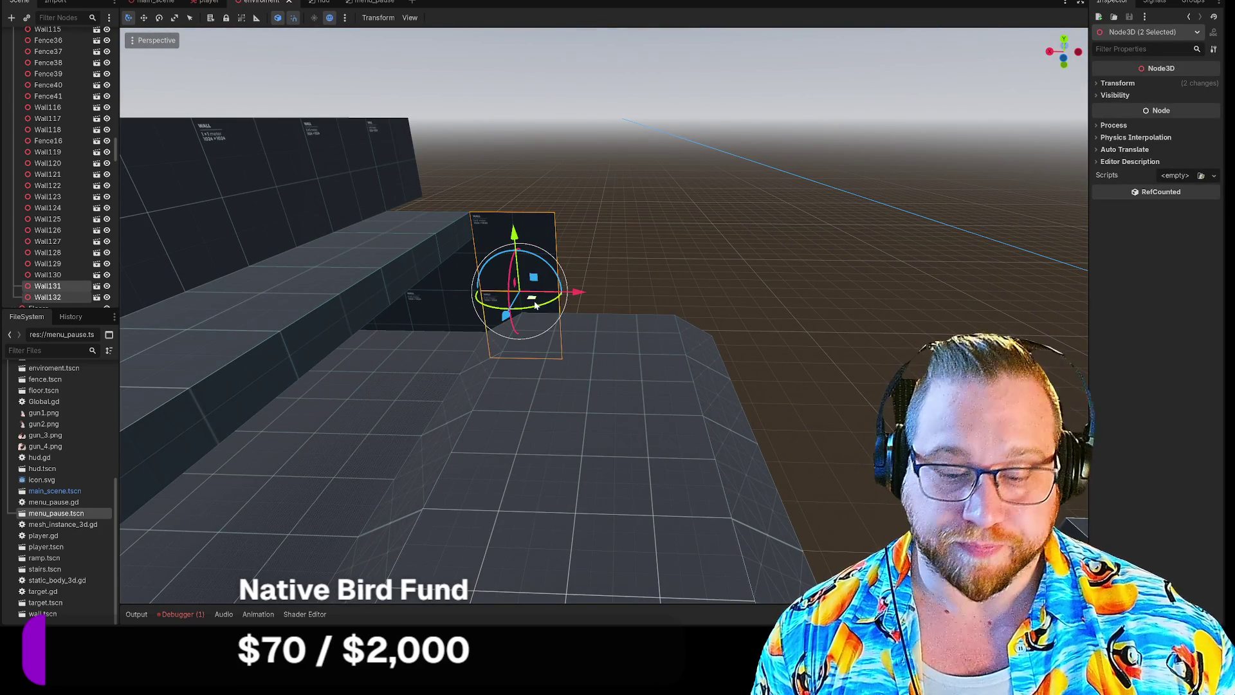
scroll(60, 216, "up", 10)
scroll(61, 213, "up", 15)
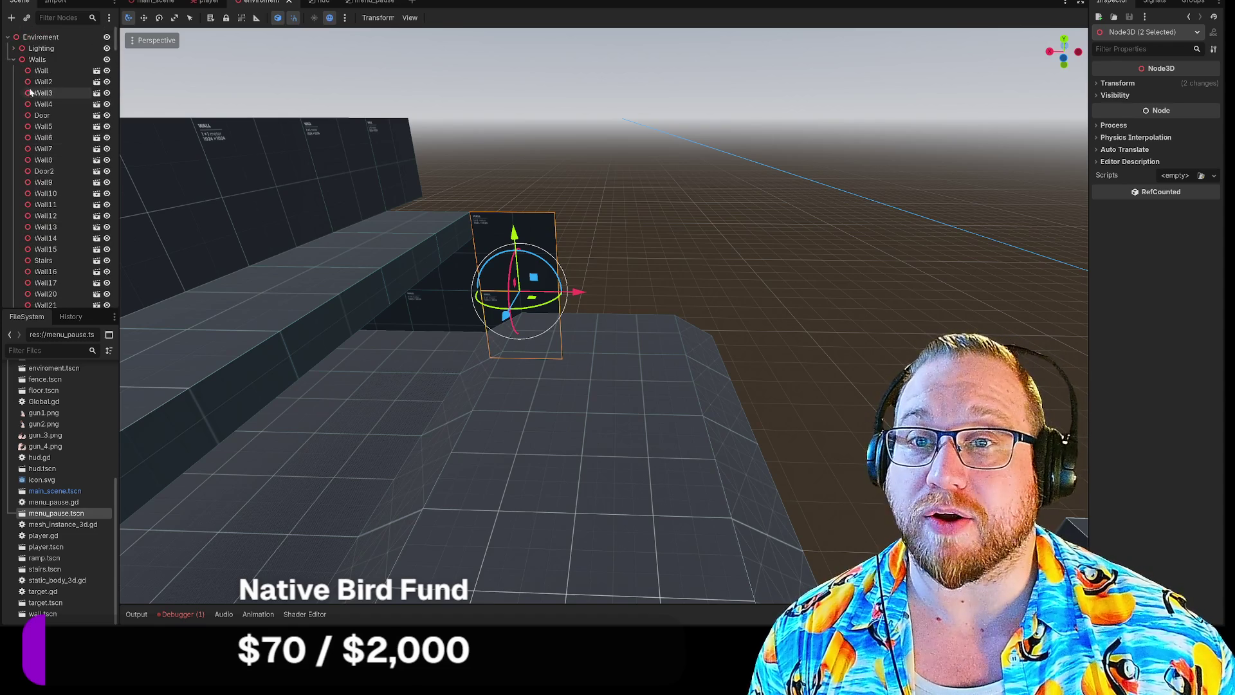
left_click(42, 70)
key("ctrl+z")
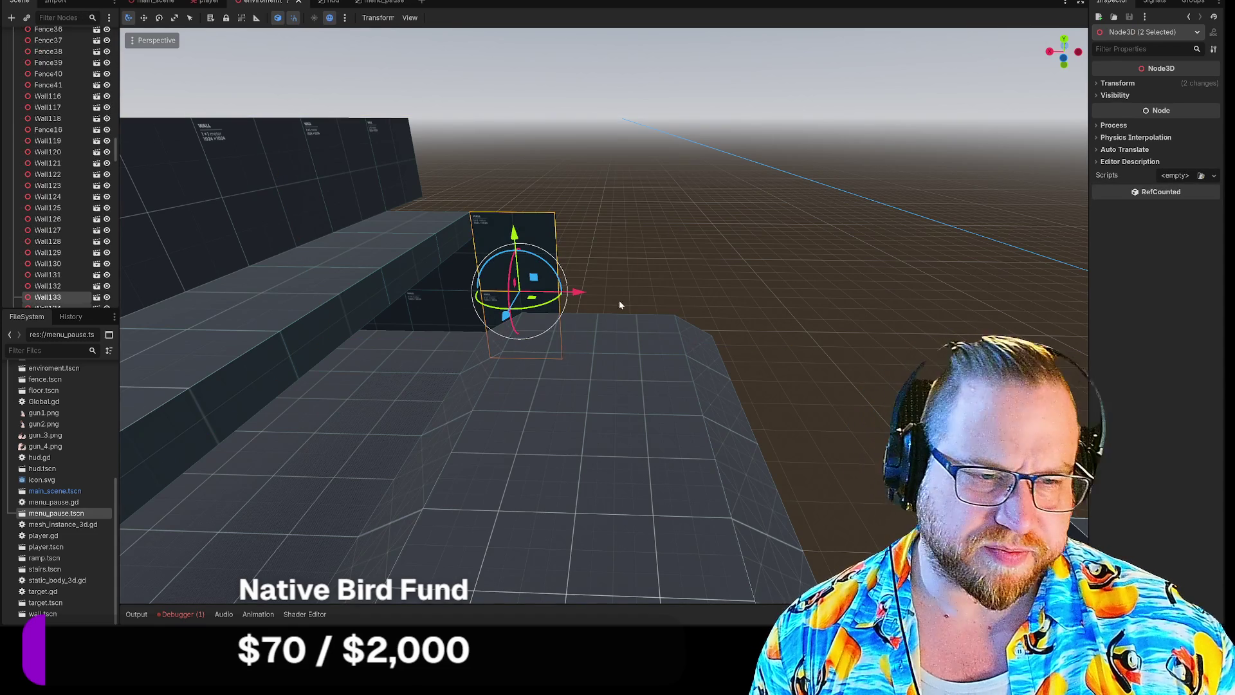
left_click_drag(582, 292, 733, 303)
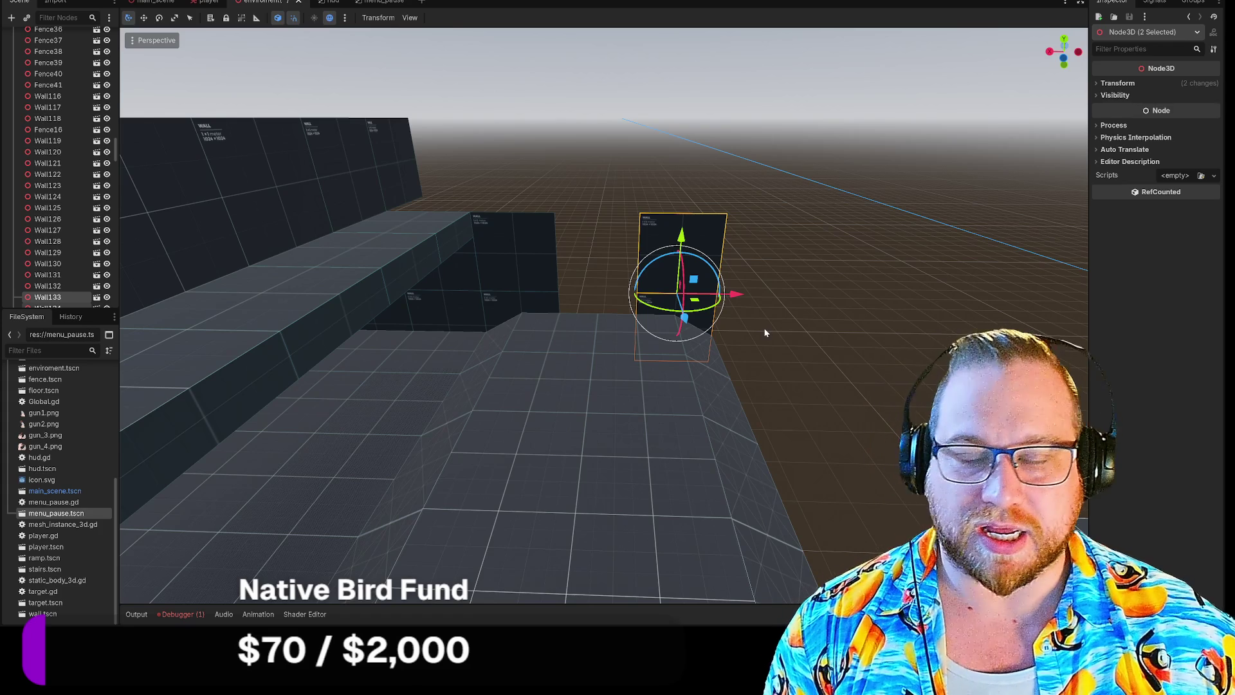
Select two panels of the low partition beside the raised walkway.
mouse_move(783, 351)
left_mouse_down()
mouse_move(721, 412)
mouse_move(766, 320)
left_mouse_up()
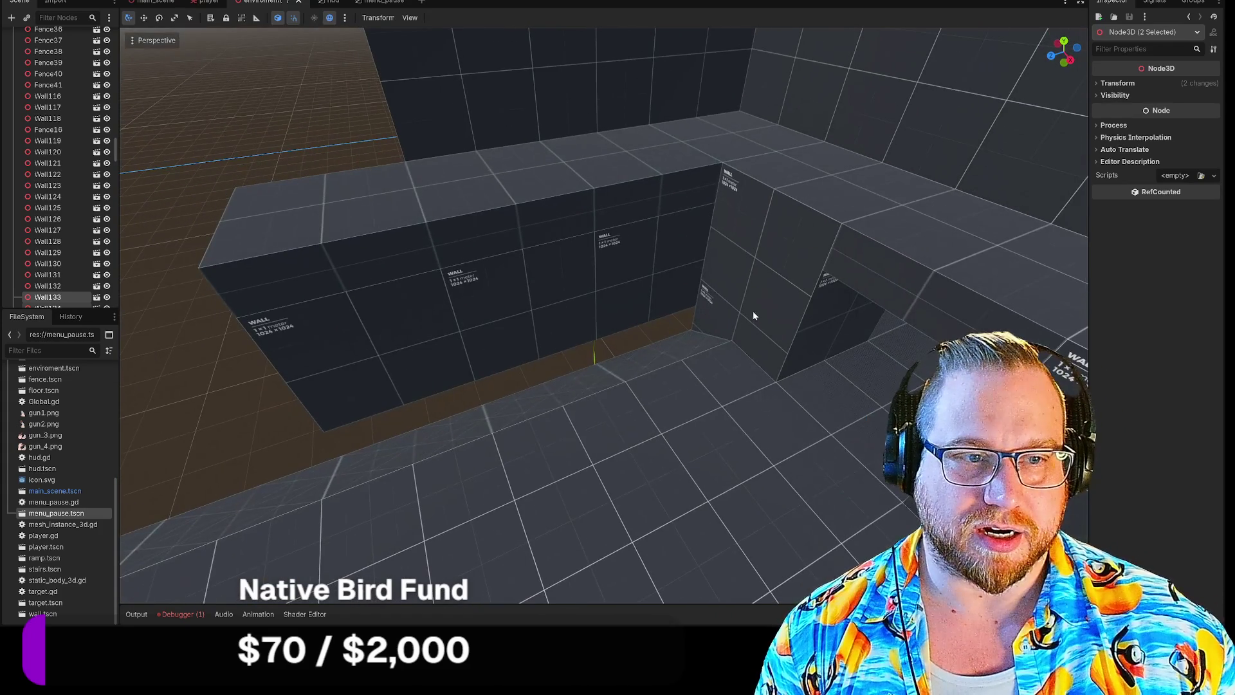
left_click(676, 302)
left_click(383, 301, "shift")
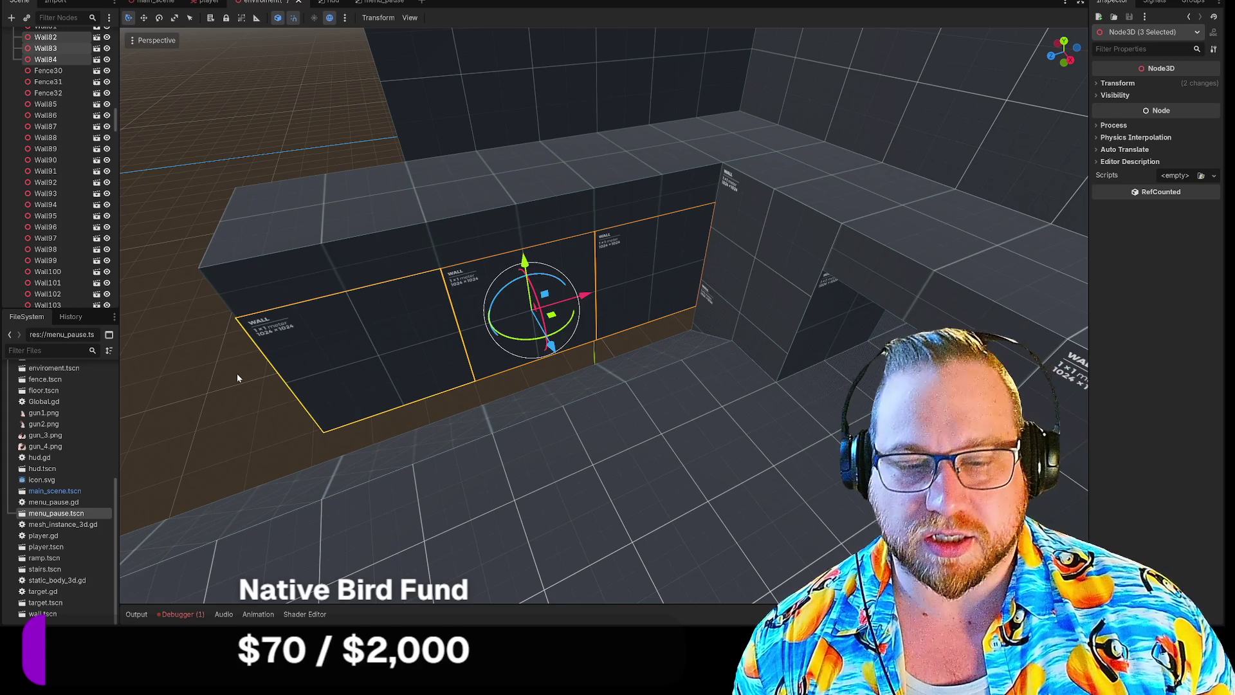
Orbit above the partition and select its left, middle and right panels.
left_click_drag(225, 381, 227, 385)
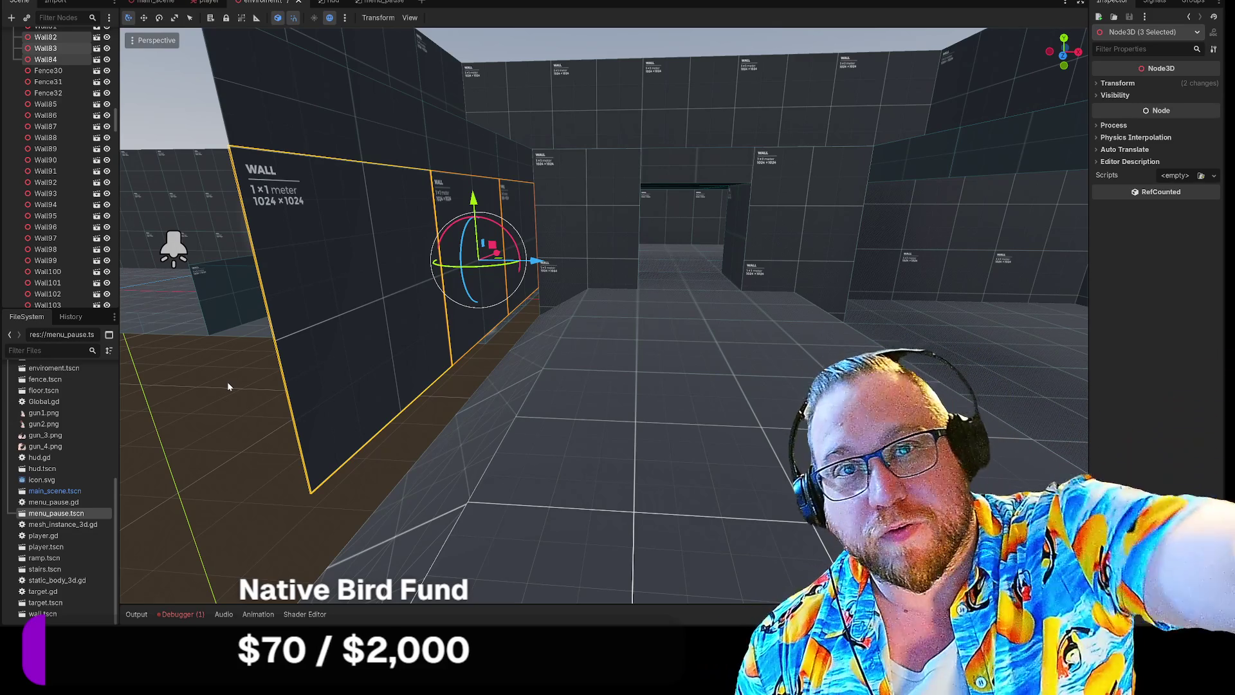
mouse_move(538, 419)
left_mouse_down()
mouse_move(610, 304)
mouse_move(572, 312)
mouse_move(610, 335)
mouse_move(510, 276)
mouse_move(551, 262)
mouse_move(571, 295)
mouse_move(636, 302)
mouse_move(669, 350)
mouse_move(559, 358)
mouse_move(524, 304)
left_mouse_up()
mouse_move(604, 315)
left_mouse_down()
mouse_move(563, 293)
mouse_move(574, 283)
mouse_move(543, 334)
left_mouse_up()
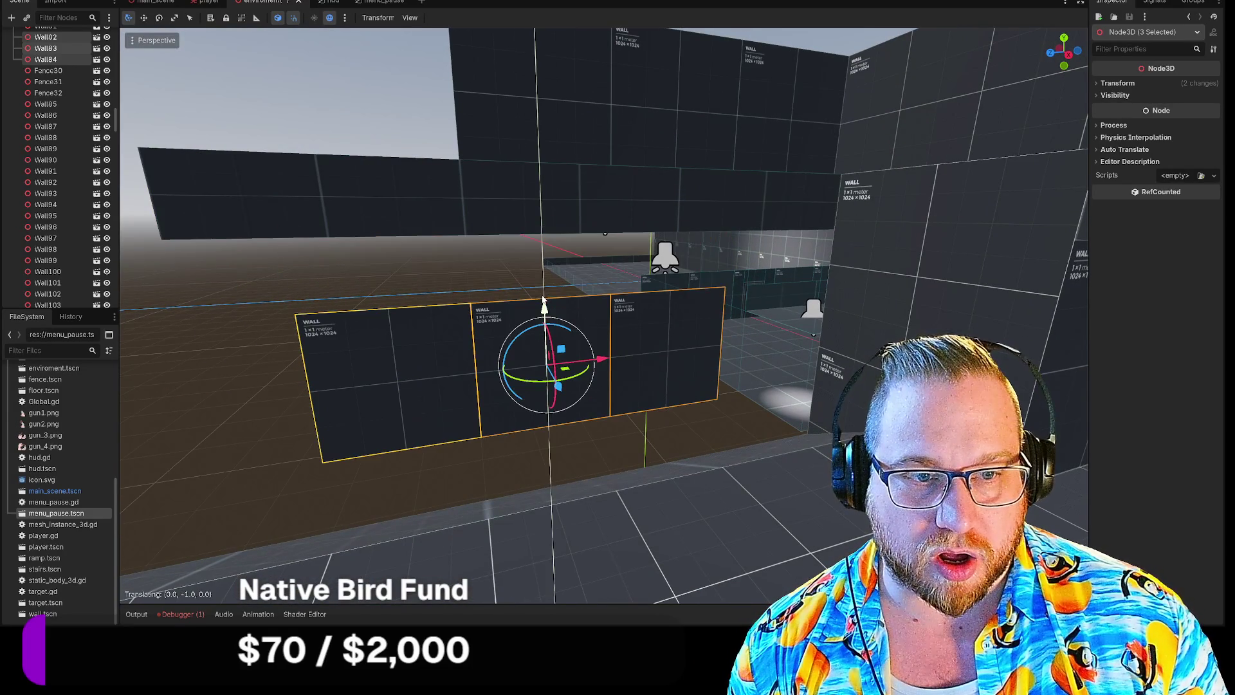
left_click(440, 275)
left_click(376, 335)
left_click(530, 357, "shift")
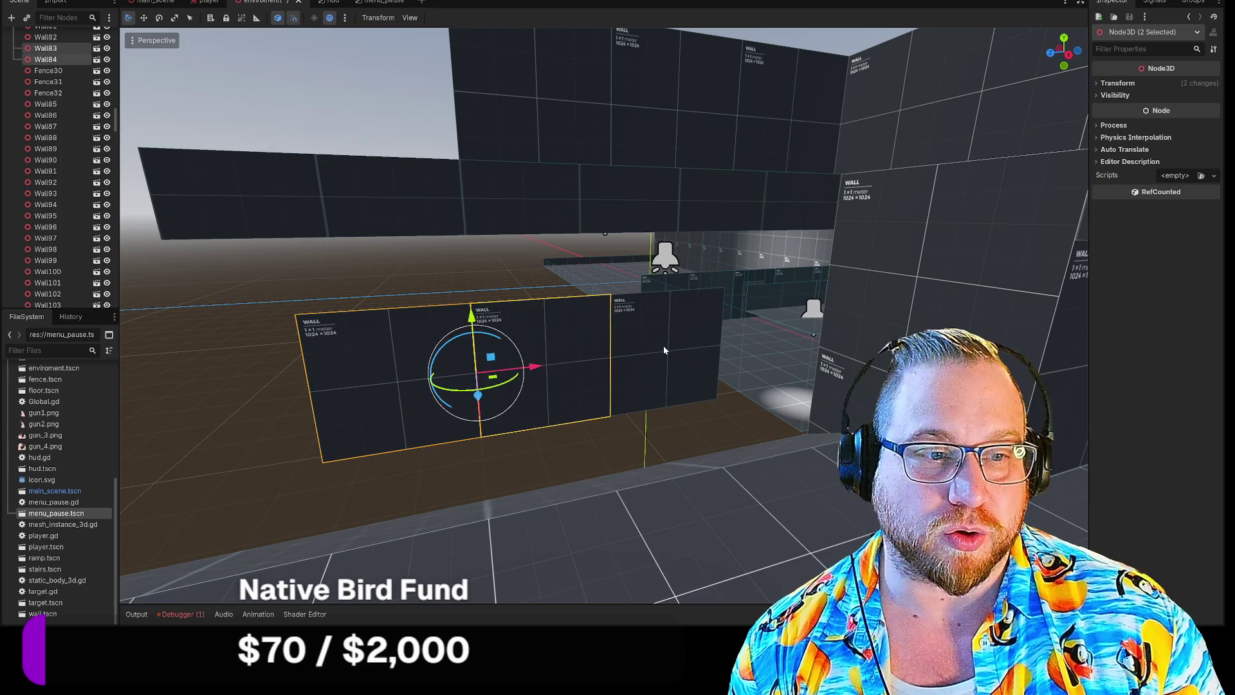
left_click(662, 347, "shift")
Duplicate the three panels and lift the copies onto the originals, then select a corridor wall piece.
scroll(47, 148, "up", 20)
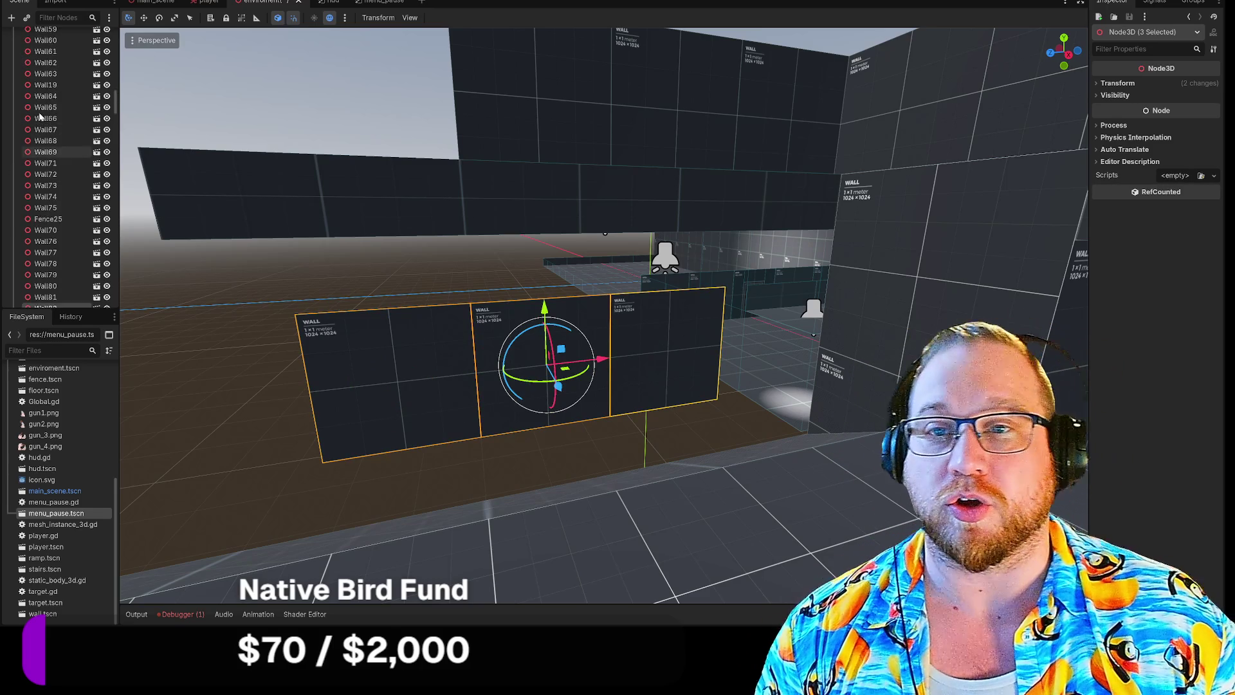
left_click(42, 70)
key("ctrl+z")
left_click_drag(544, 307, 544, 161)
left_click(641, 420)
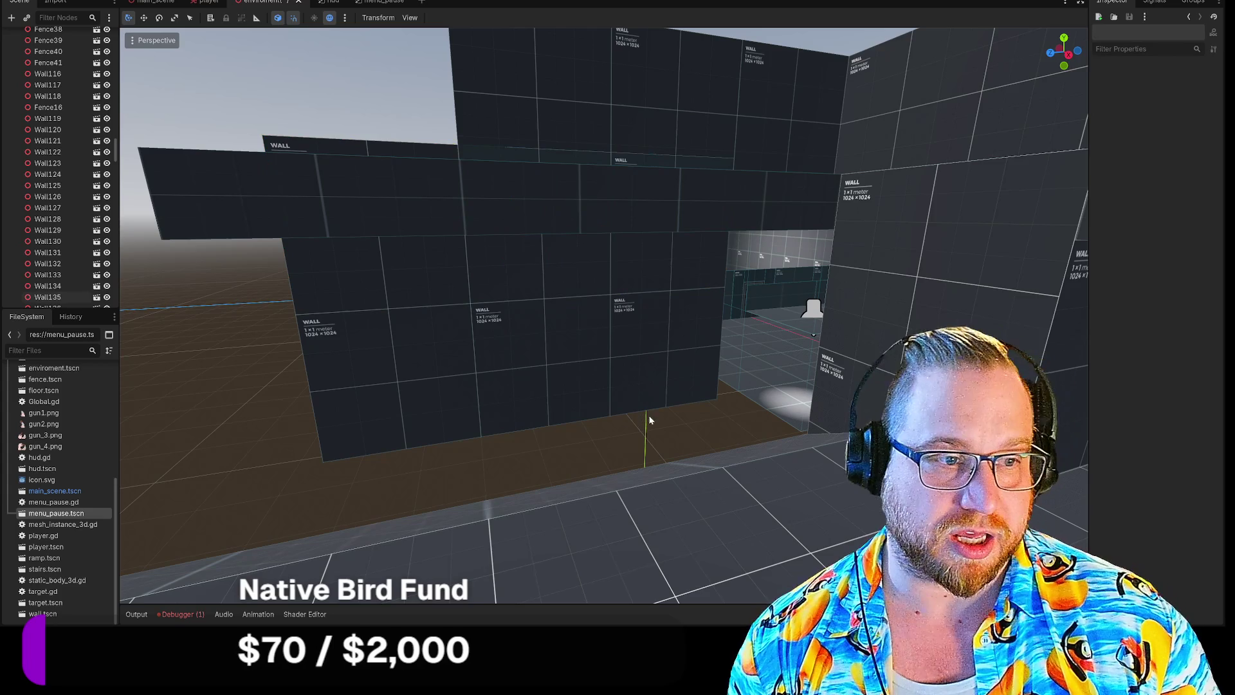
scroll(774, 427, "up", 5)
left_click(597, 348)
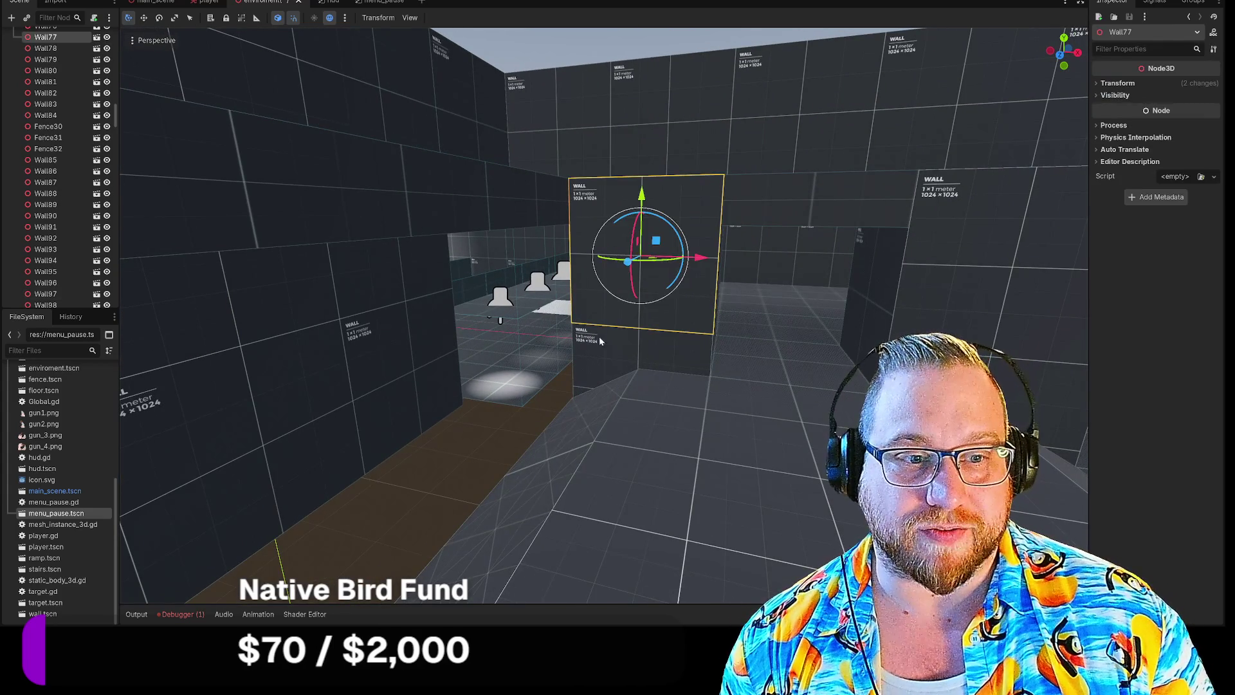
Slide the tall wall piece left along X beside the corridor opening, then select a top wall block.
scroll(74, 129, "up", 10)
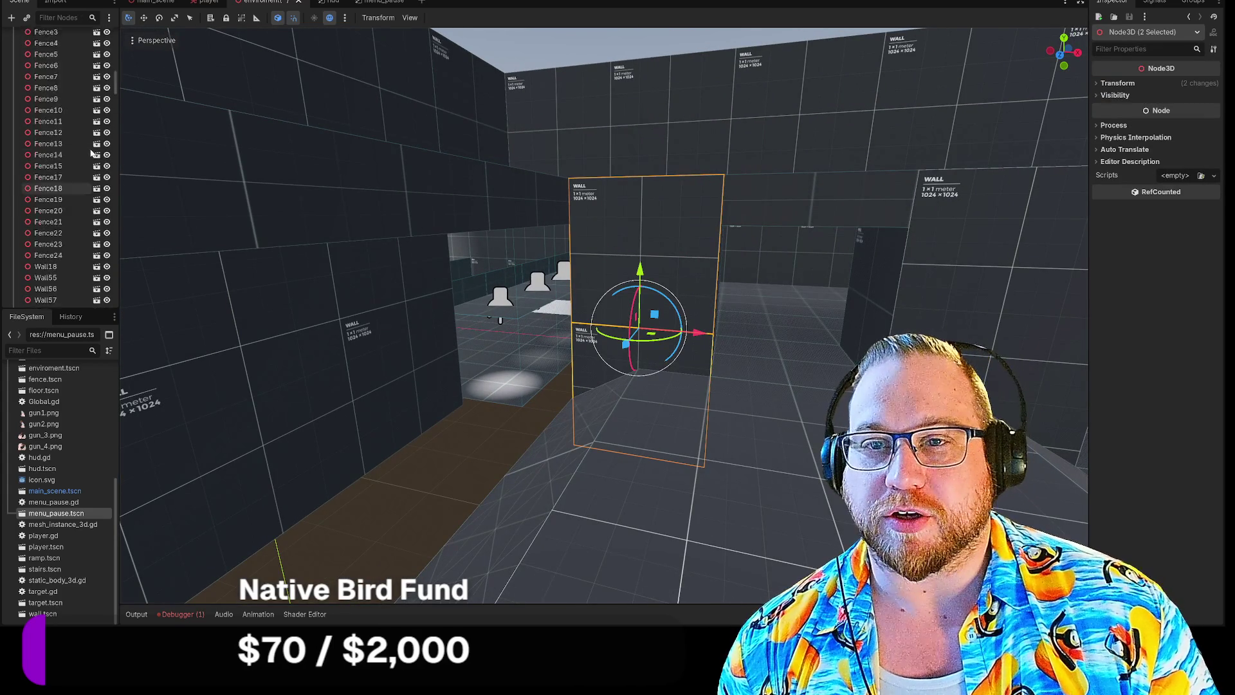
scroll(73, 129, "up", 4)
left_click(37, 59)
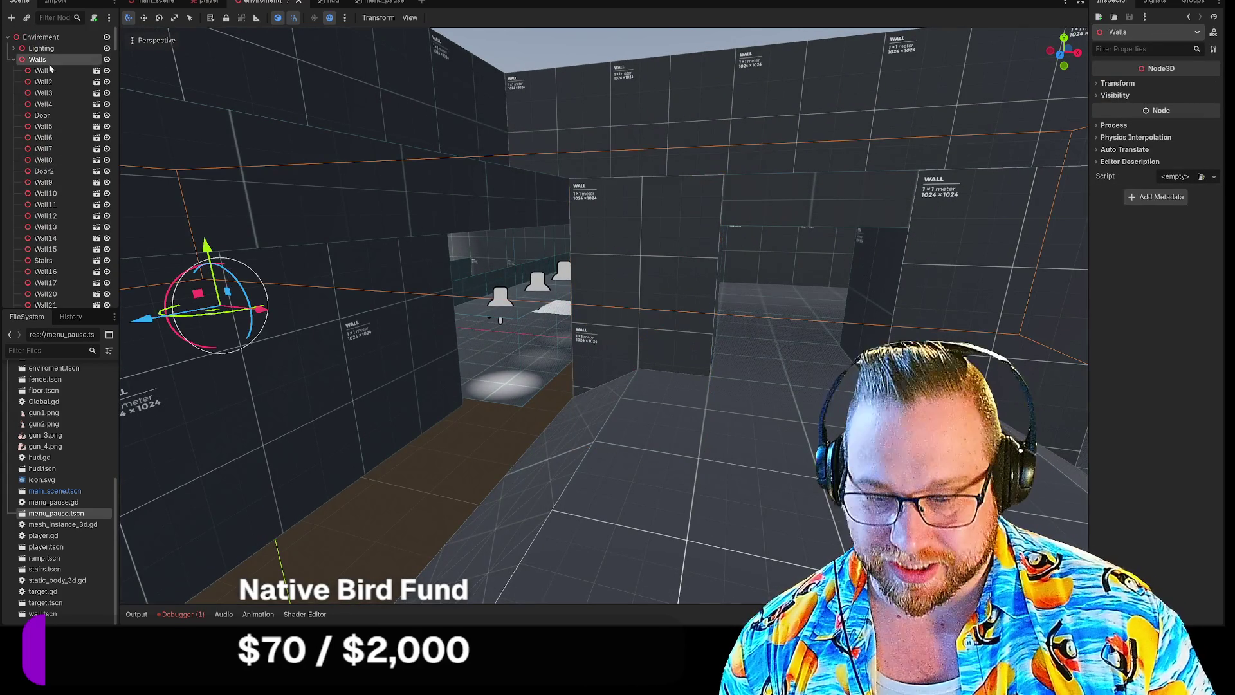
left_click(674, 270)
left_click_drag(694, 334, 564, 328)
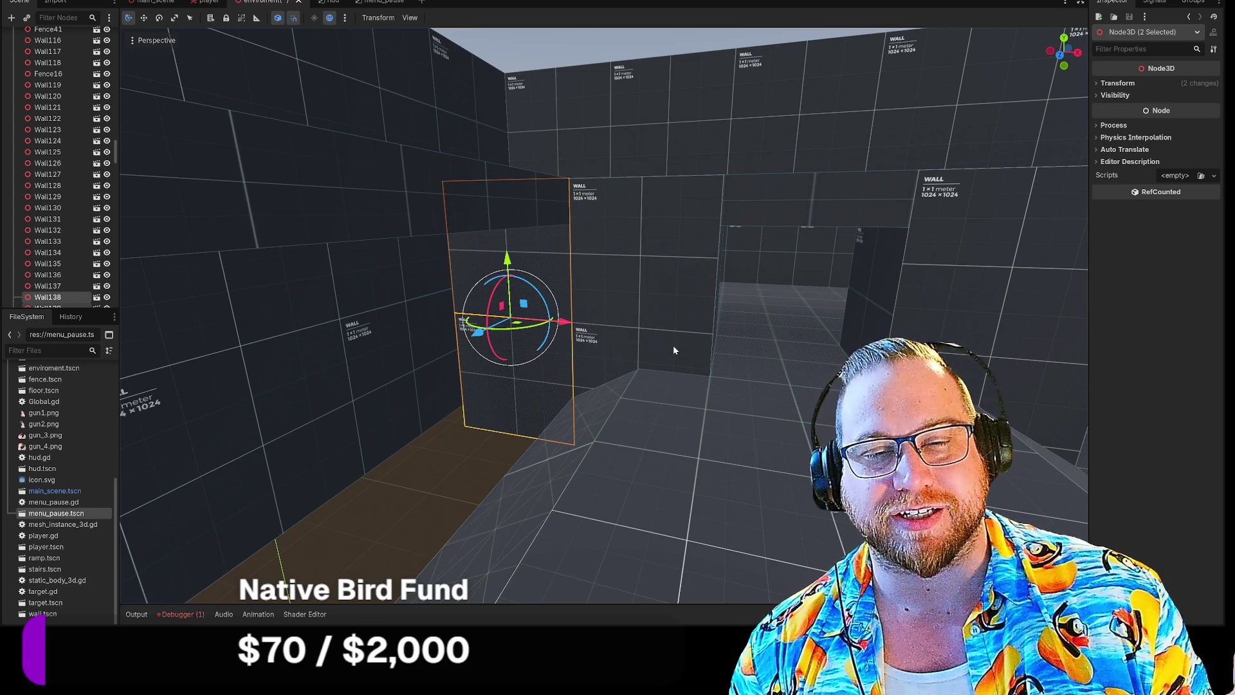
scroll(674, 349, "up", 4)
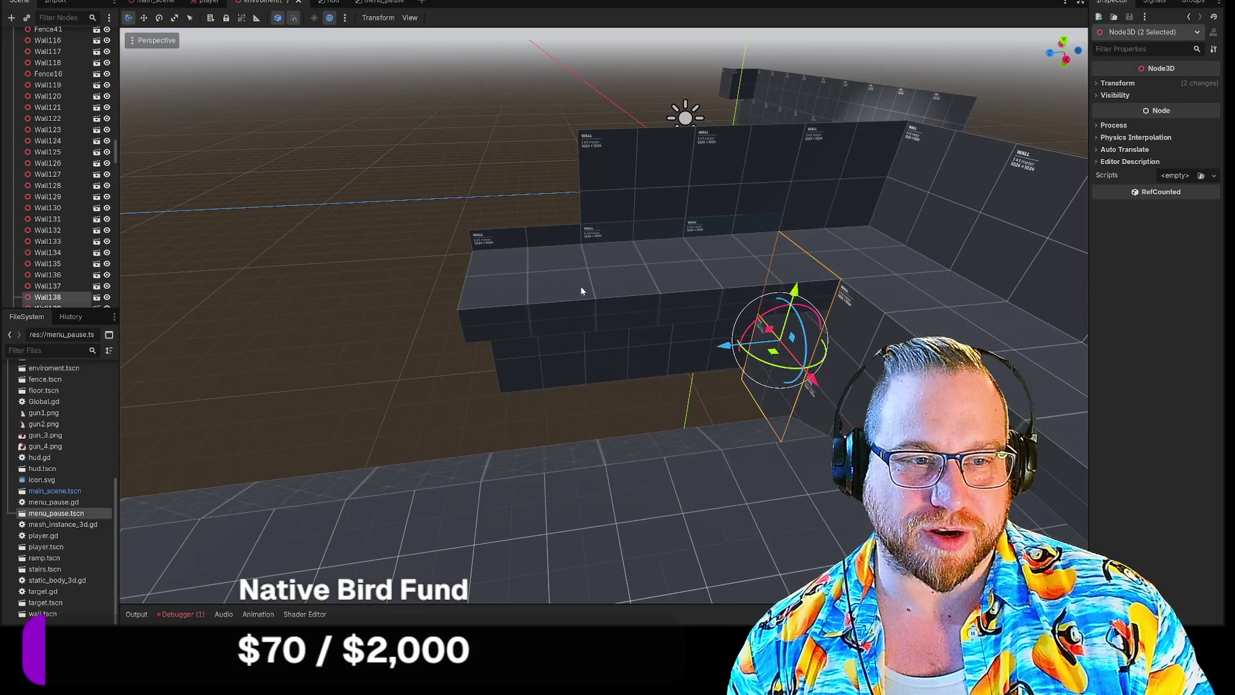
left_click(543, 281, "shift")
Select the five top wall blocks and lower them 3.4 units along Y.
left_click(646, 272, "shift")
left_click(742, 257, "shift")
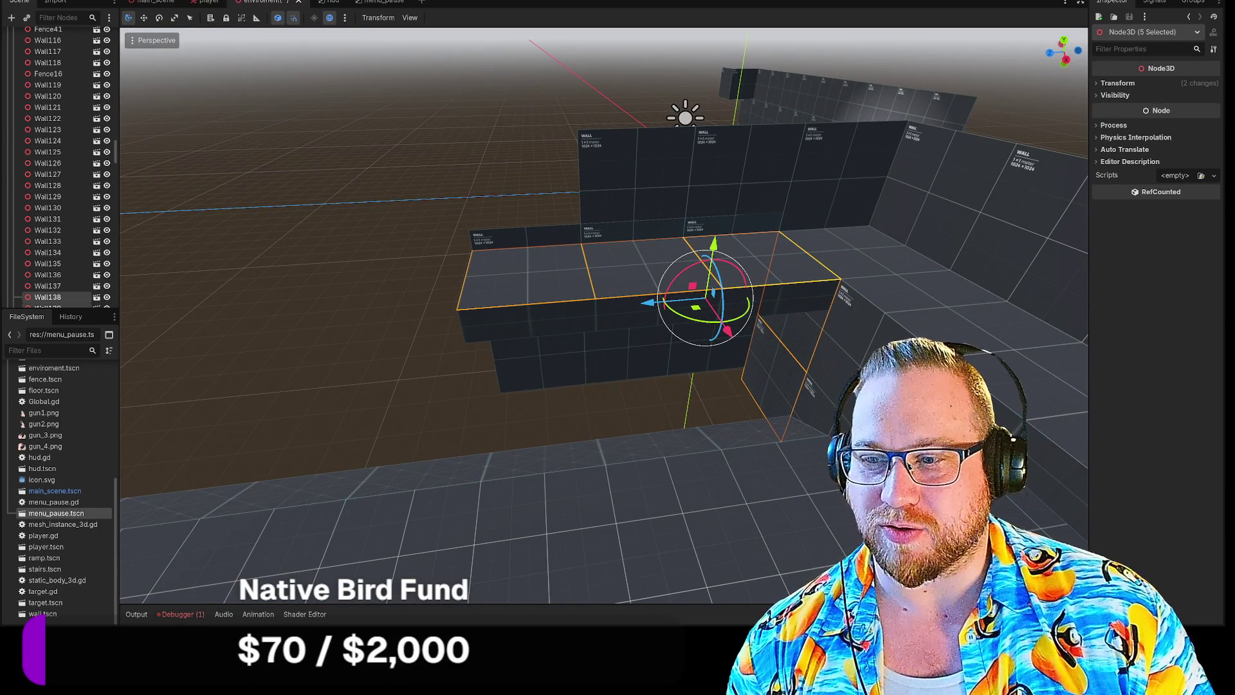
scroll(61, 258, "up", 20)
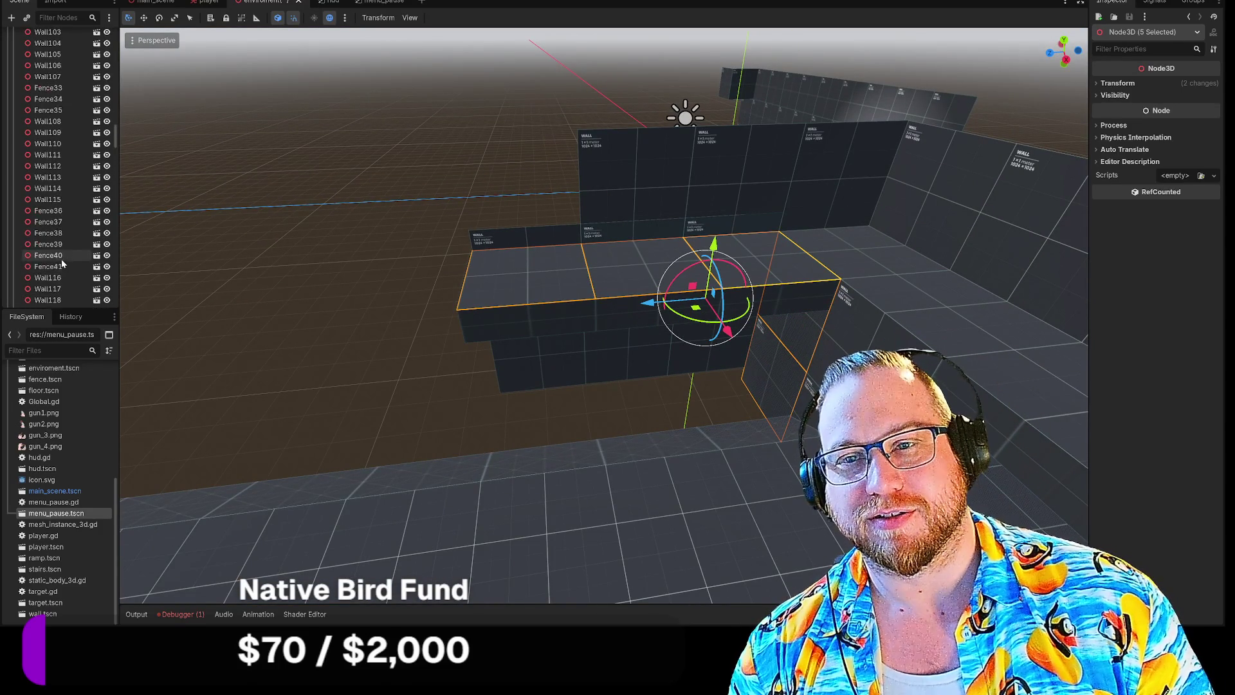
scroll(57, 258, "up", 10)
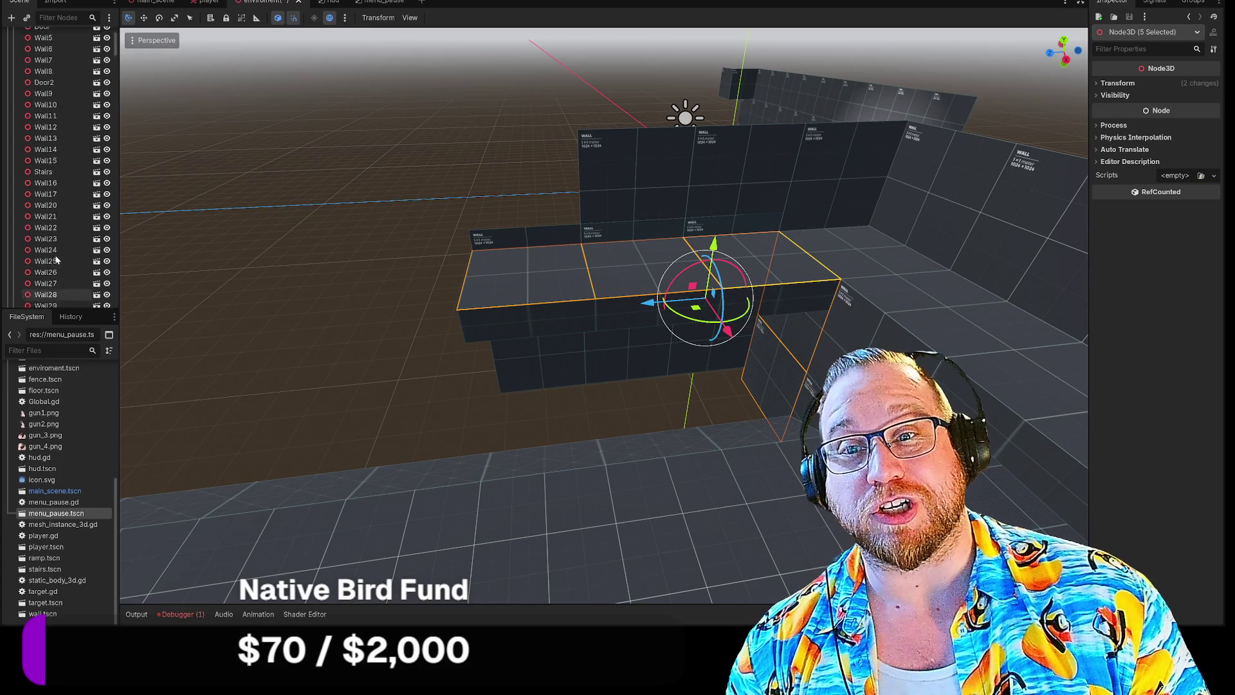
left_click(36, 59)
key("ctrl+z")
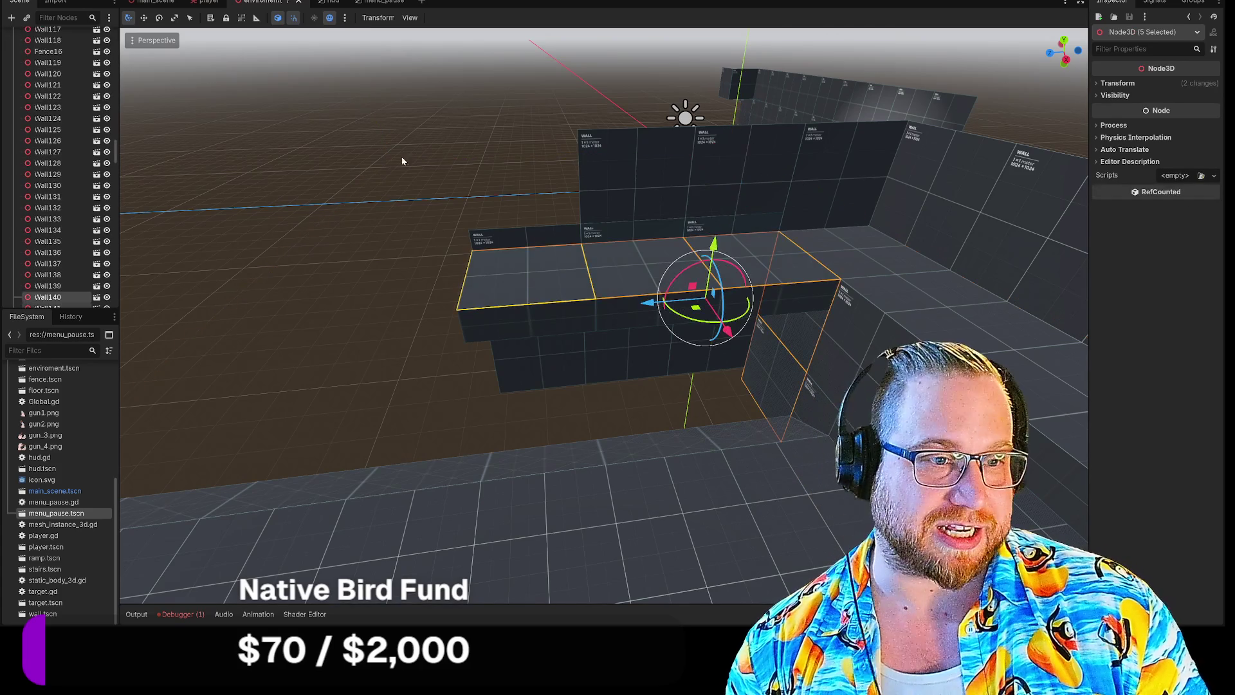
left_click_drag(708, 269, 691, 382)
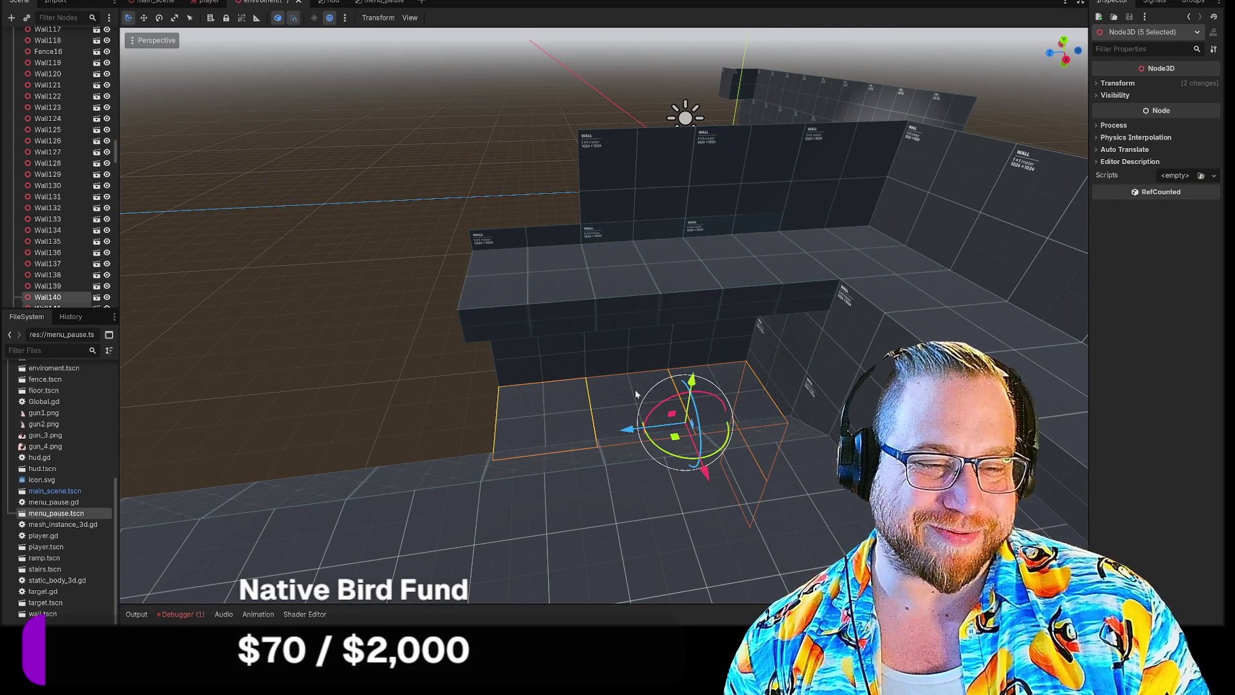
scroll(681, 392, "up", 10)
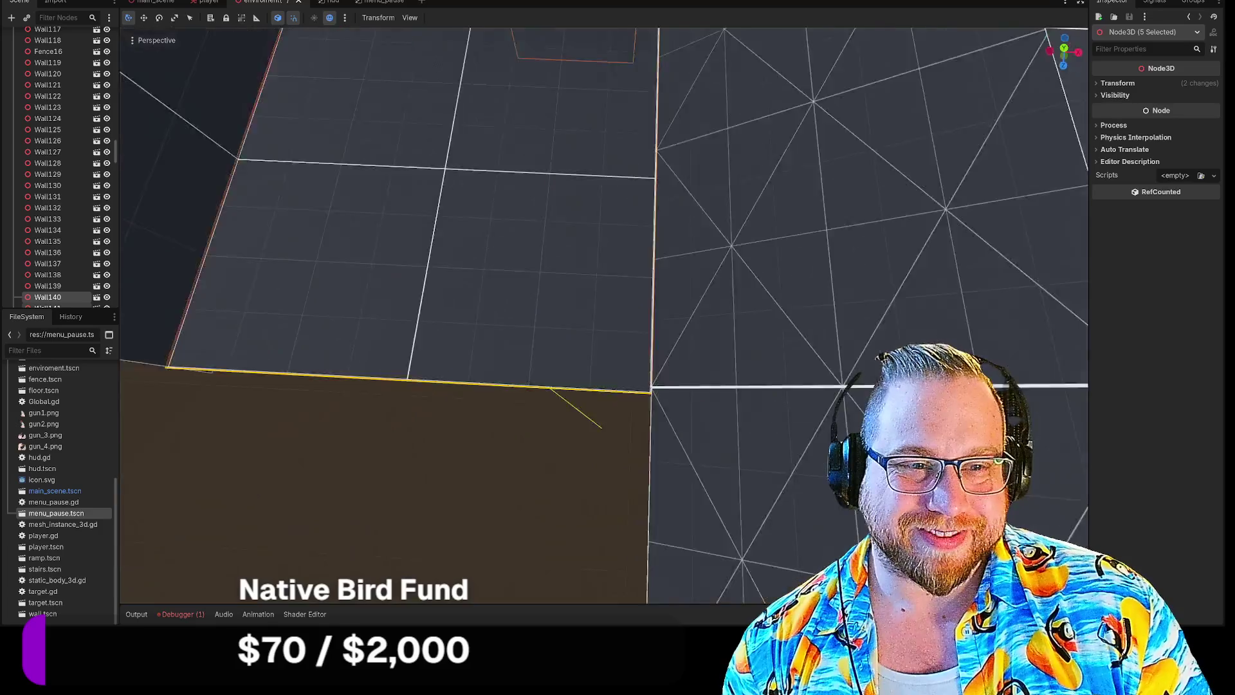
scroll(604, 315, "down", 10)
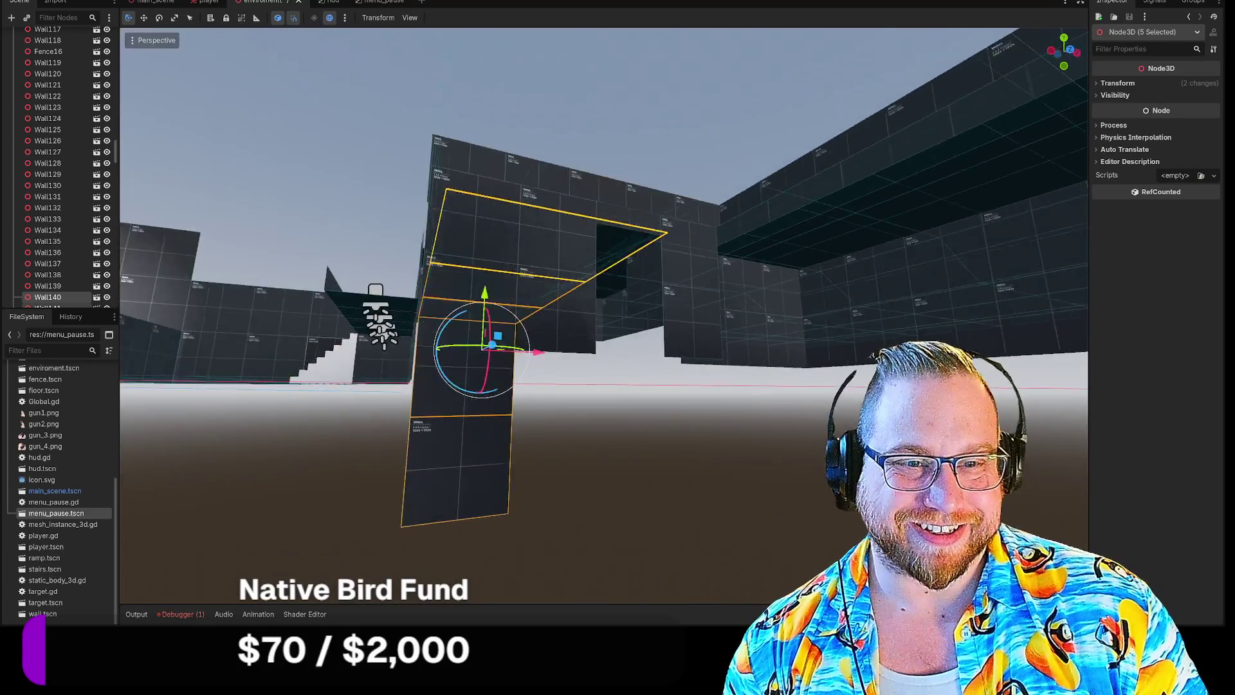
left_click_drag(604, 315, 578, 341)
Select the stray blocks Wall140 and Wall141 and delete them.
left_click(537, 264)
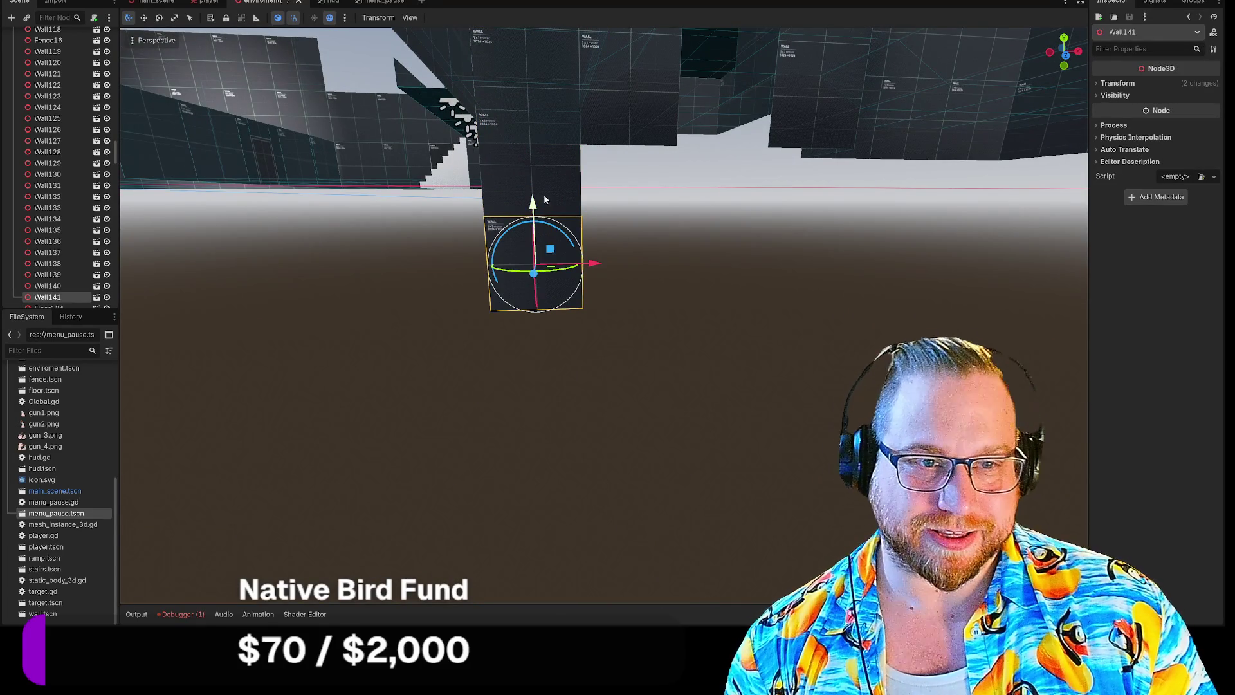
left_click(536, 179, "shift")
key("Delete")
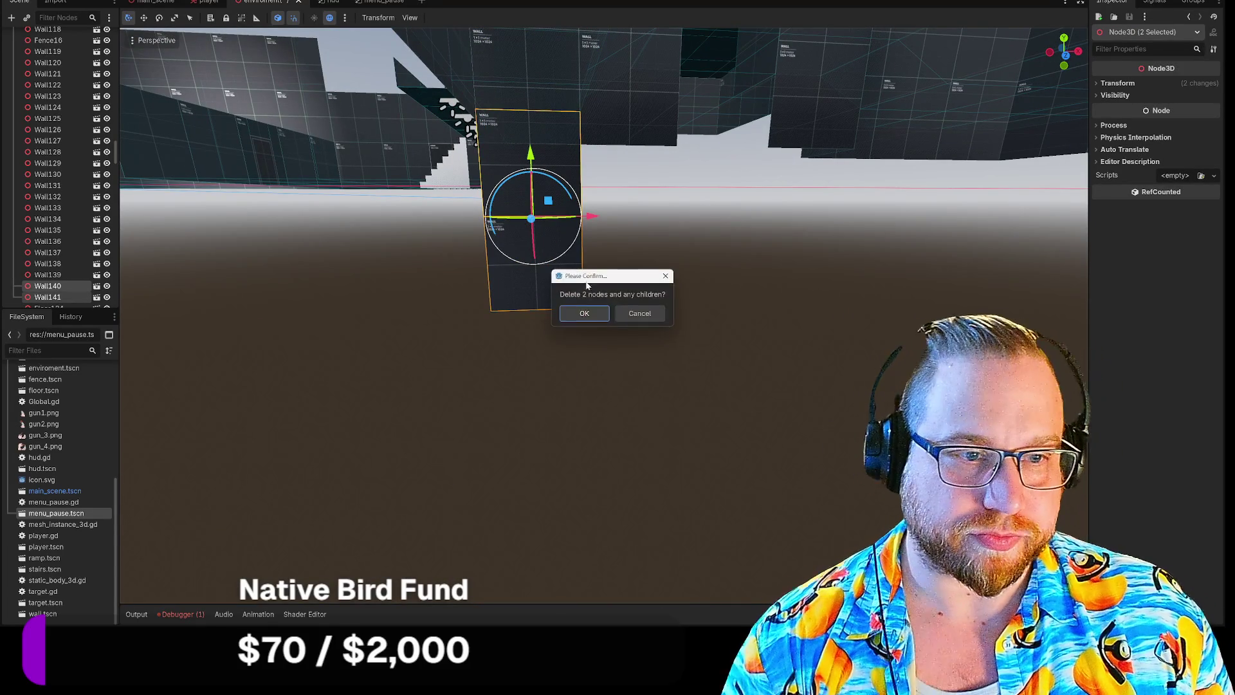
Confirm deleting Wall140 and Wall141, then shift floor tiles Floor124–Floor126 along the corridor.
key("Return")
mouse_move(603, 315)
left_mouse_down()
mouse_move(603, 418)
mouse_move(593, 258)
left_mouse_up()
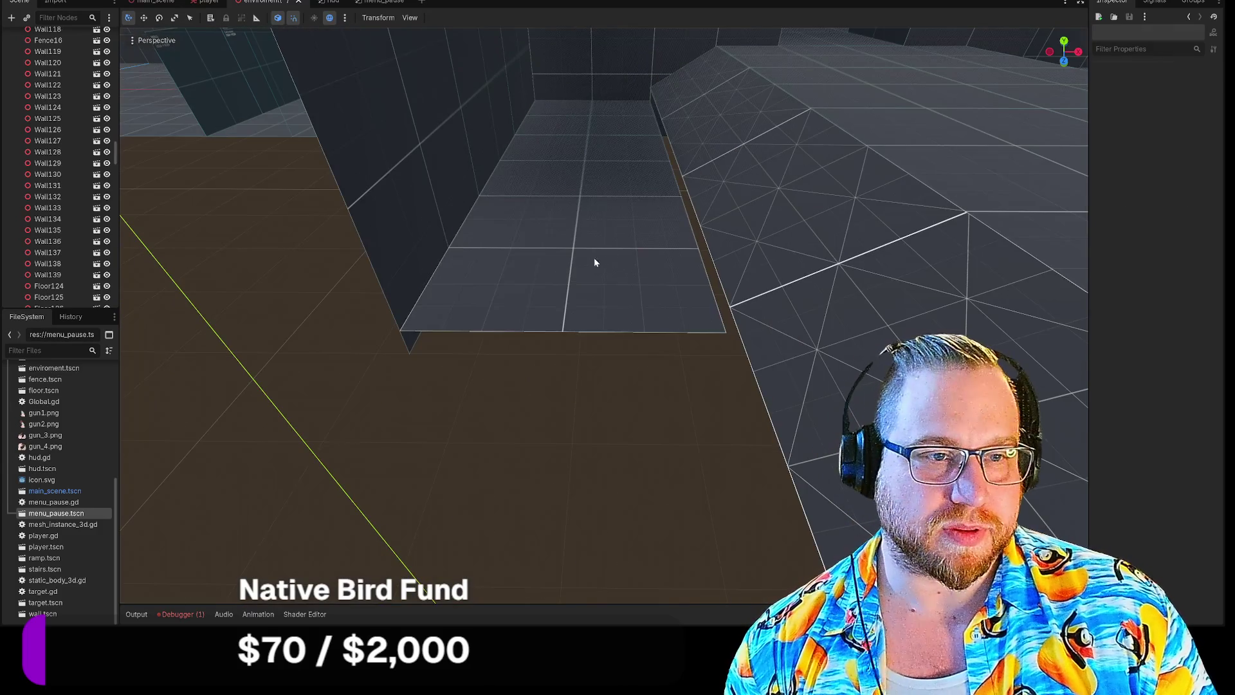
left_click(593, 257)
left_click(604, 141, "shift")
left_click(609, 120, "shift")
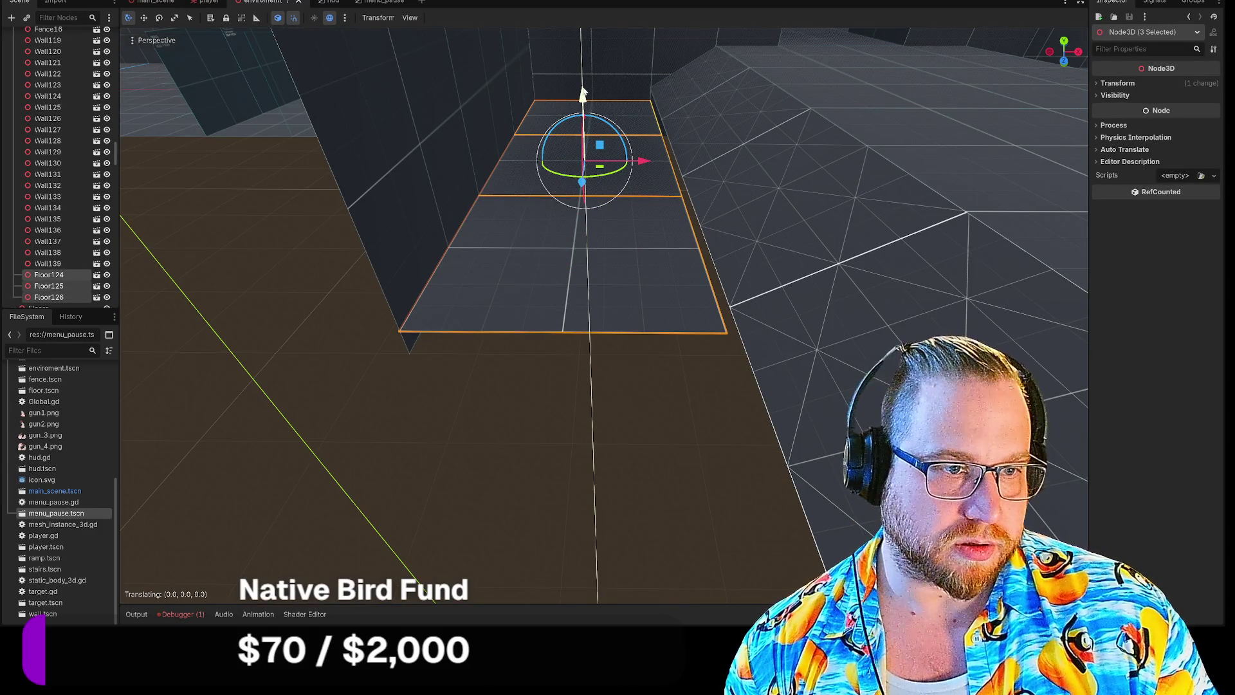
left_click_drag(583, 91, 592, 95)
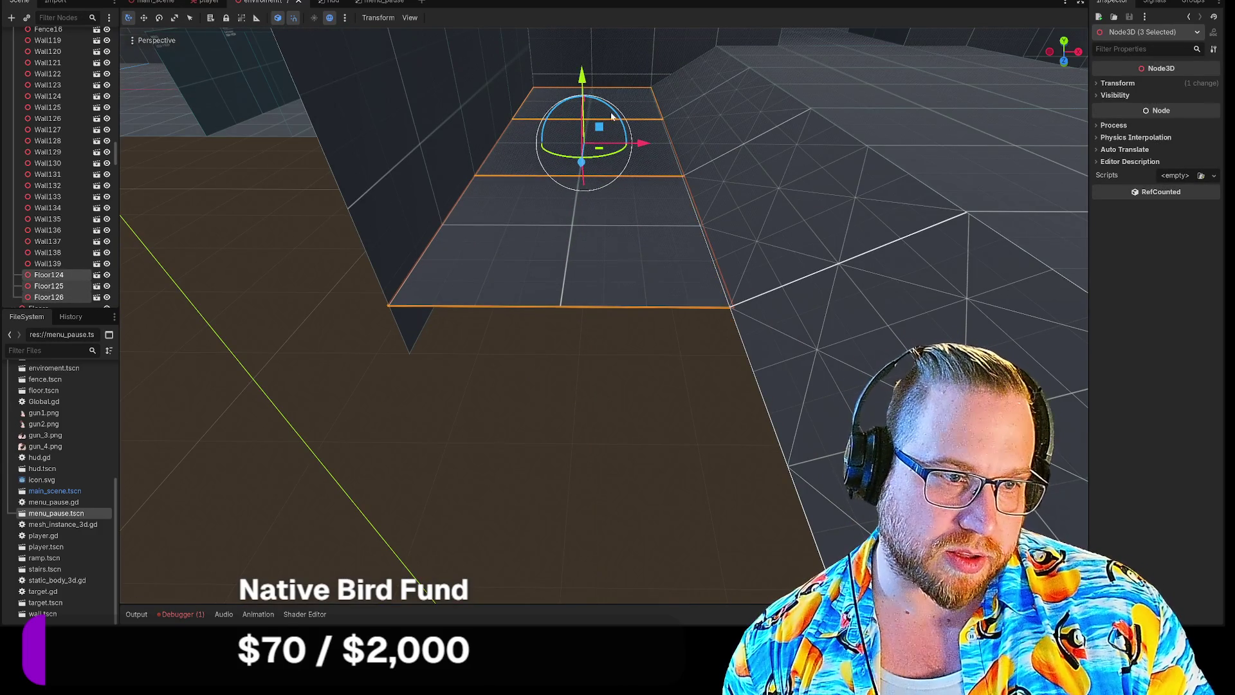
Fly the view through the corridor to inspect the walls and stepped floor blocks.
left_click(625, 326)
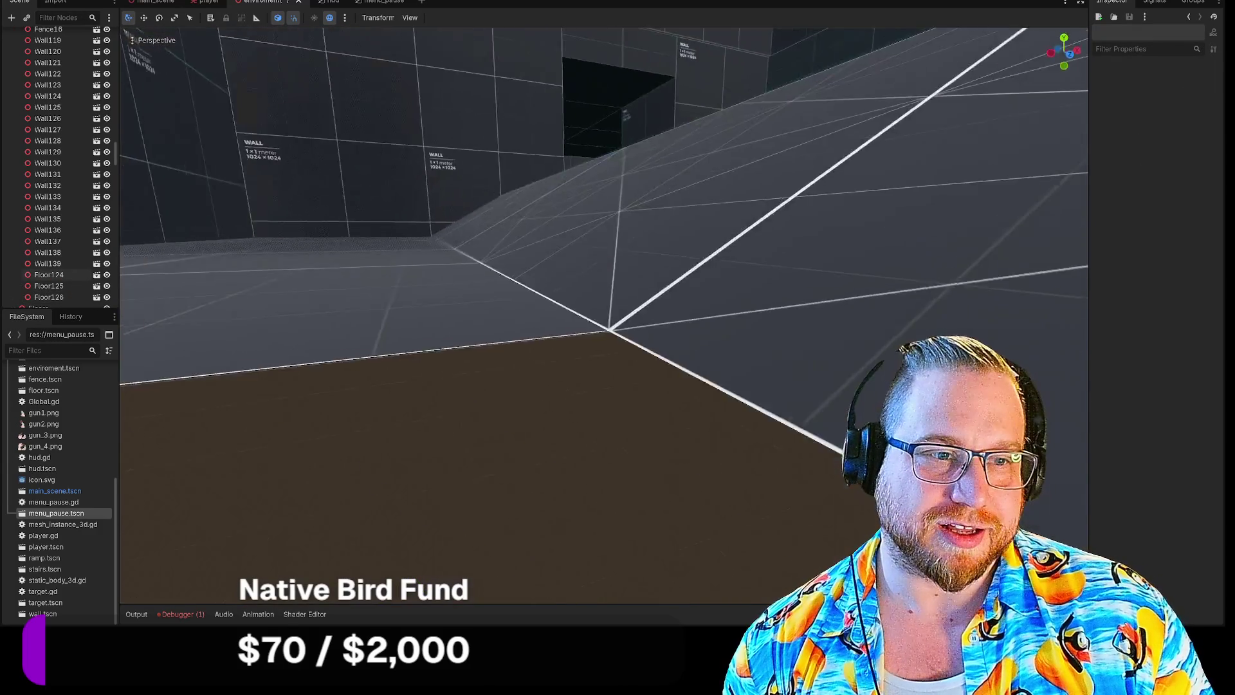
key("w")
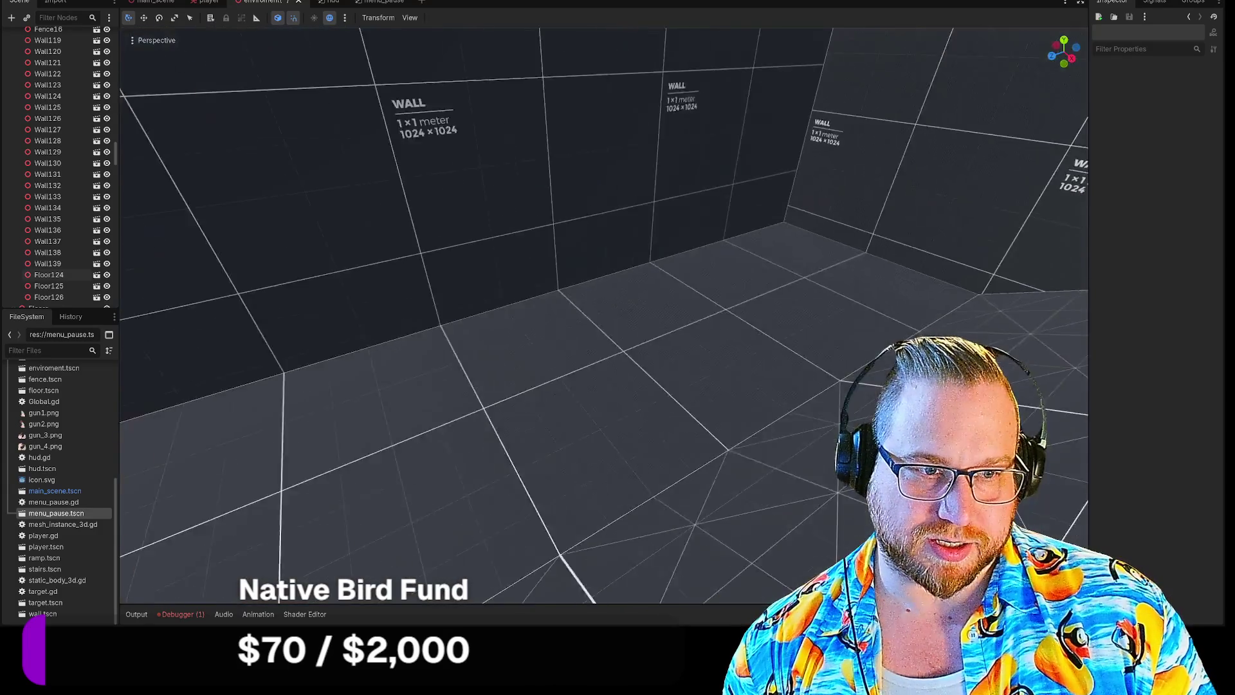
key("s")
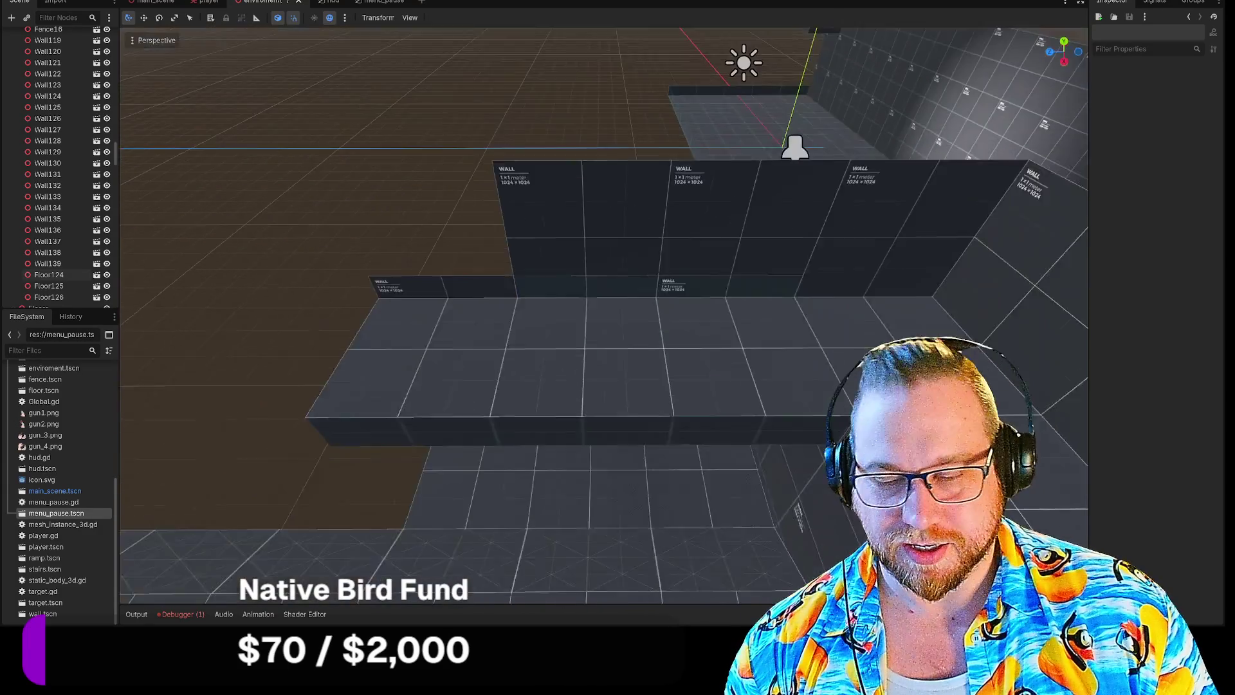
key("w")
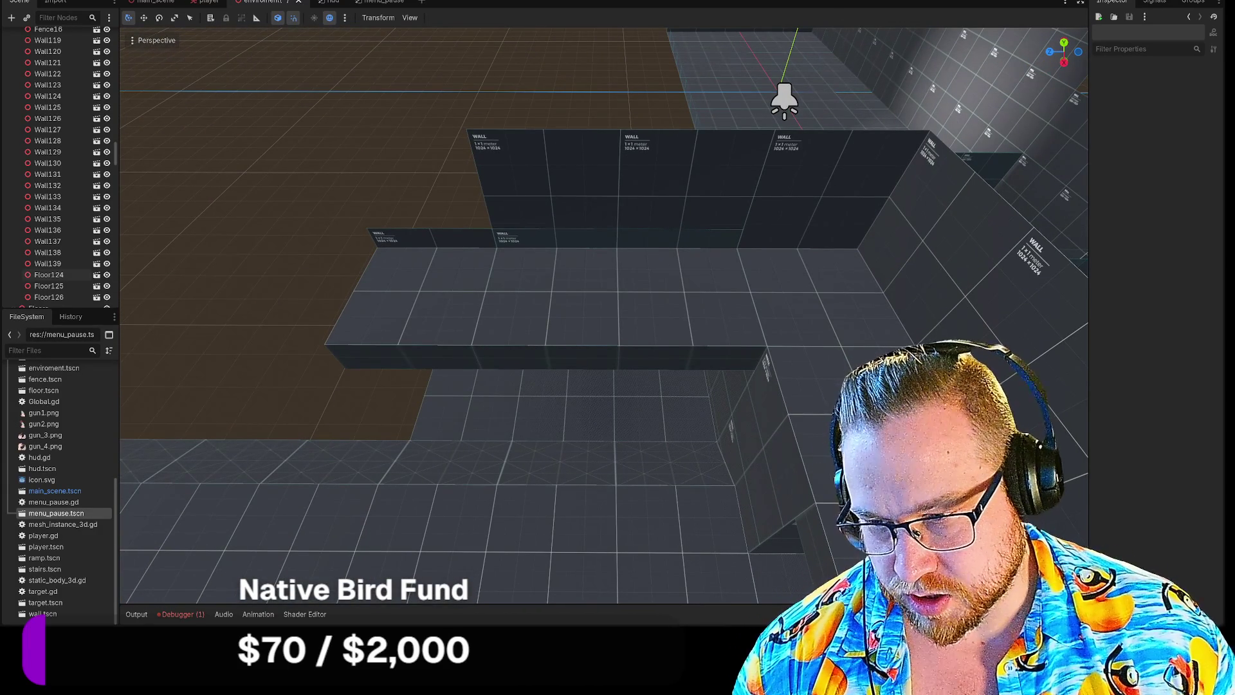
key("w")
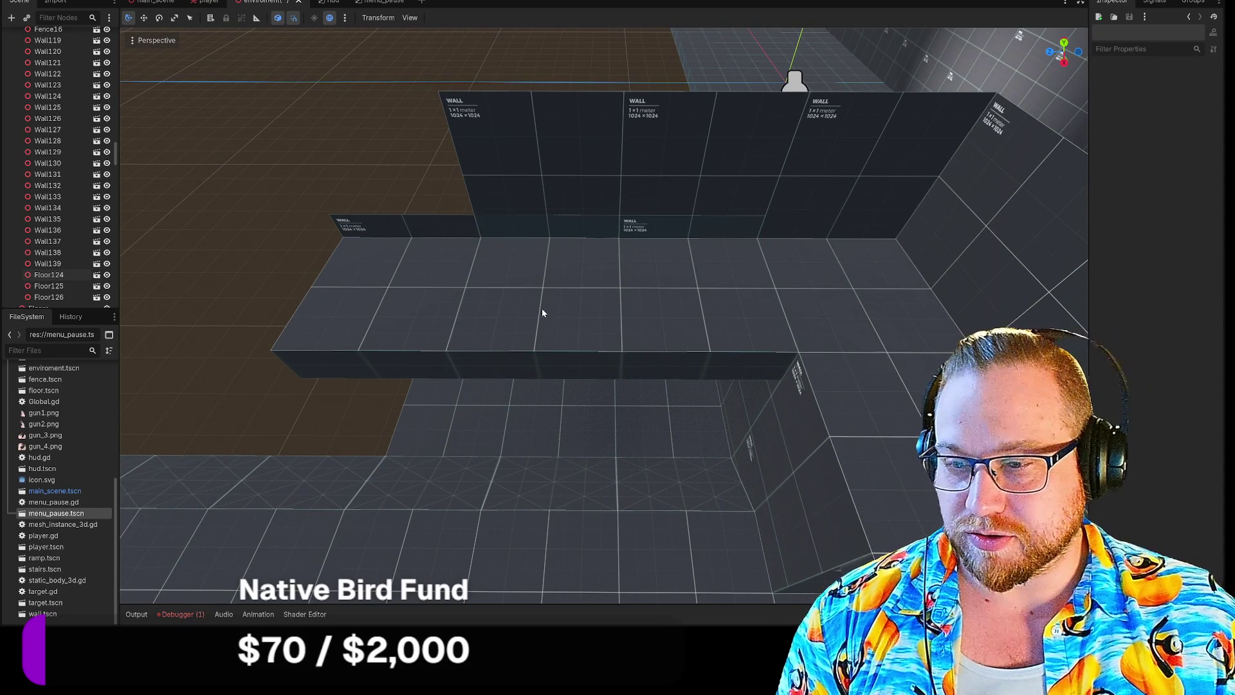
Select the three raised walkway tiles and fly the view toward the back walls.
left_click(431, 286)
left_click(571, 297, "shift")
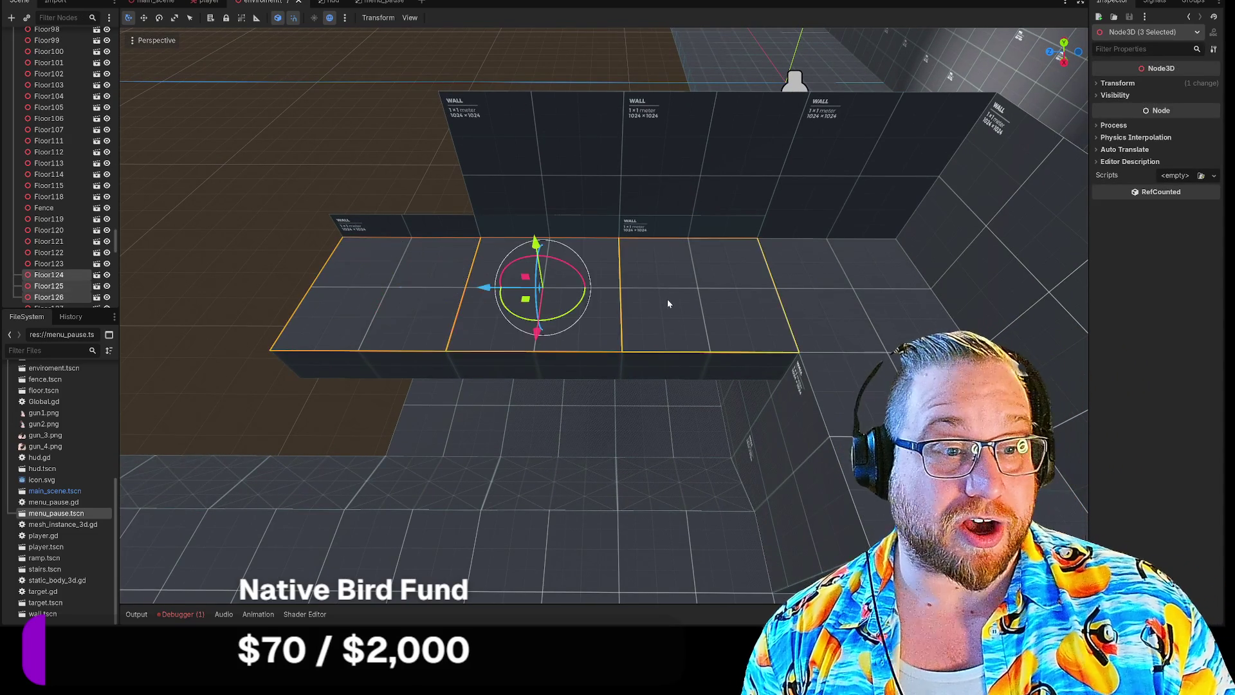
left_click(666, 298, "shift")
key("w")
key("w")
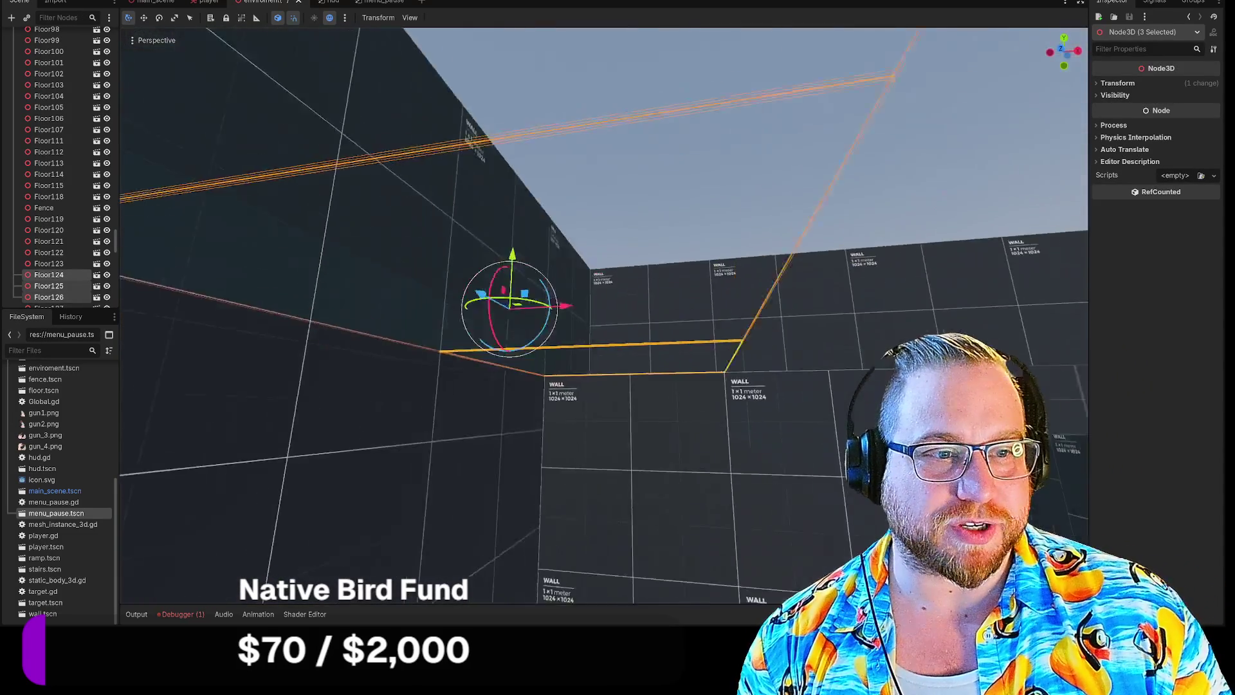
key("s")
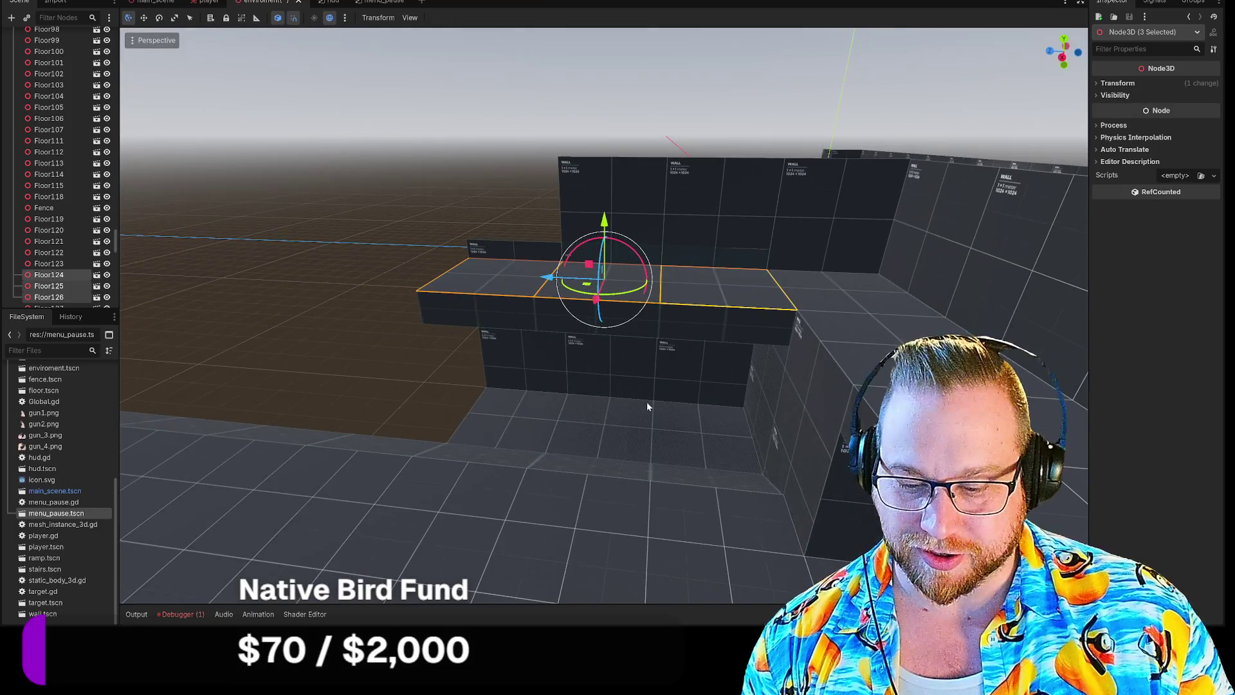
scroll(68, 210, "up", 5)
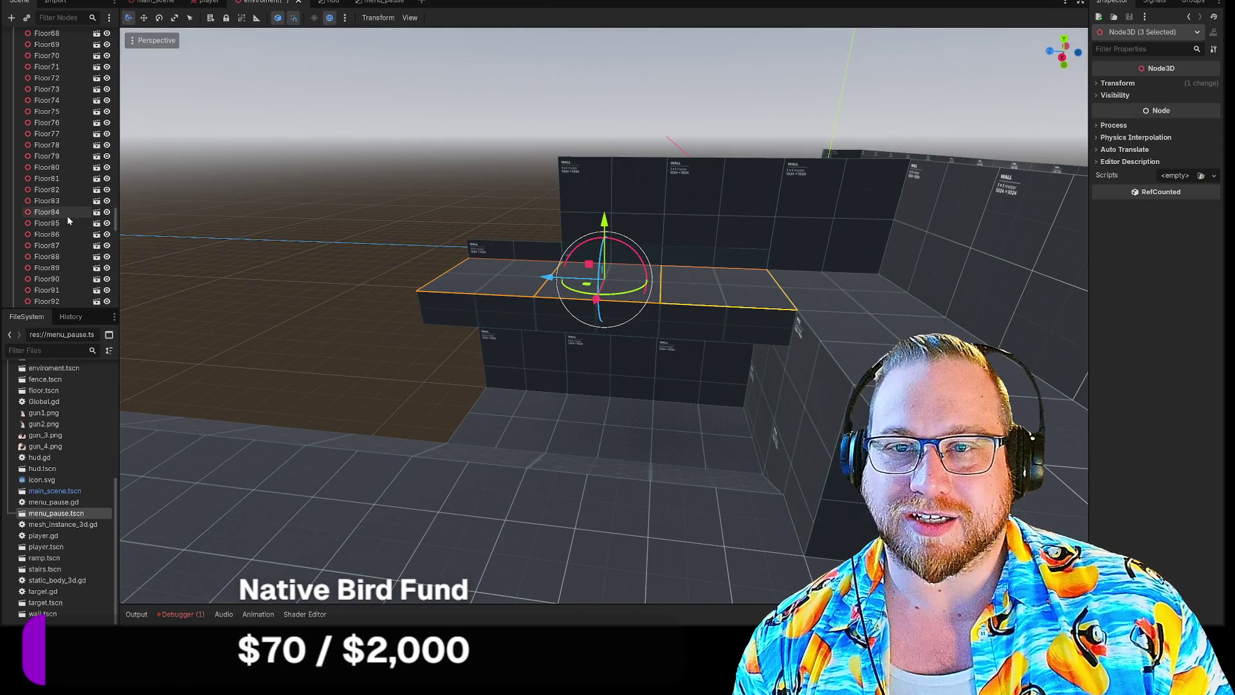
key("w")
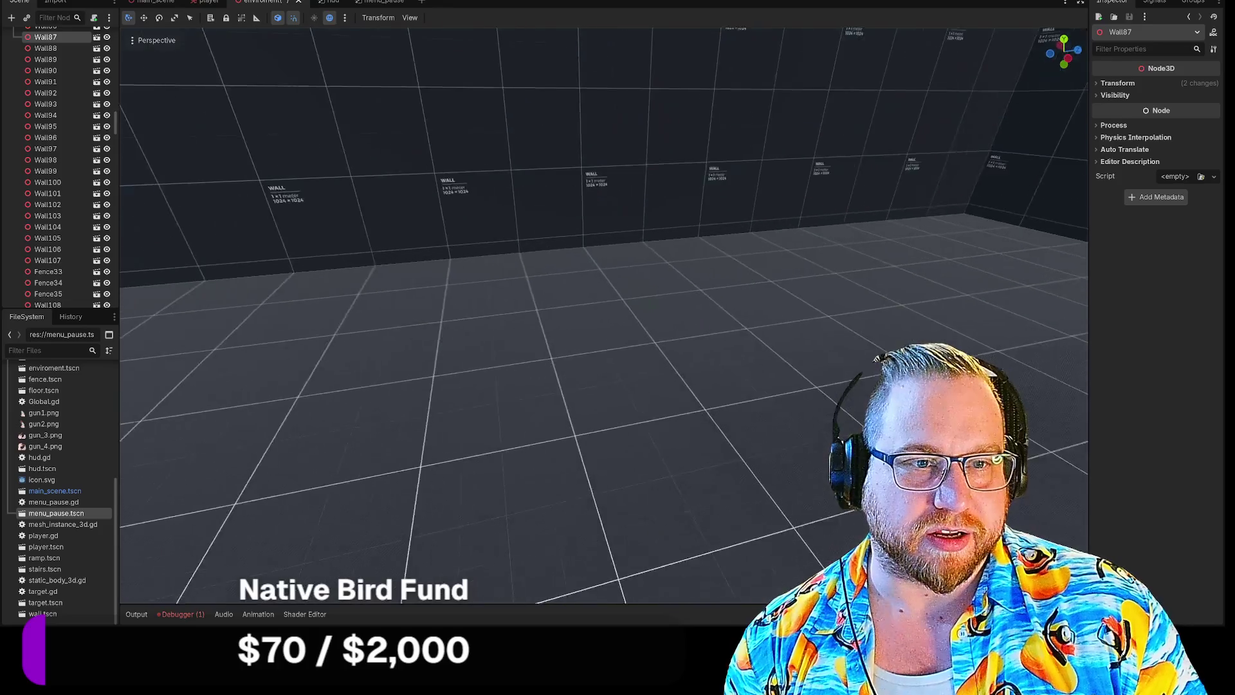
Select six corridor wall panels and lower them about 0.4 units along Y.
left_click(445, 214)
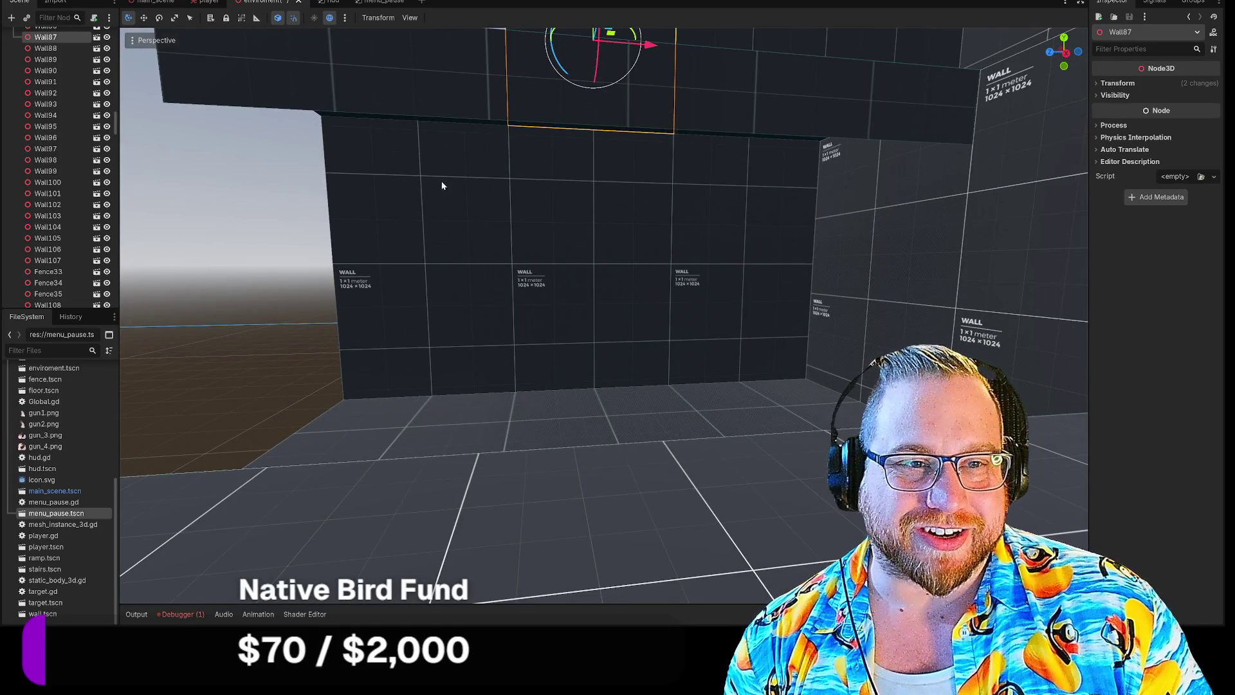
key("s")
left_click(460, 275)
left_click(654, 300, "shift")
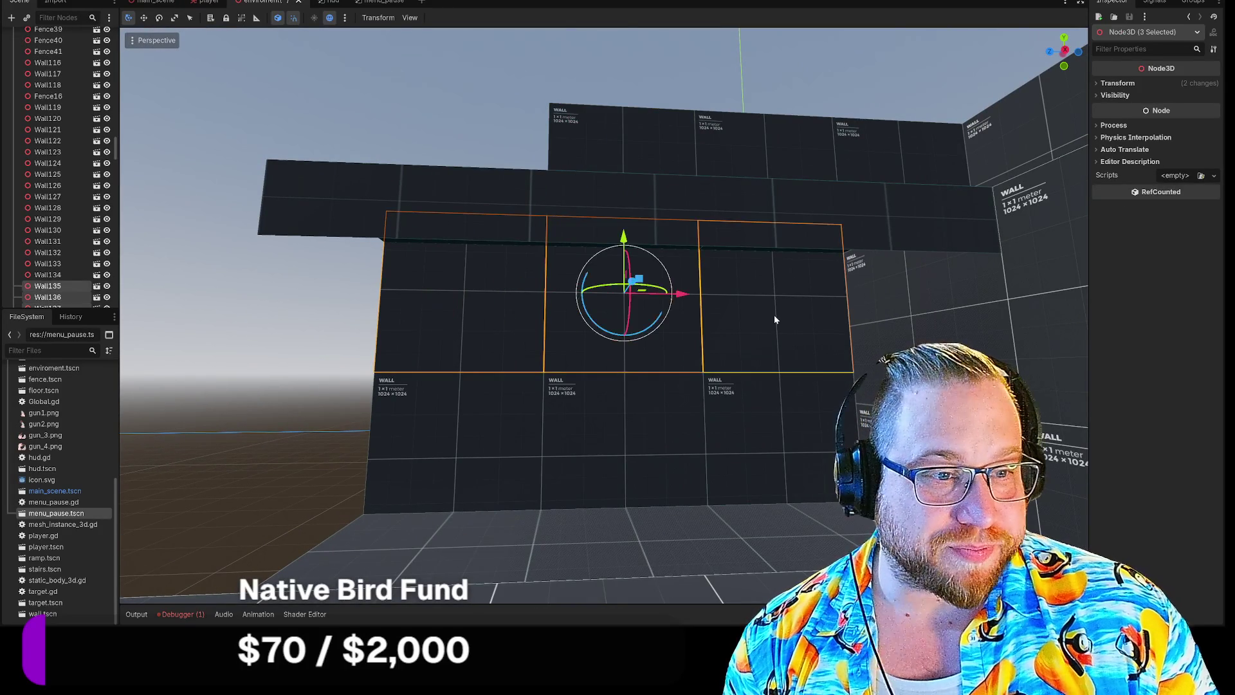
left_click(774, 319, "shift")
left_click(485, 446, "shift")
left_click(621, 450, "shift")
left_click(767, 445, "shift")
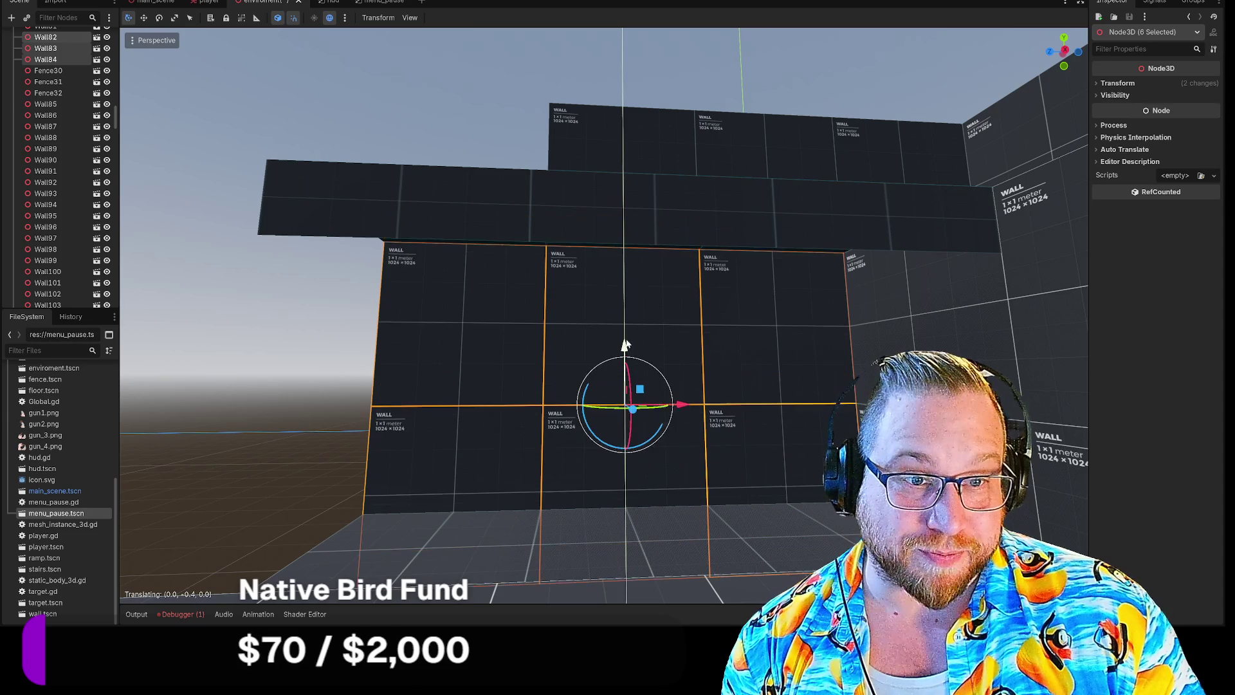
mouse_move(564, 344)
left_mouse_down()
mouse_move(403, 353)
mouse_move(425, 322)
mouse_move(412, 386)
mouse_move(451, 321)
mouse_move(604, 280)
left_mouse_up()
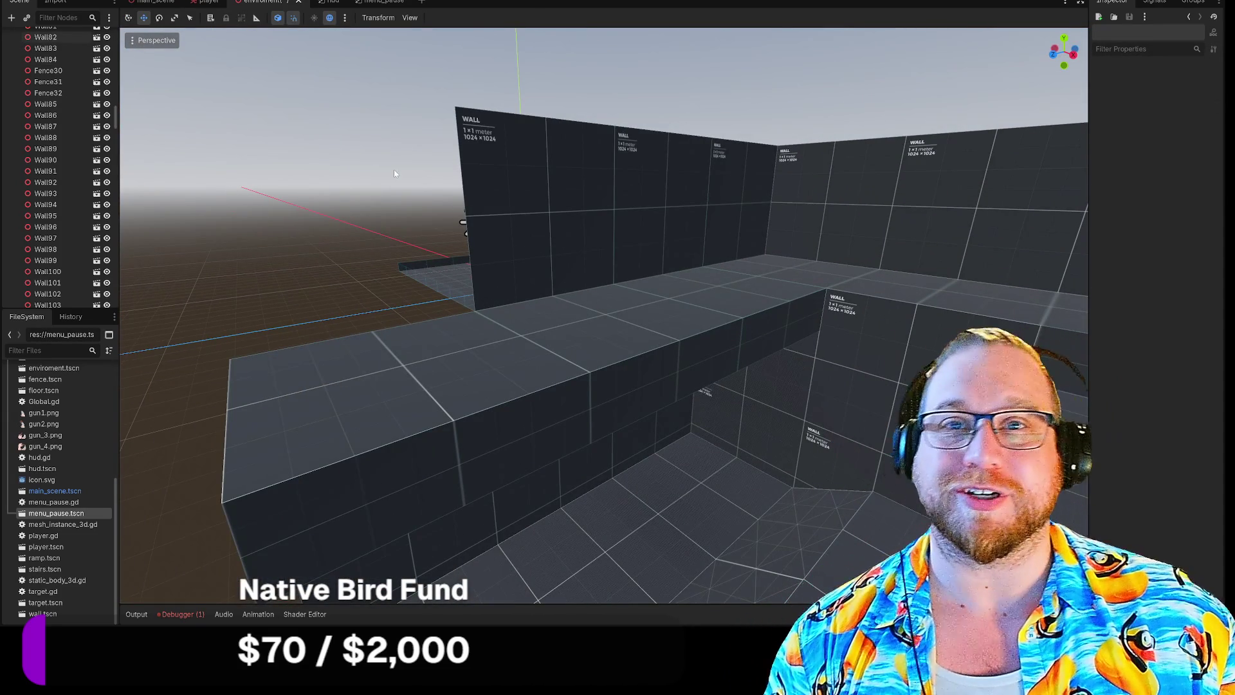
Save the enviroment scene and quit to the project list.
right_click(254, 6)
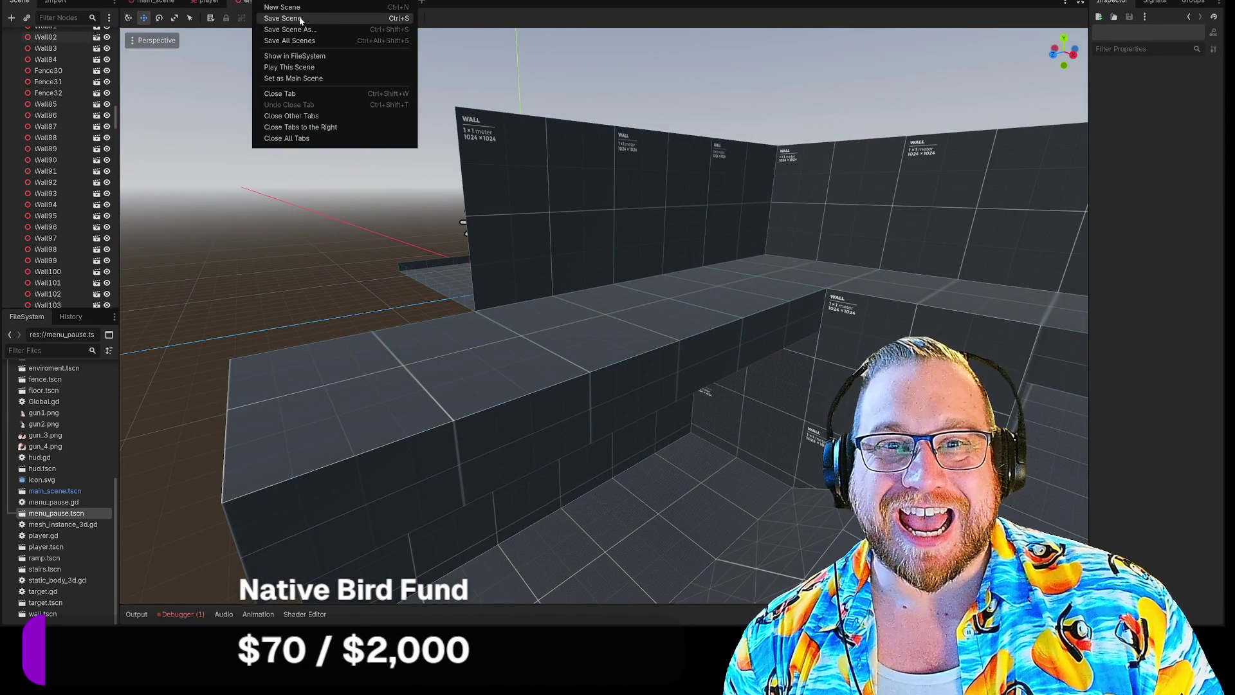
left_click(302, 18)
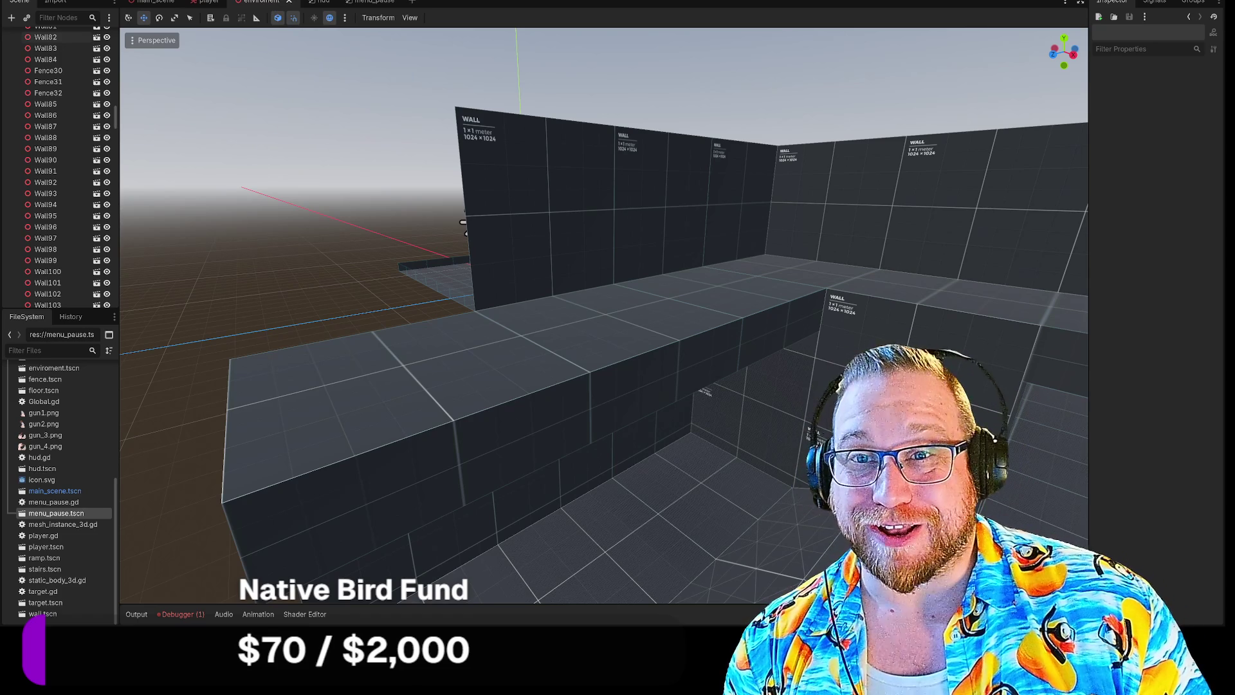
left_click(54, 1)
left_click(83, 116)
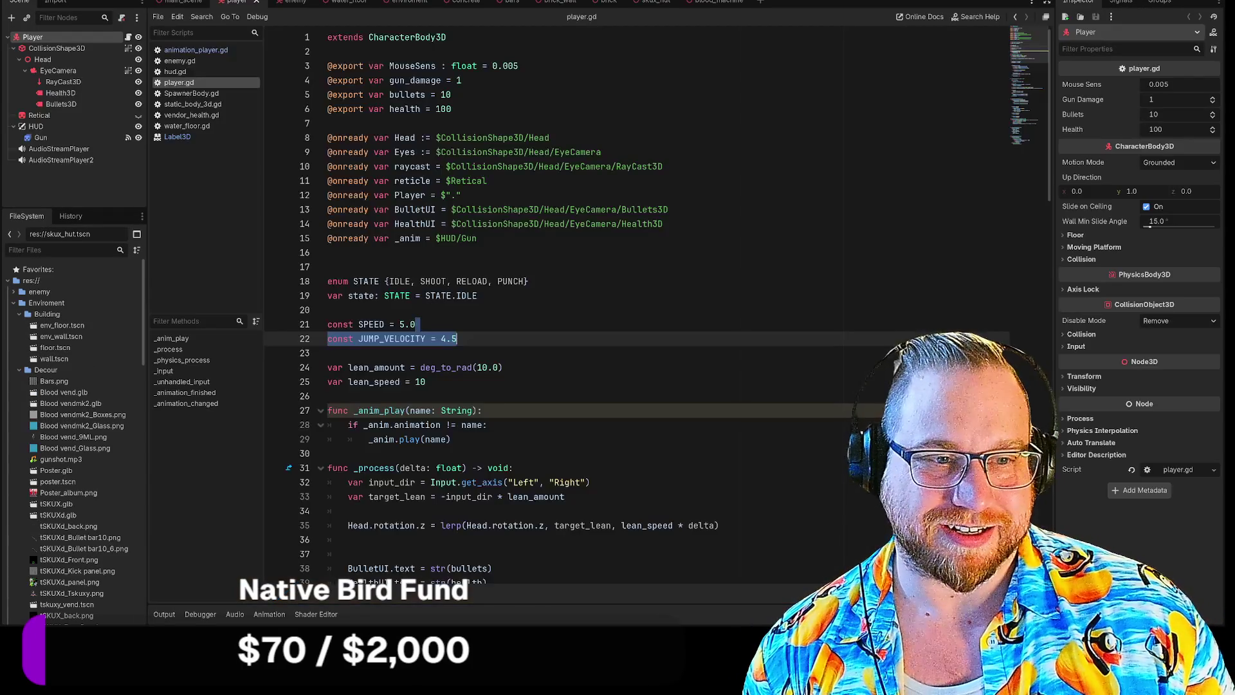
Run the First FPS game, shoot the blood vending machine, and relaunch after the vendor_health.gd error.
key("F5")
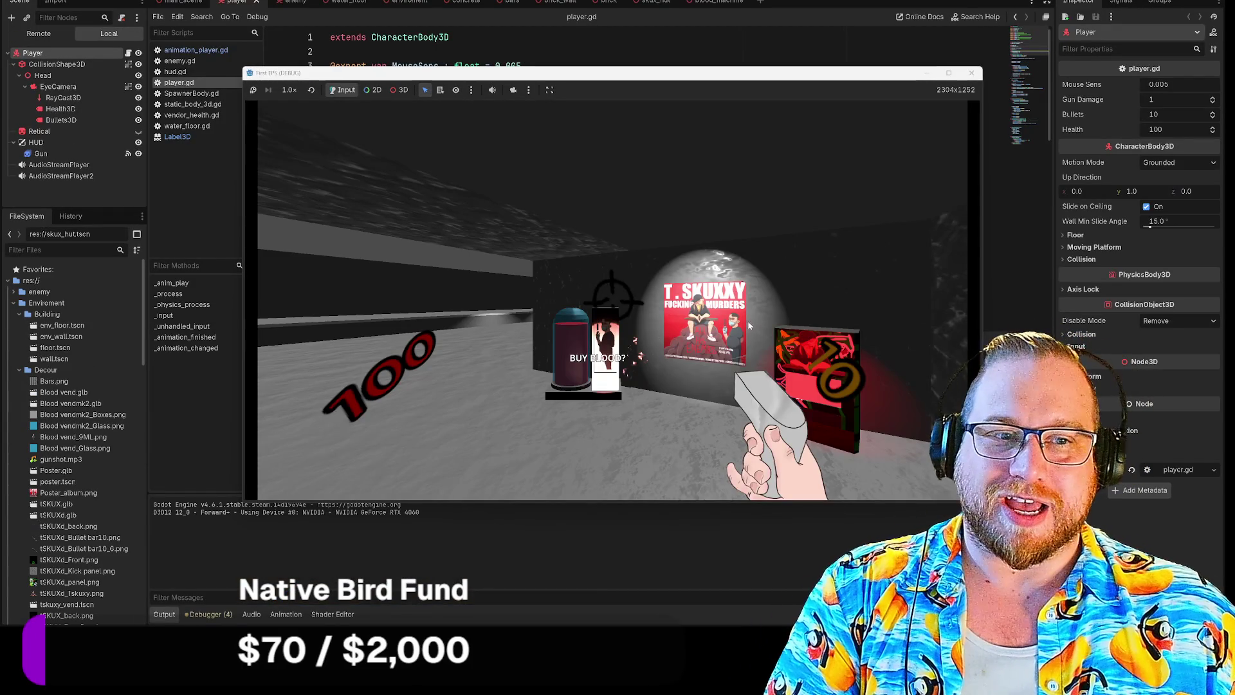
left_click(751, 323)
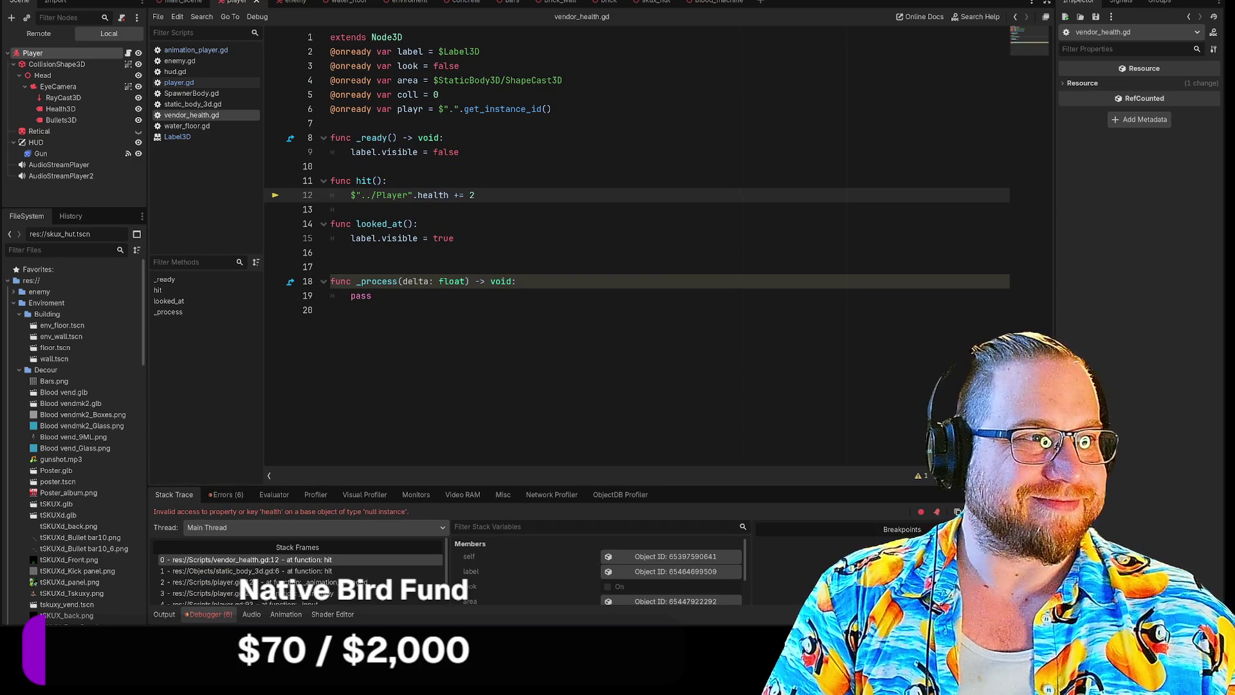
key("F5")
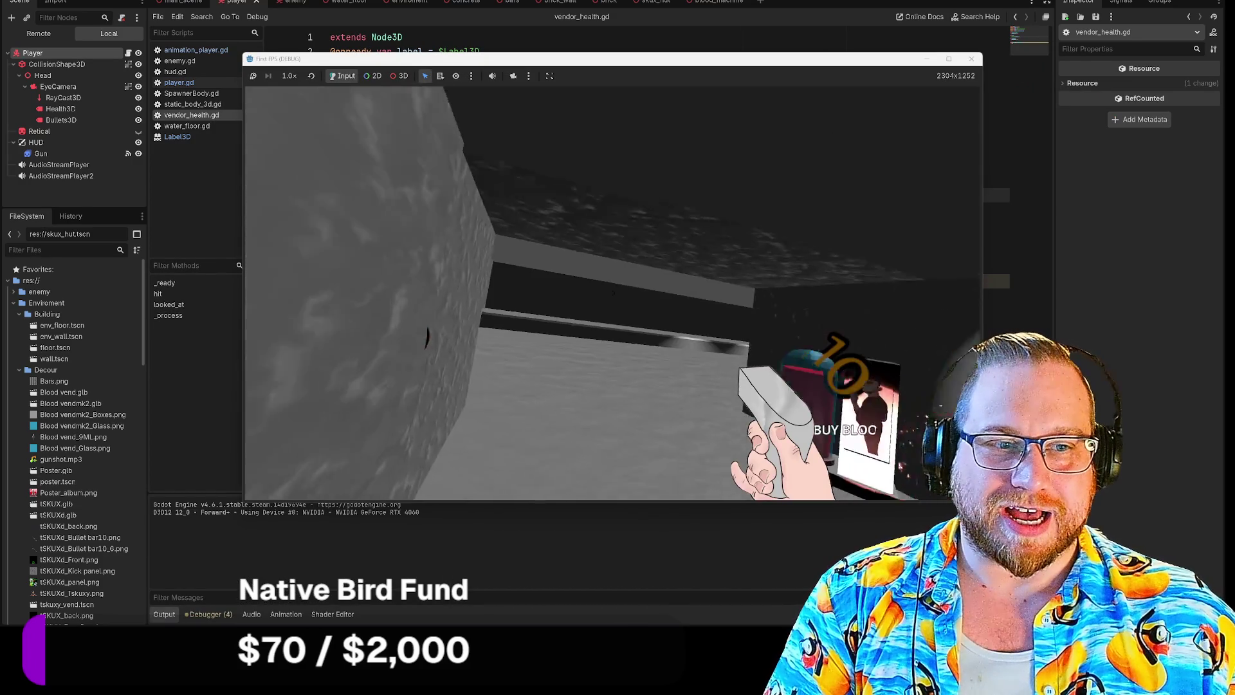
Walk the player around the corridor, past the vending machine, to the dark doorway.
key("w")
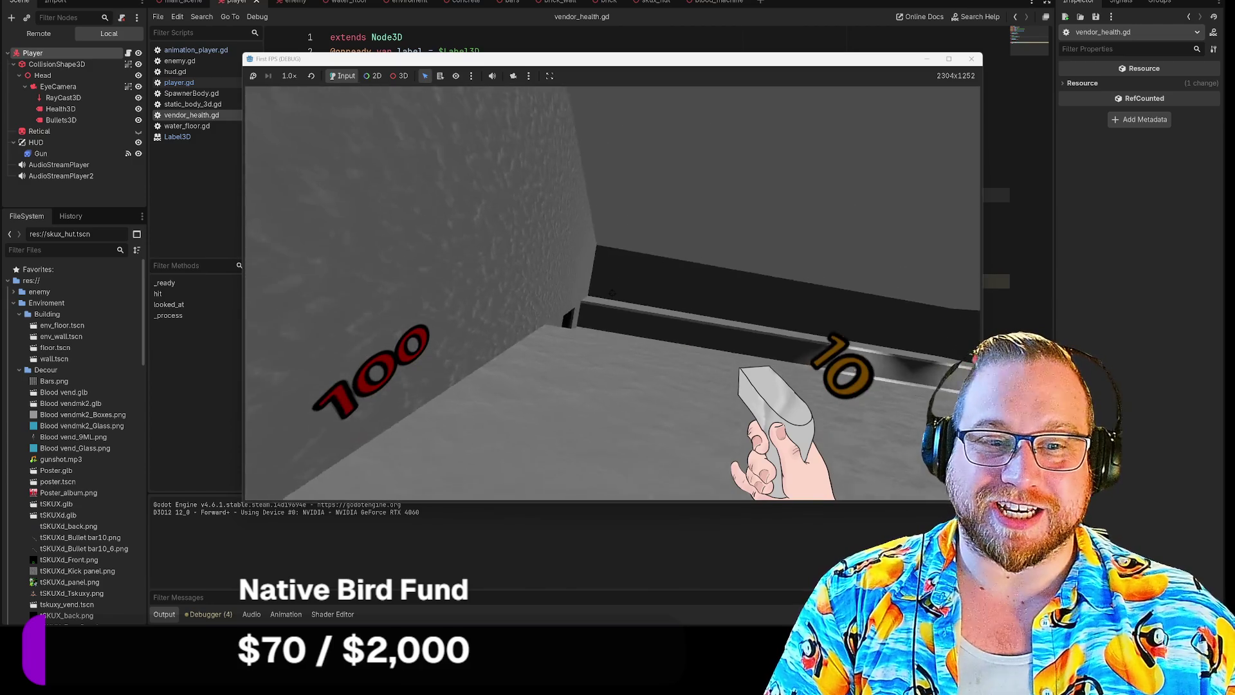
key("s")
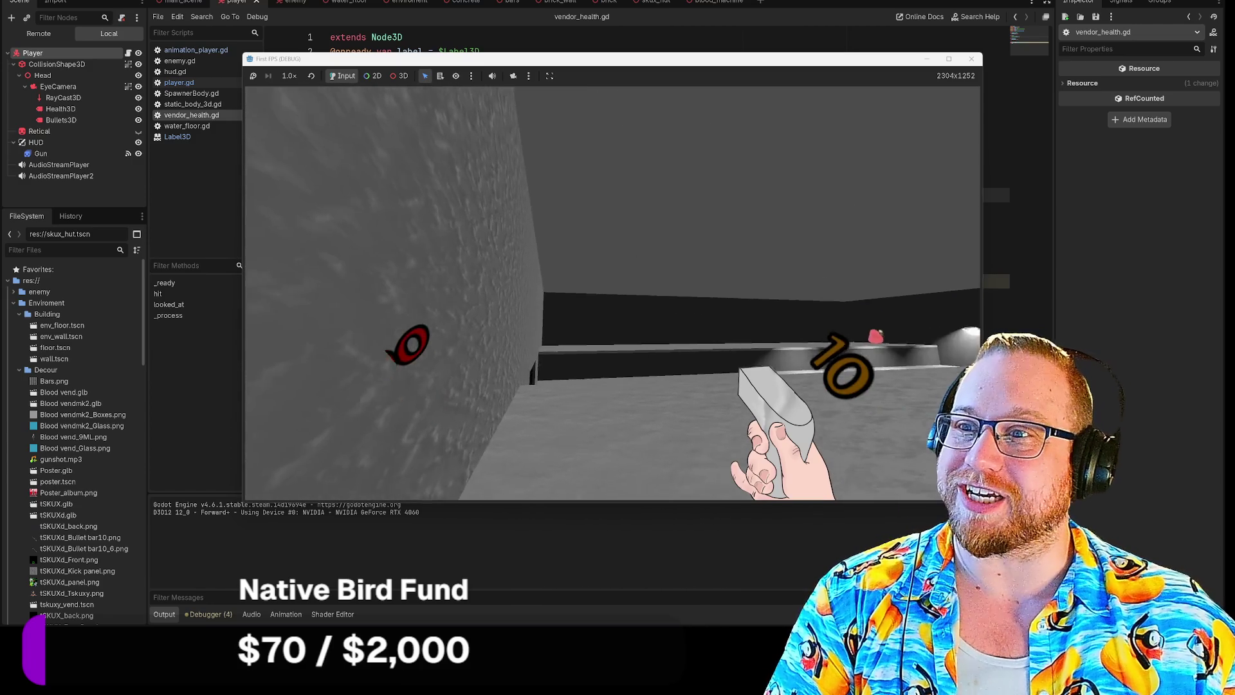
key("w")
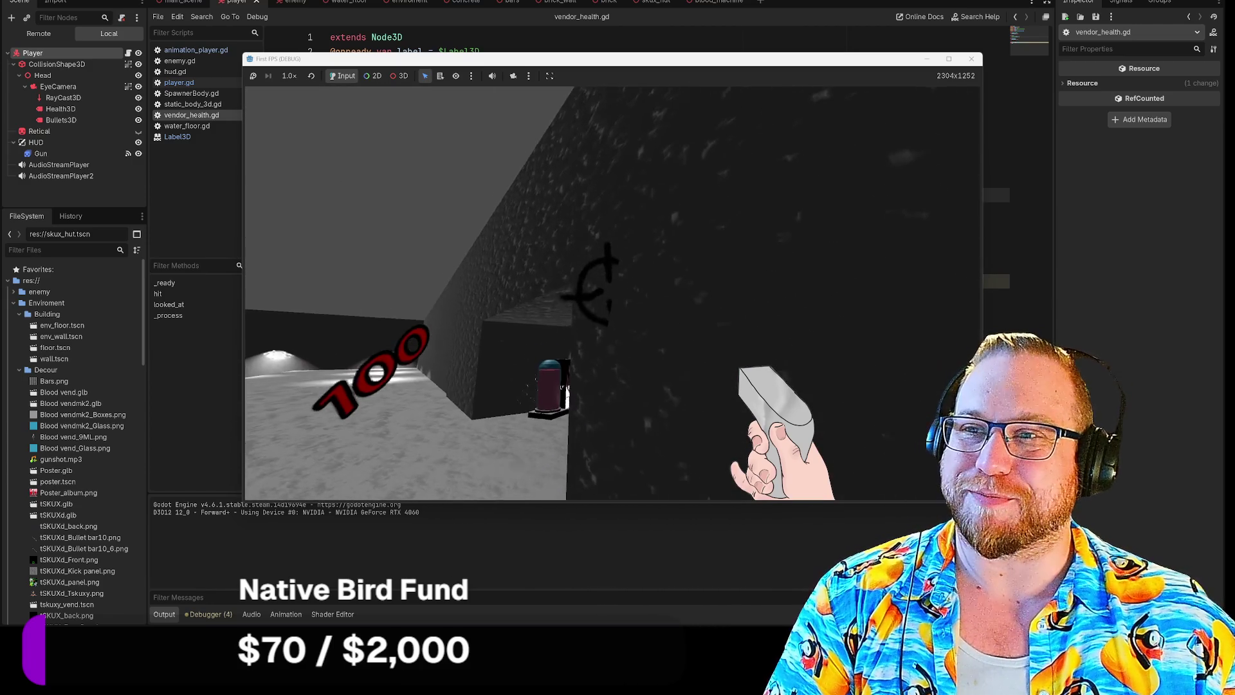
key("s")
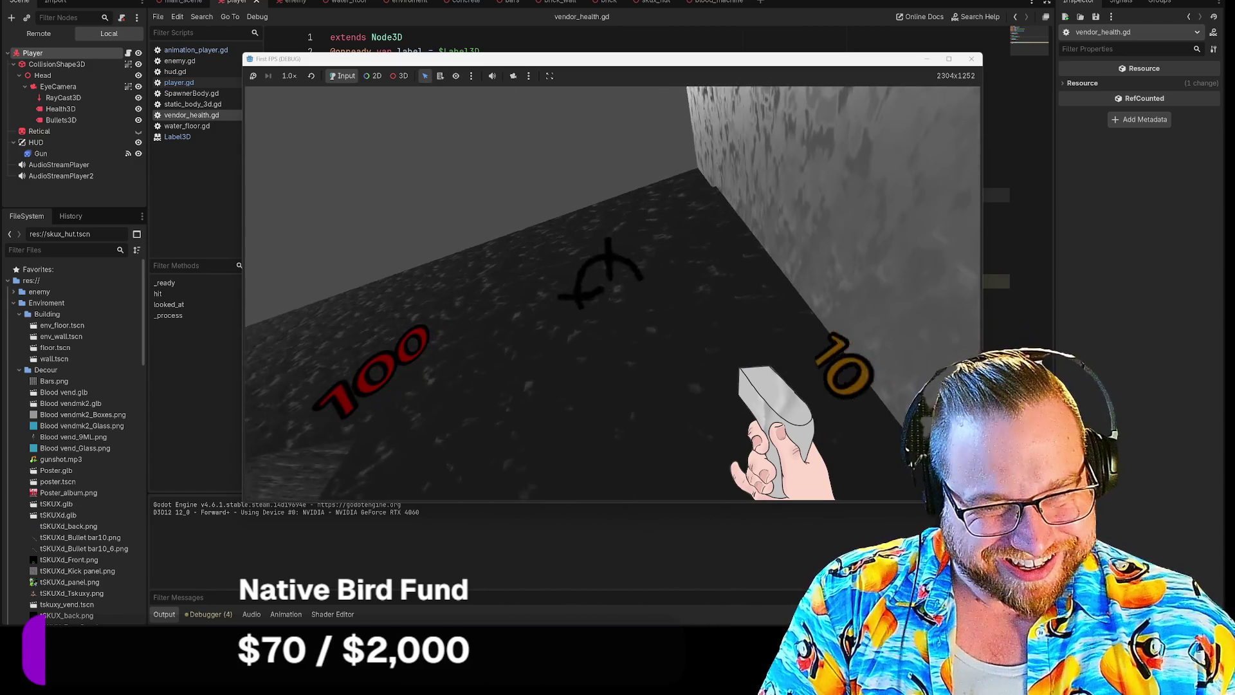
key("w")
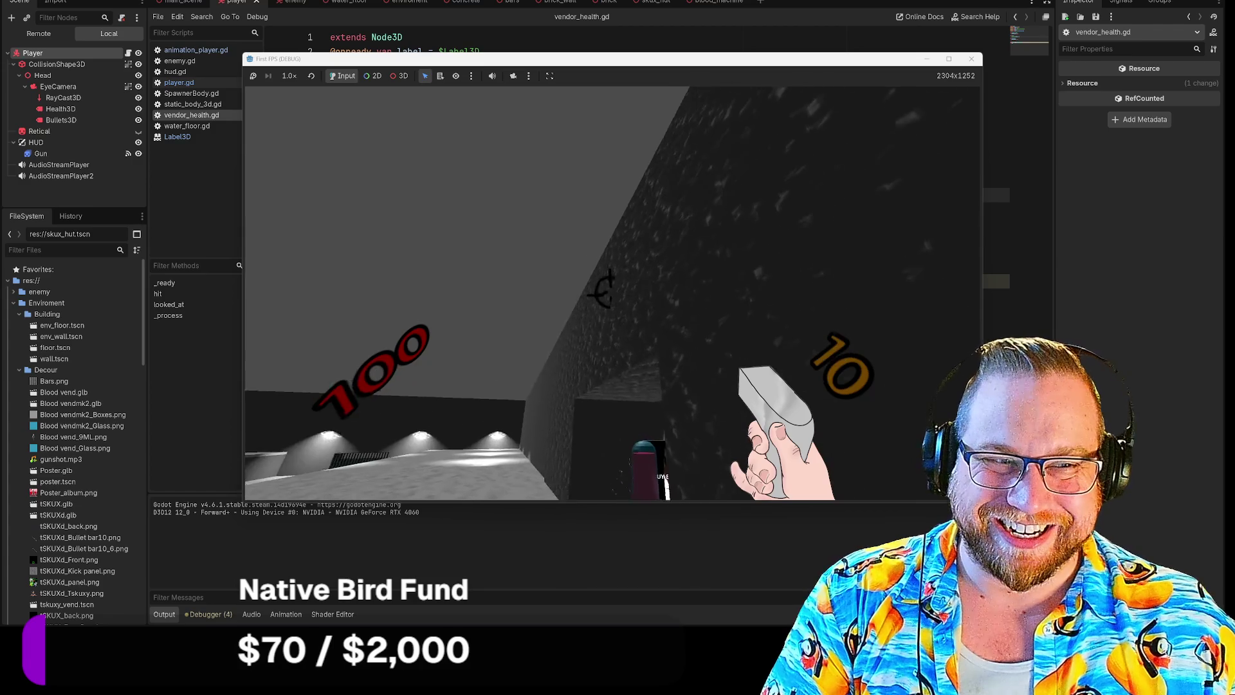
key("a")
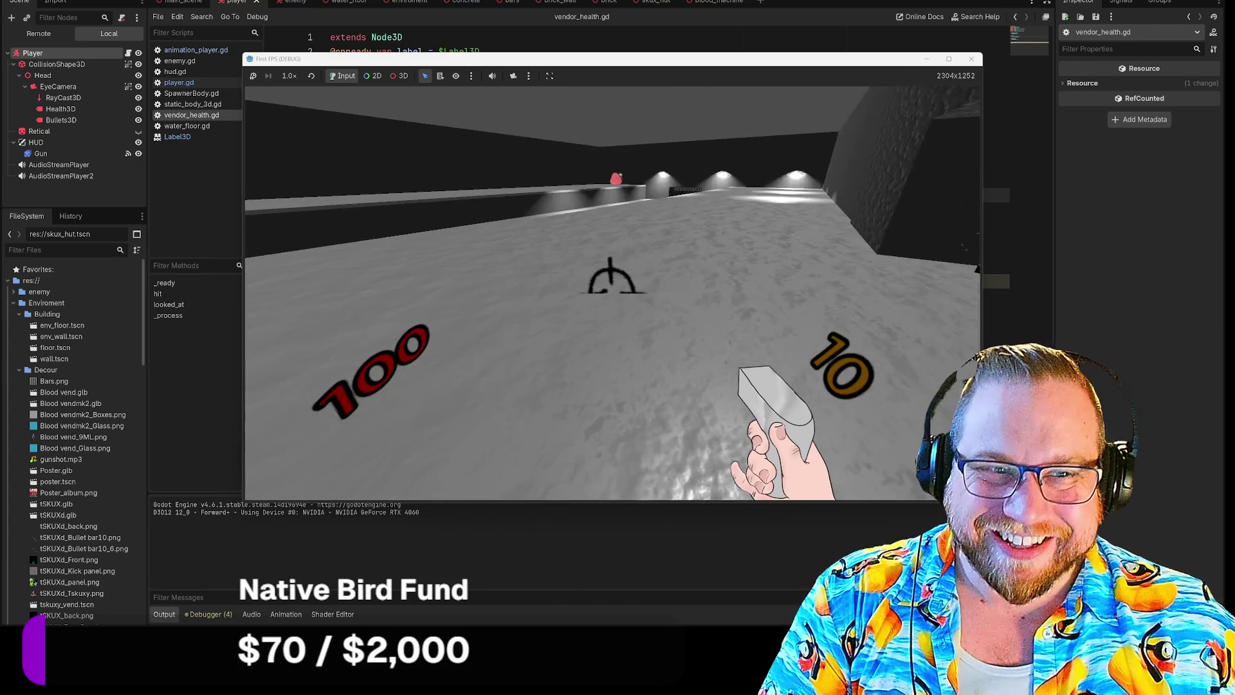
key("d")
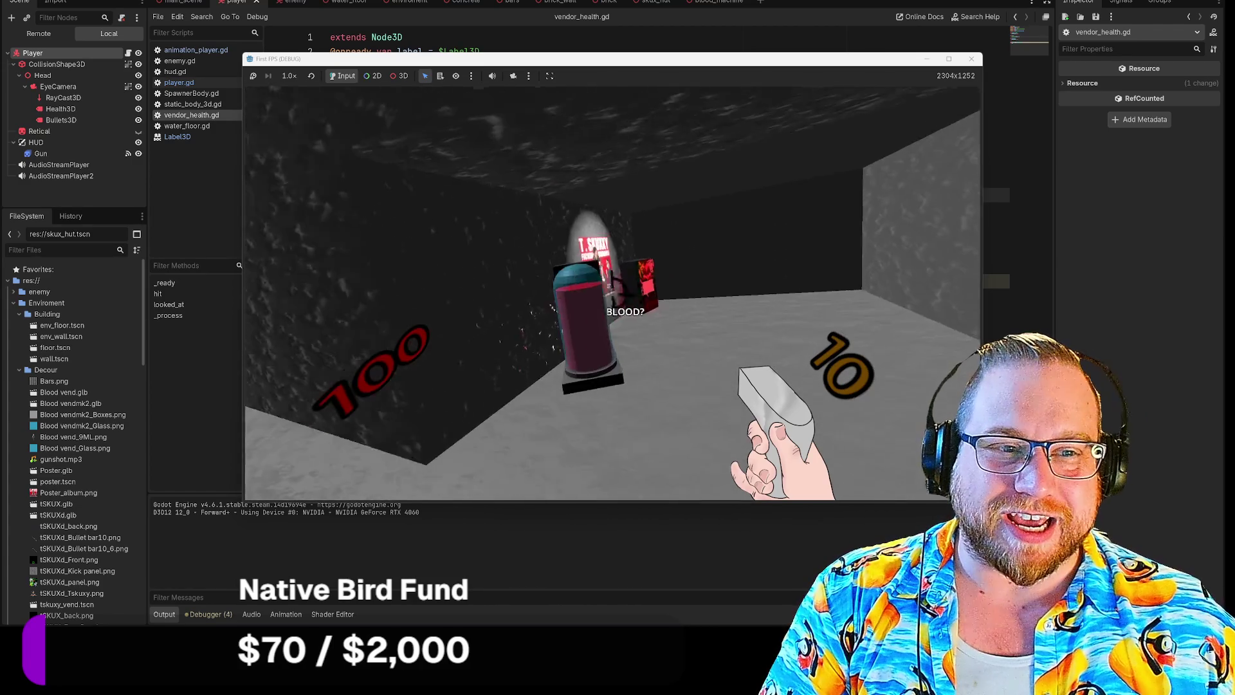
key("w")
key("a")
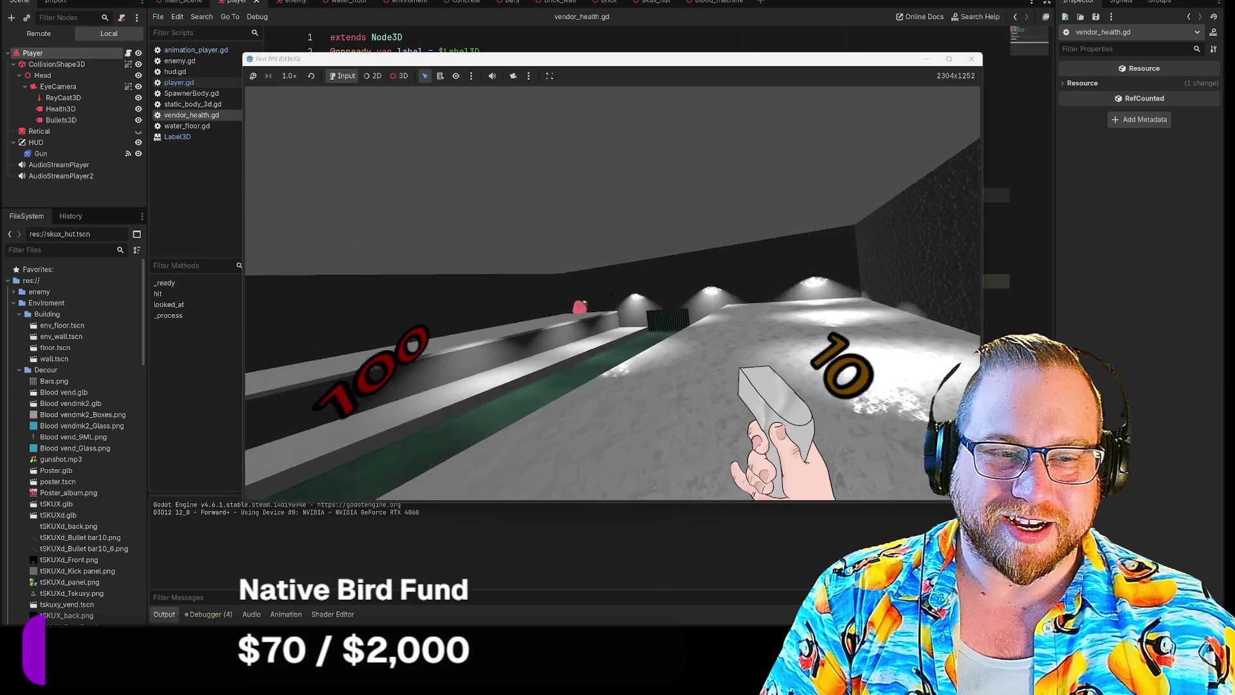
key("w")
key("w")
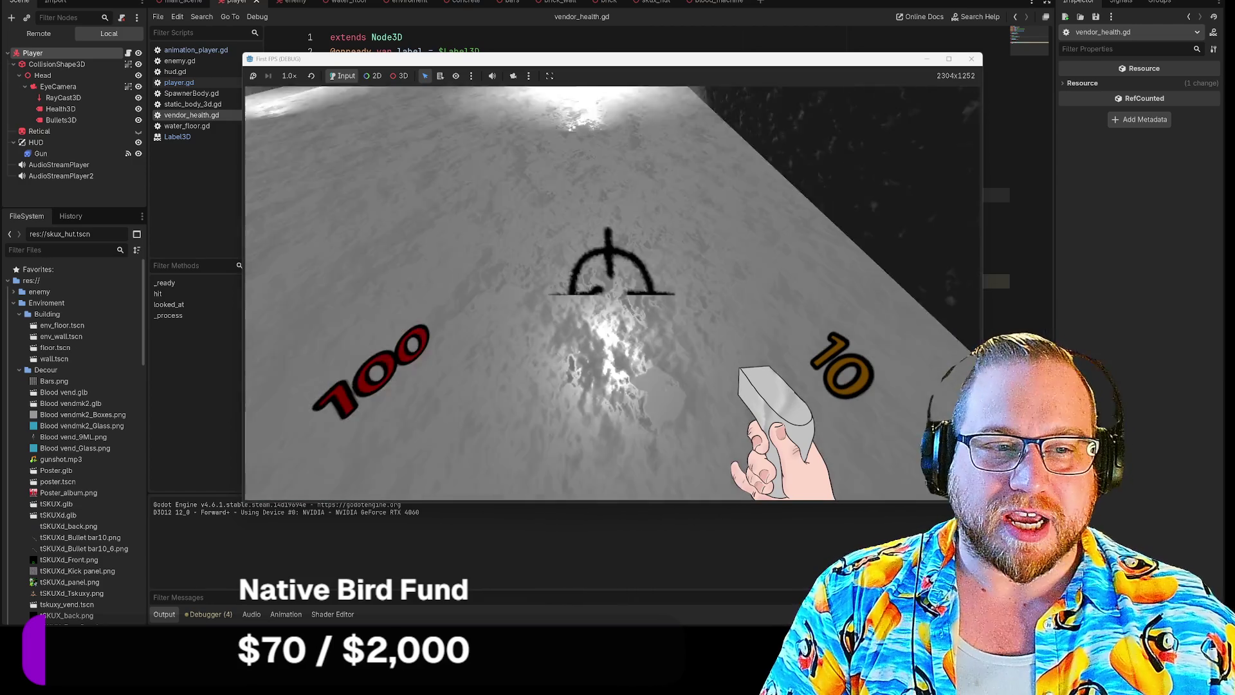
mouse_move(612, 286)
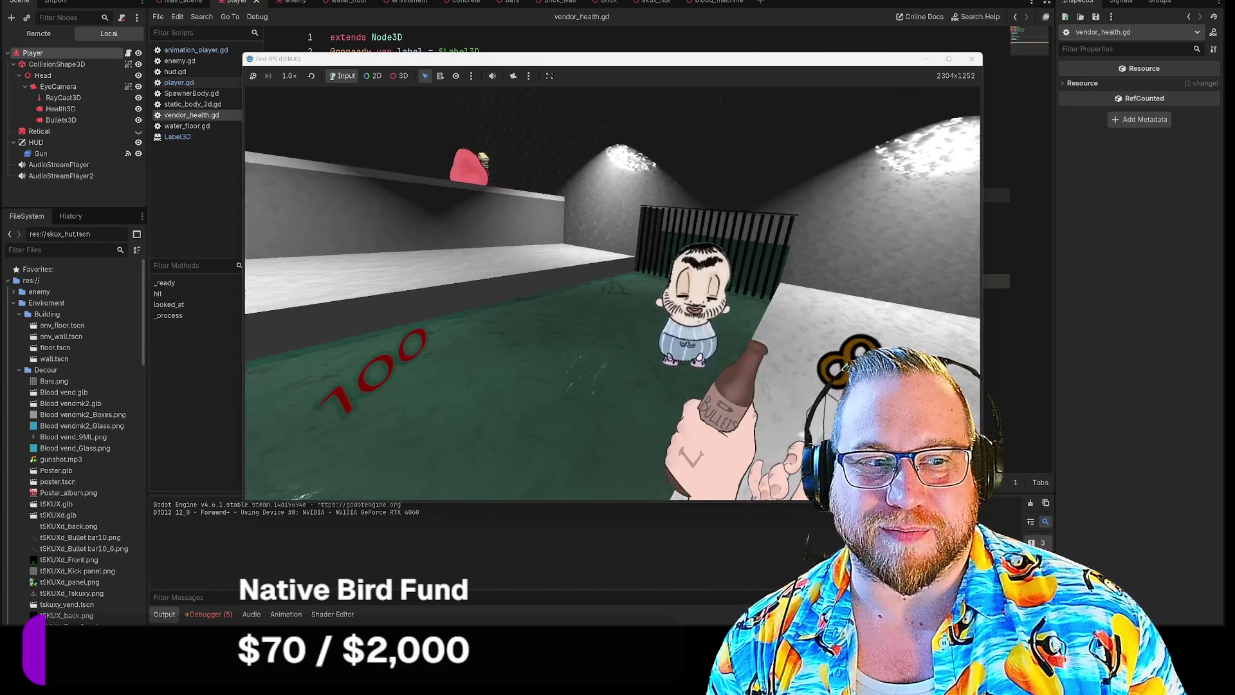
Shoot the enemy until it falls, then drink the Bullets bottle to restore ammo.
left_click(612, 293)
left_click(613, 295)
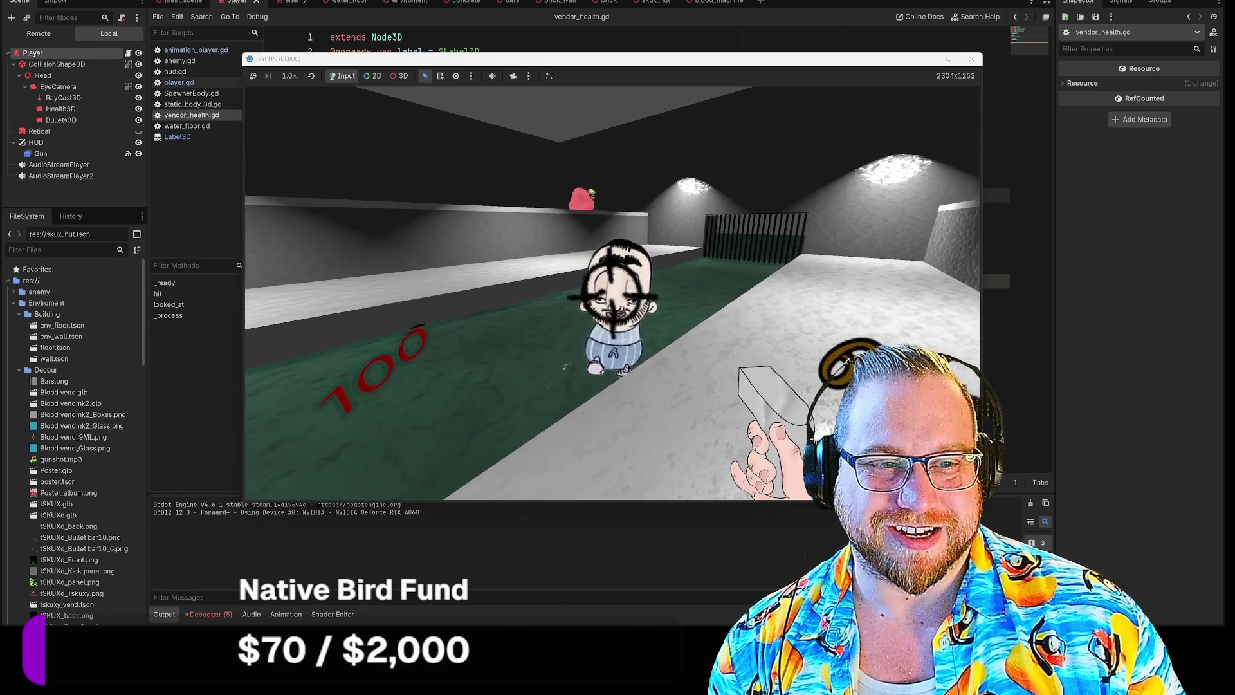
mouse_move(611, 296)
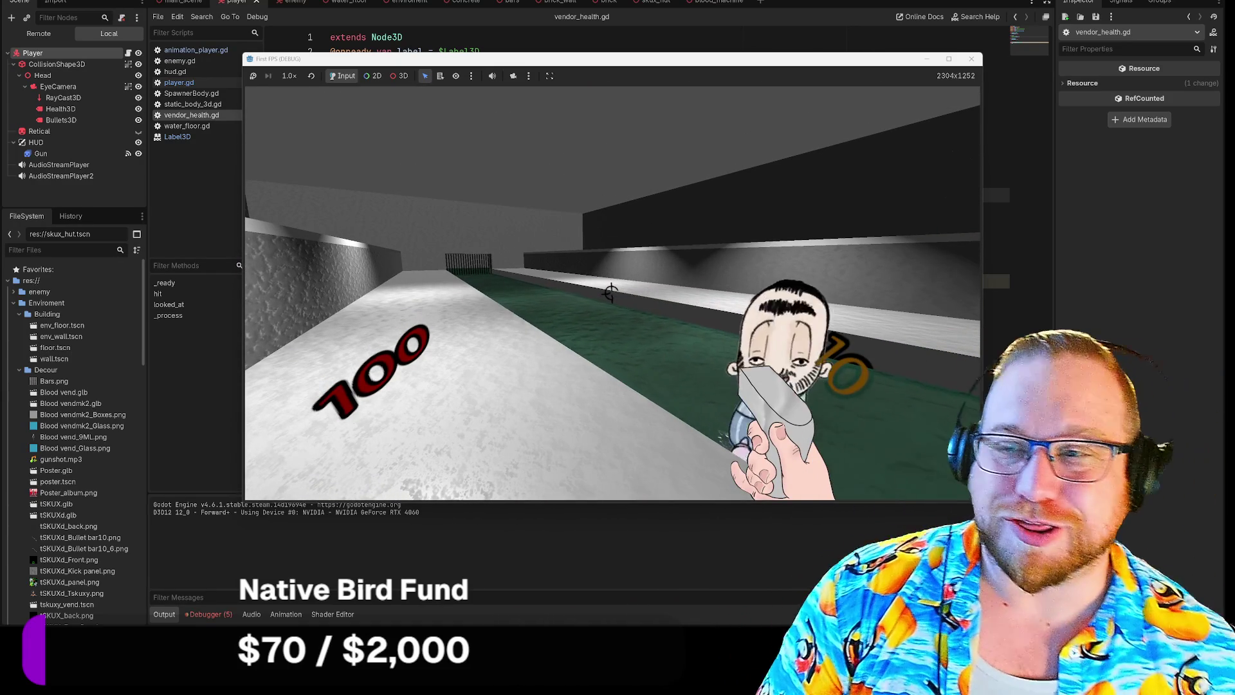
left_click(608, 292)
left_click(608, 293)
left_click(607, 293)
left_click(608, 292)
left_click(606, 293)
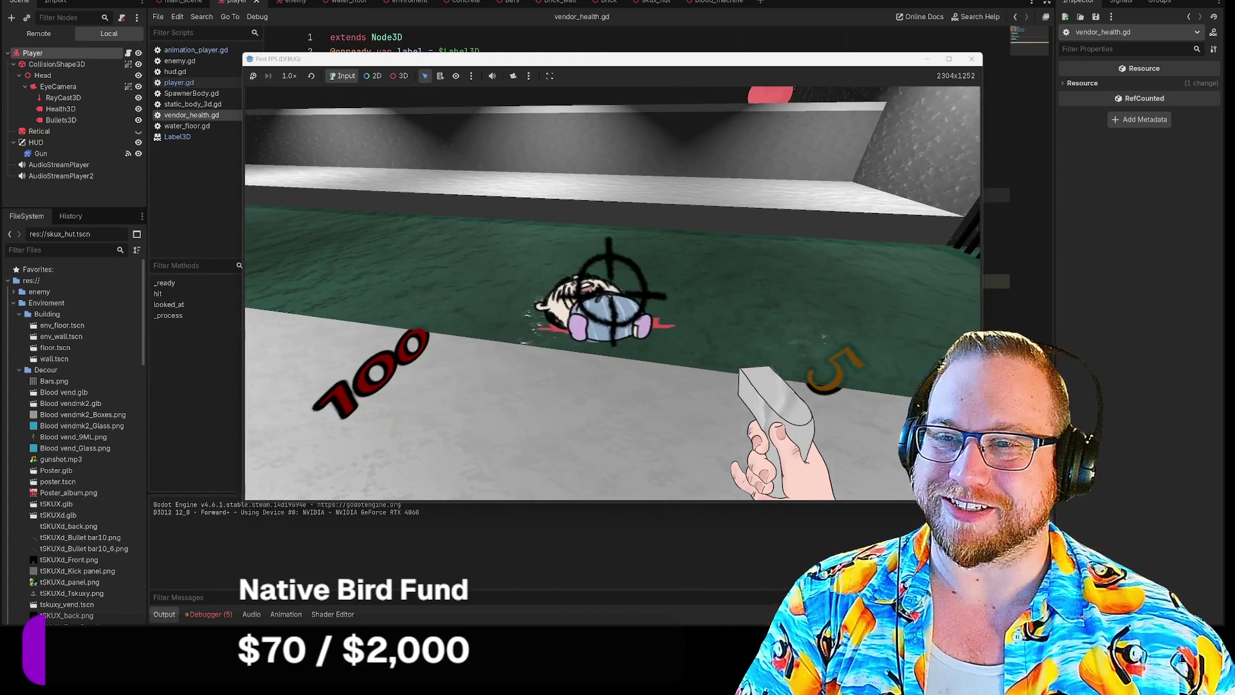
key("r")
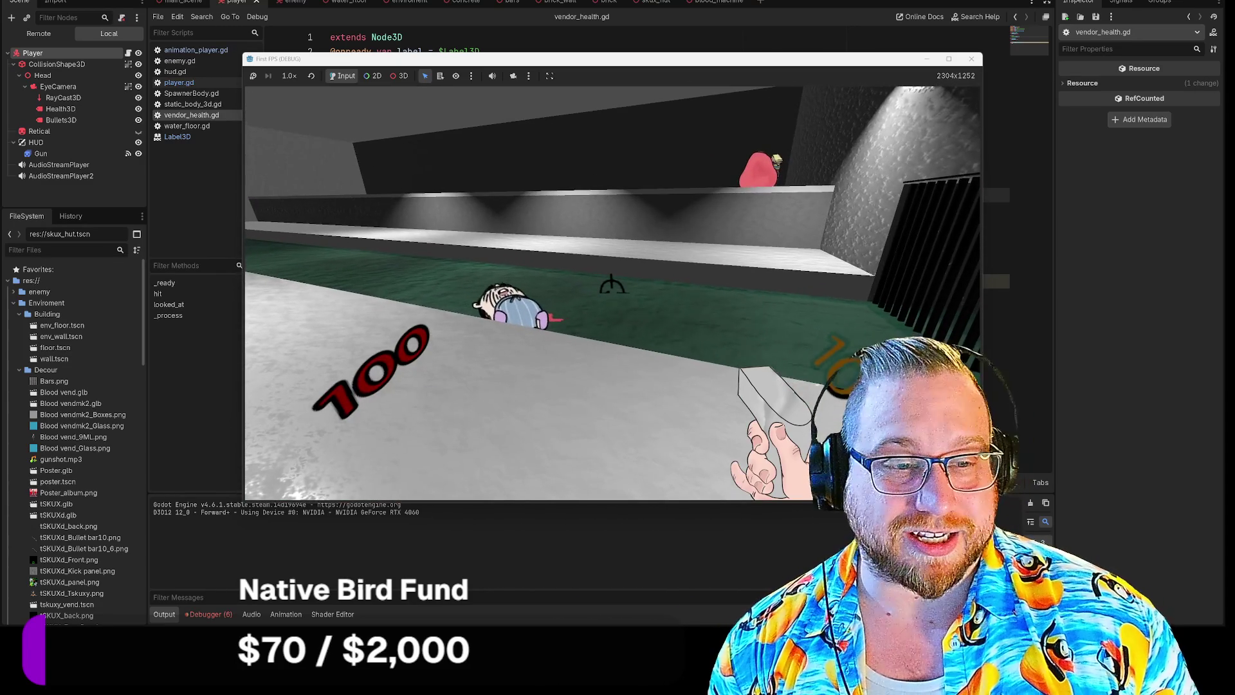
Release input capture and close the running game window.
key("Escape")
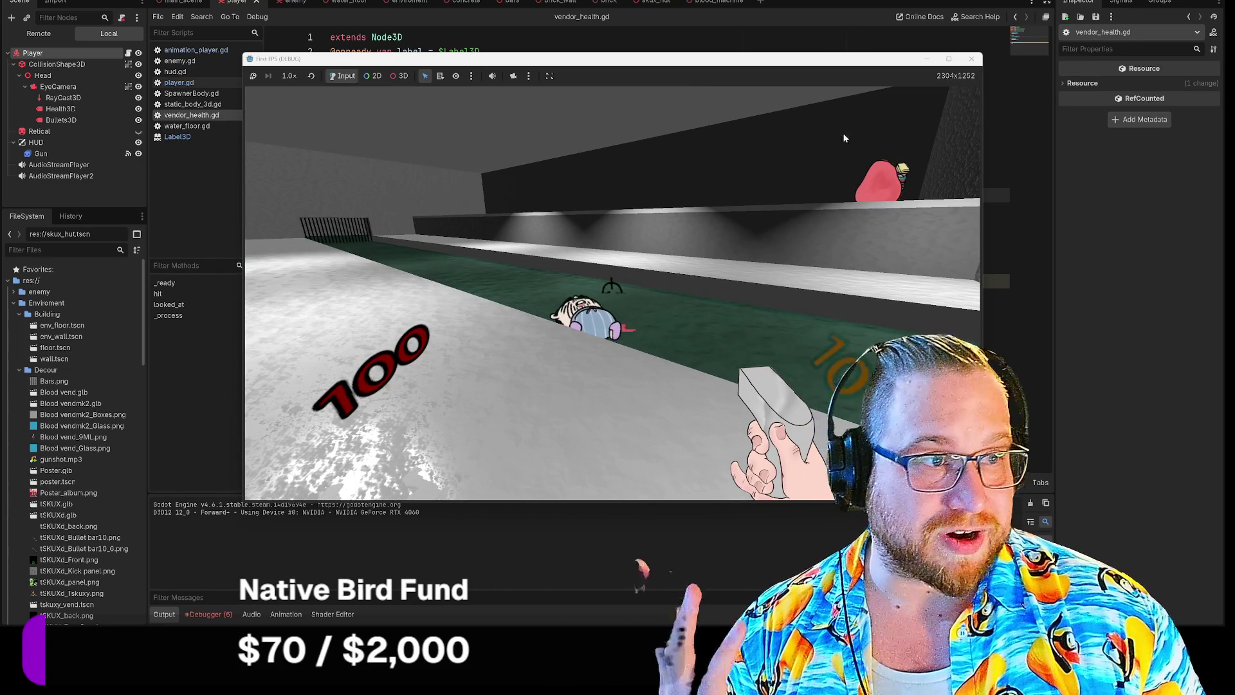
left_click(973, 59)
left_click(19, 2)
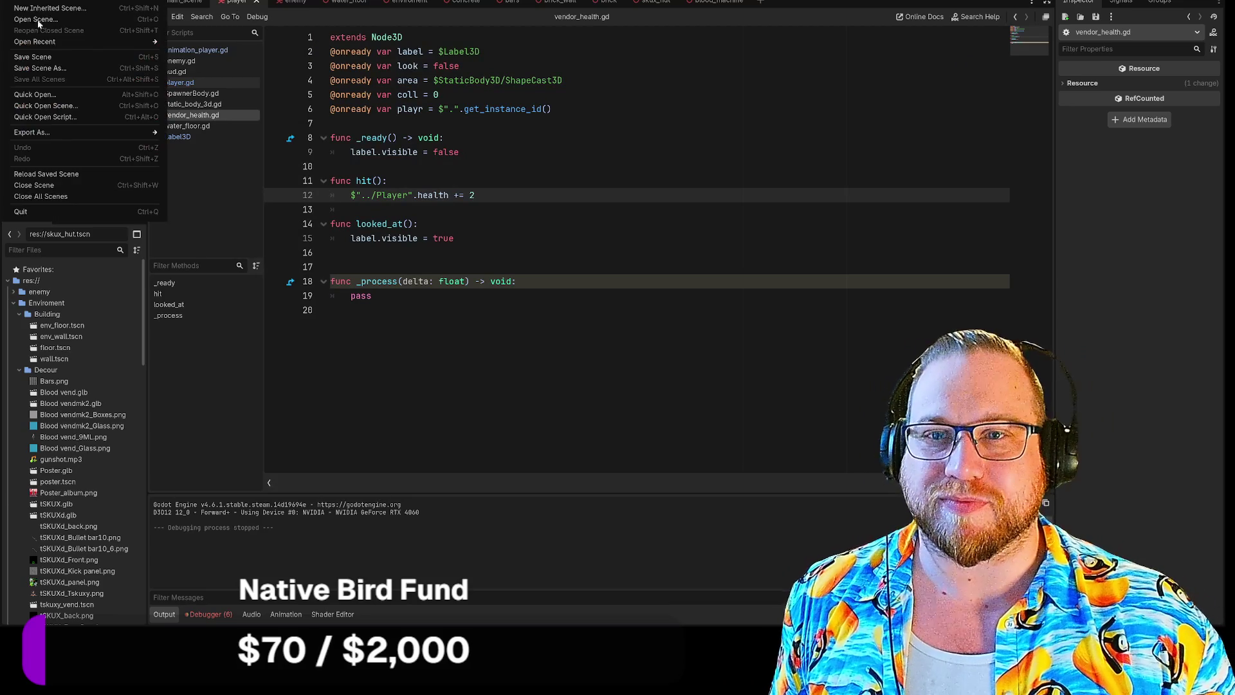
Fly the editor camera through the walled rooms, then run the level in first person with F5.
mouse_move(50, 3)
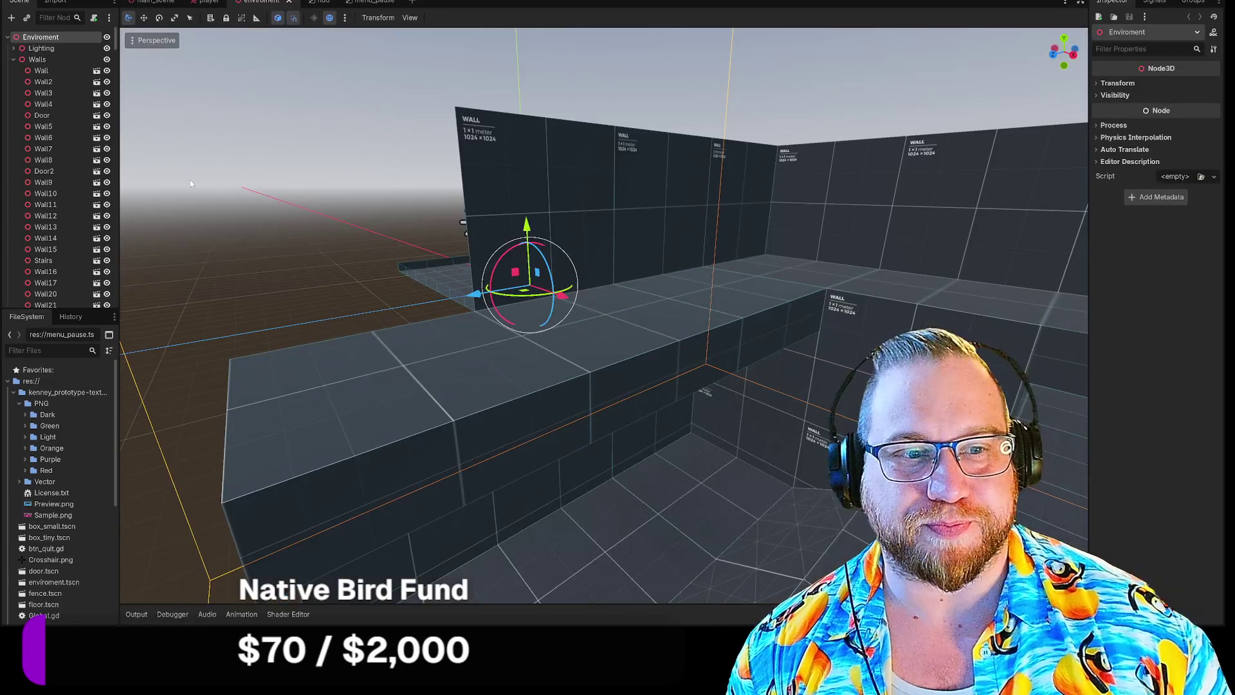
left_click_drag(463, 222, 463, 222)
left_click_drag(403, 189, 404, 189)
key("w")
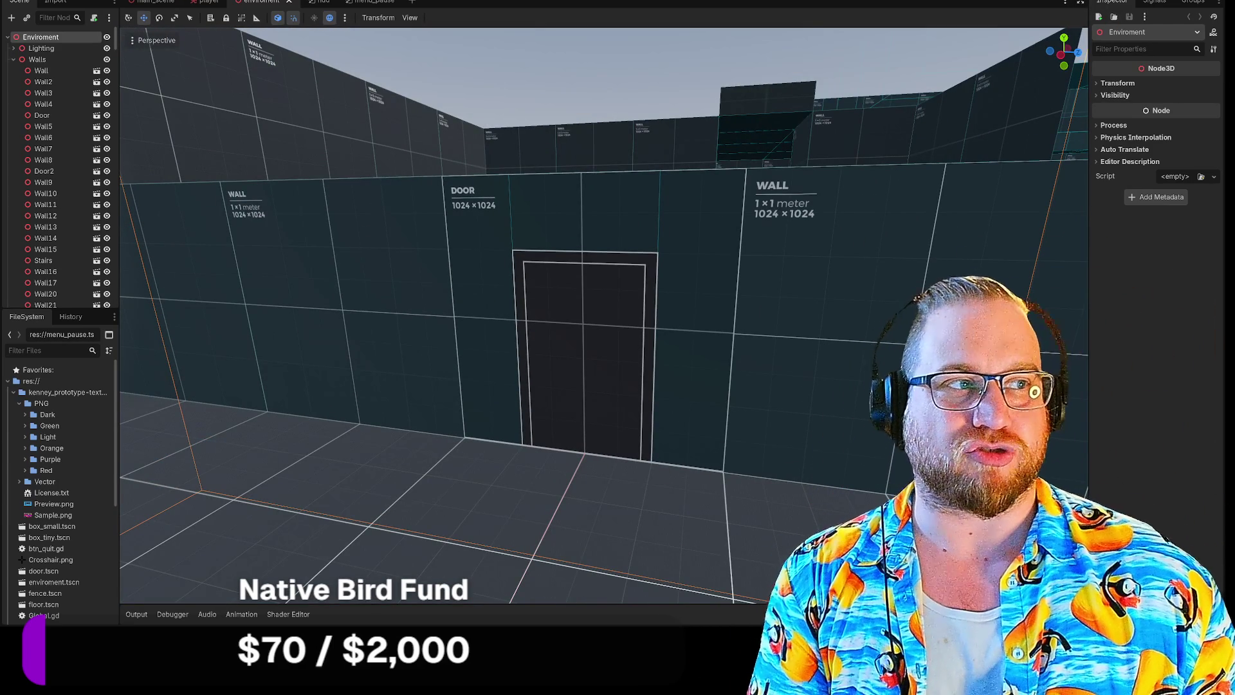
key("F5")
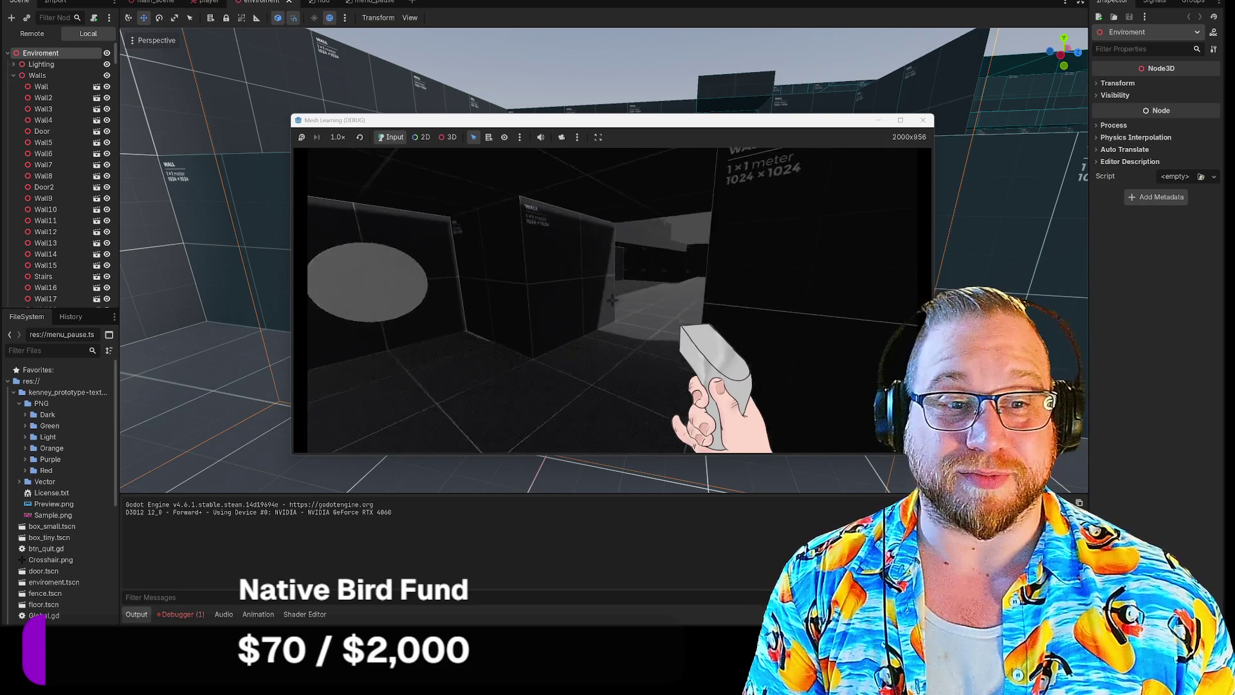
Walk through the dark corridor, lit floor and walled room, then stop the running game.
key("w")
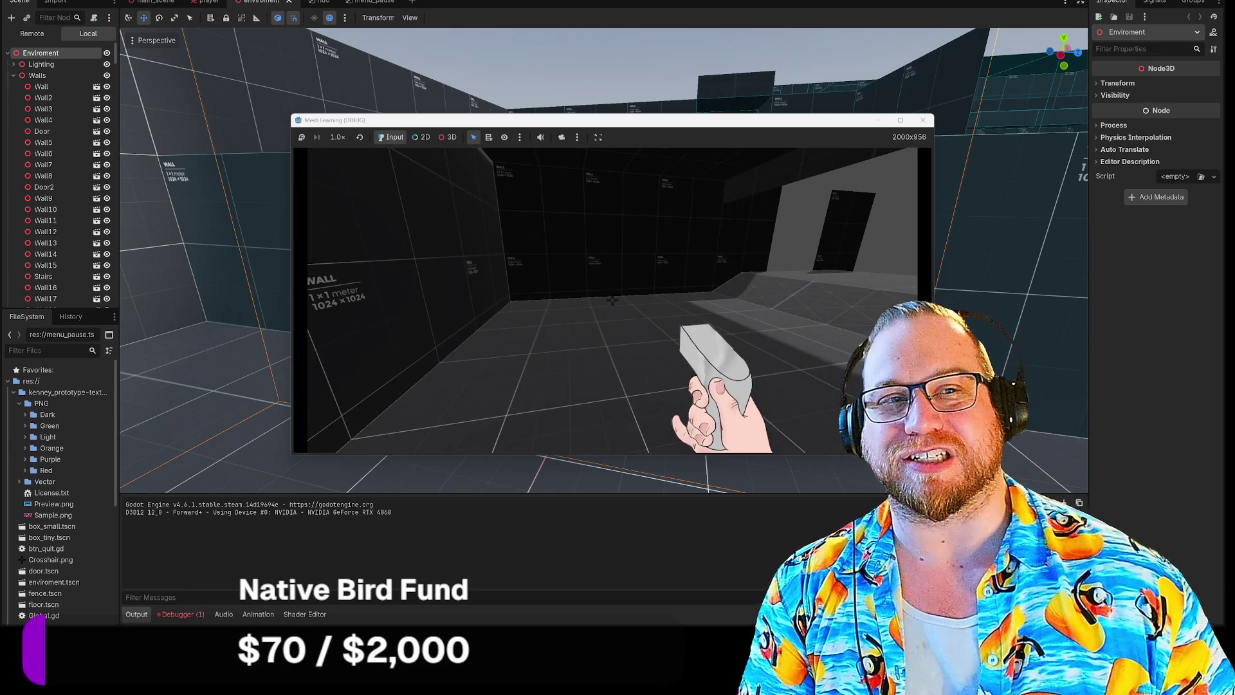
mouse_move(612, 300)
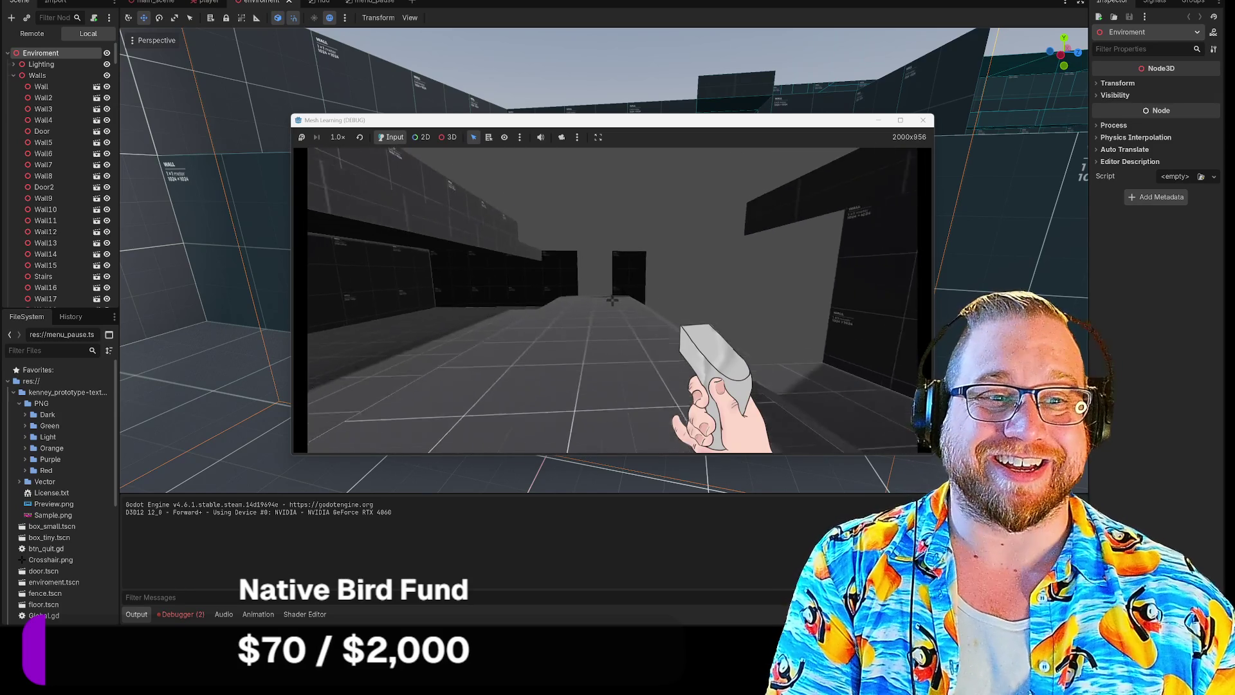
key("w")
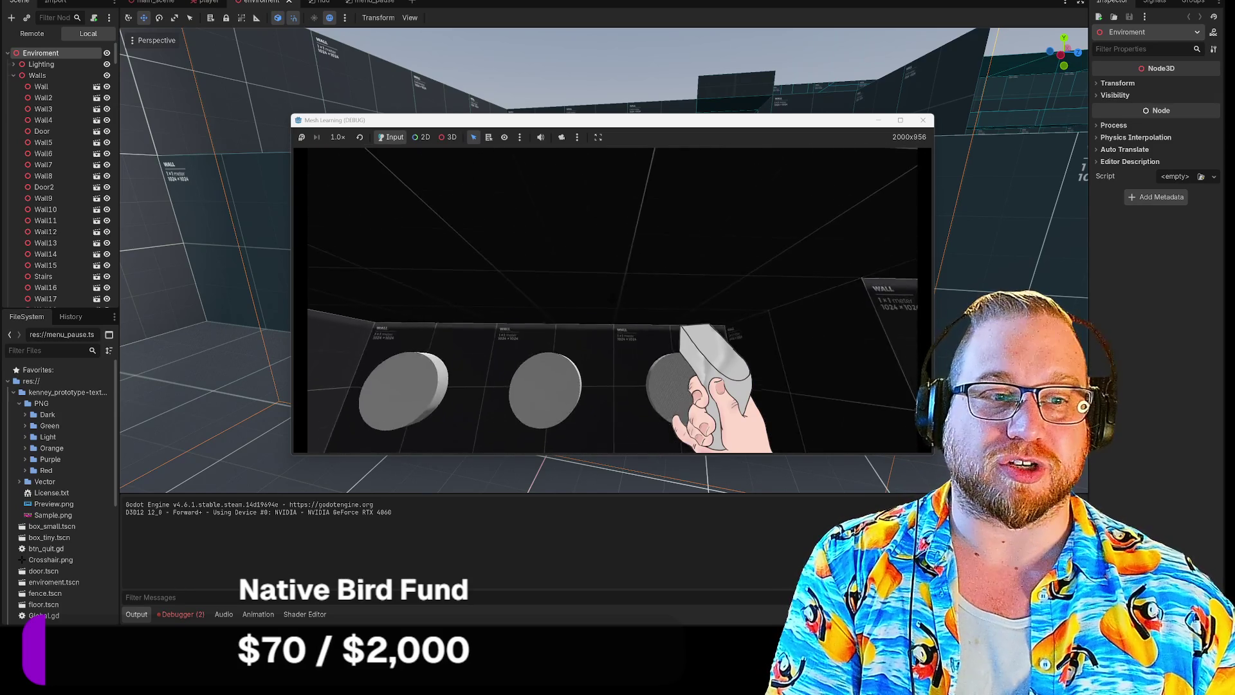
key("w")
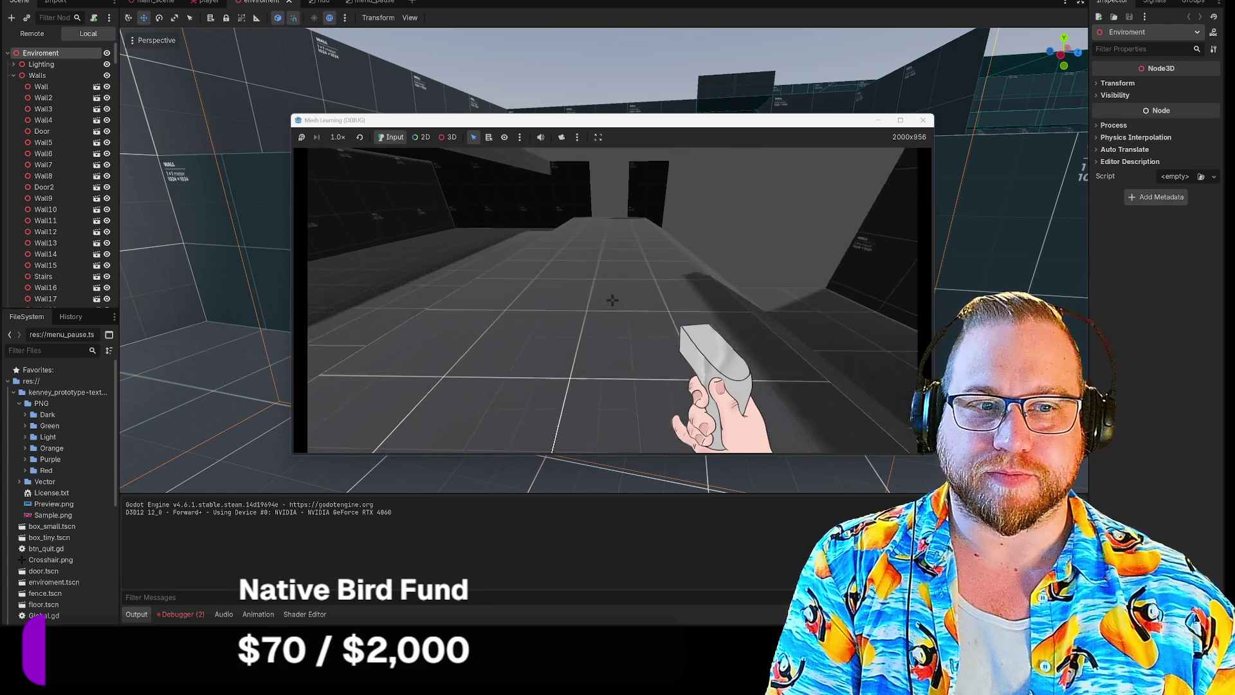
key("w")
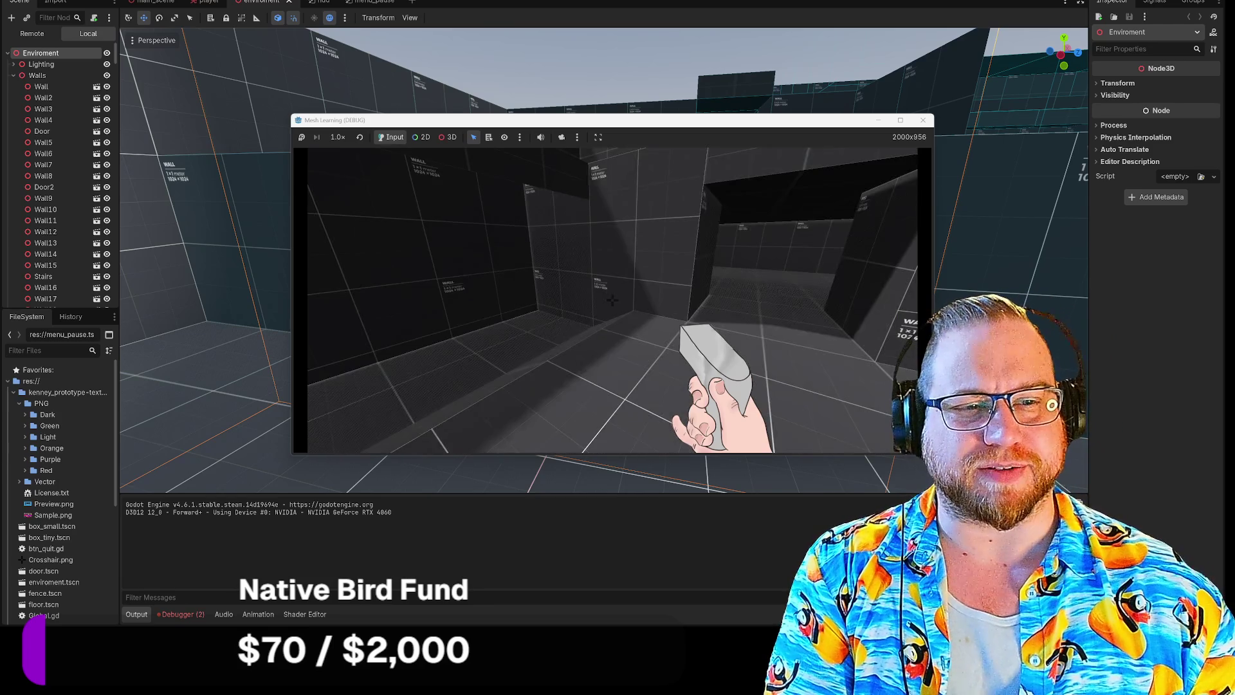
key("w")
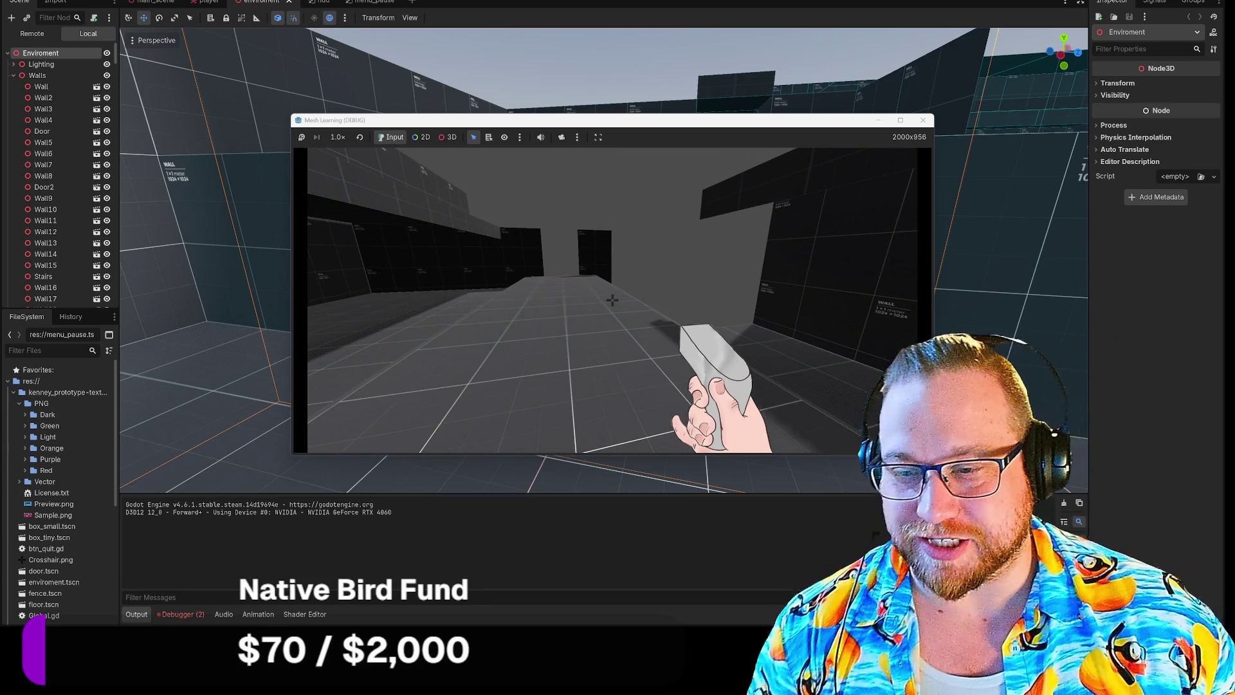
key("w")
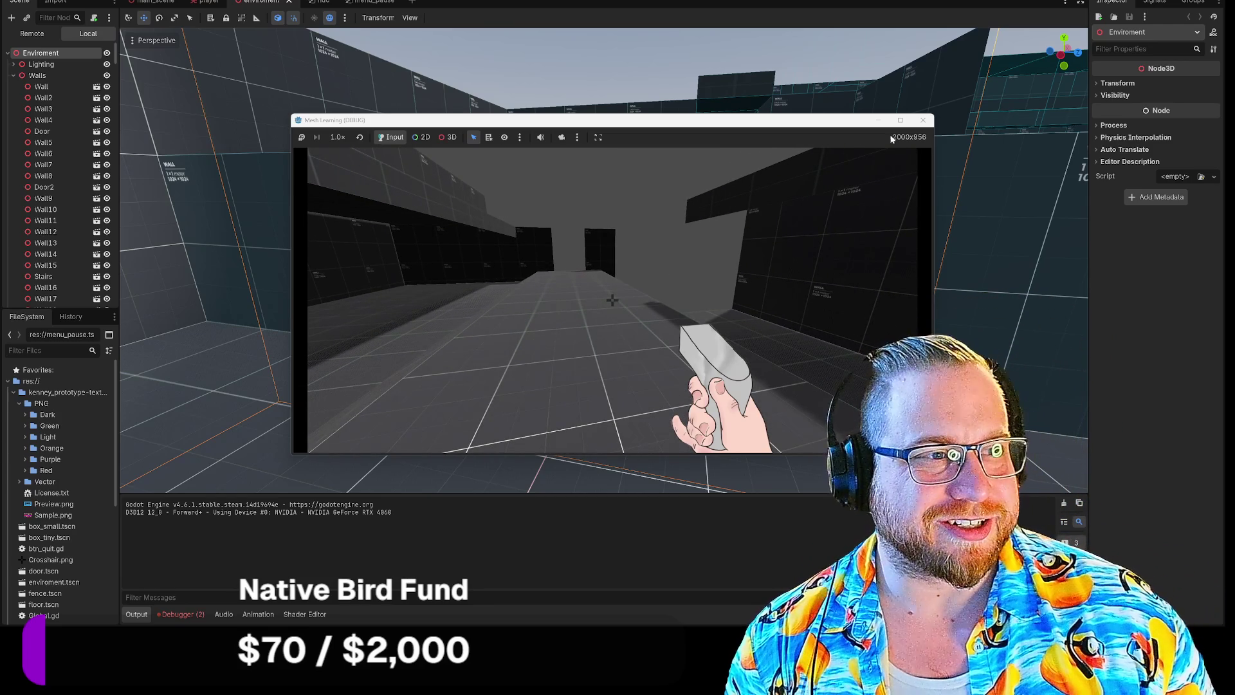
left_click(922, 119)
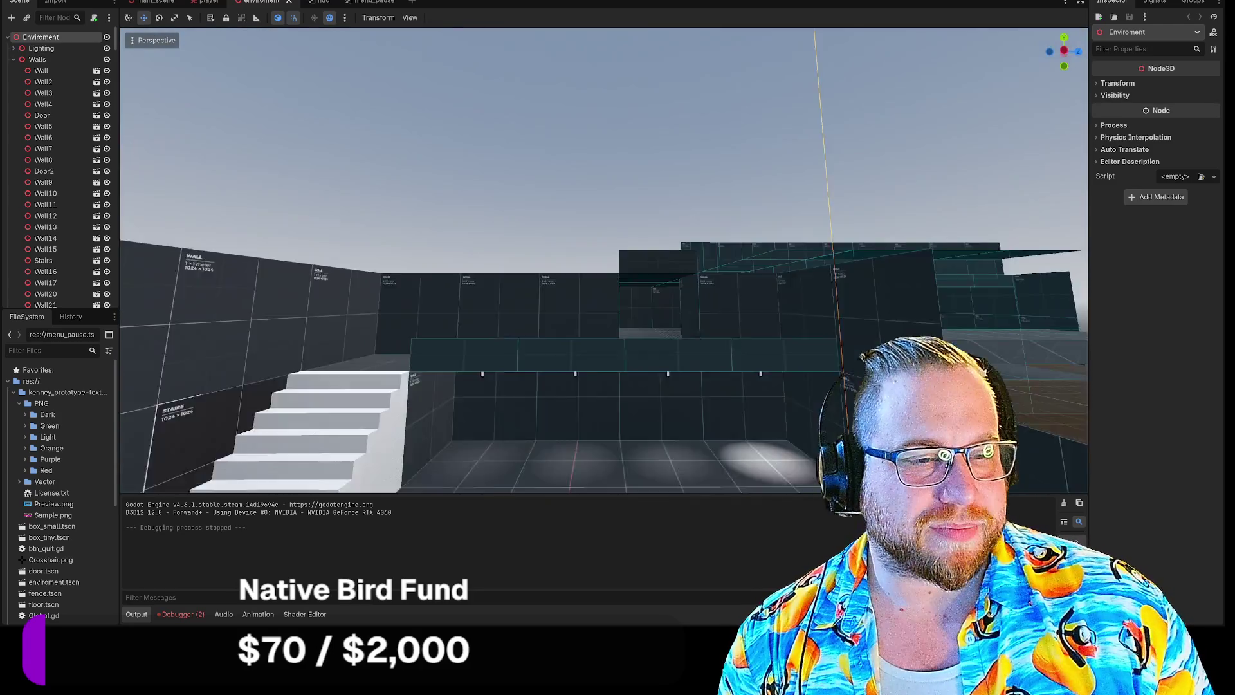
left_click_drag(605, 270, 617, 228)
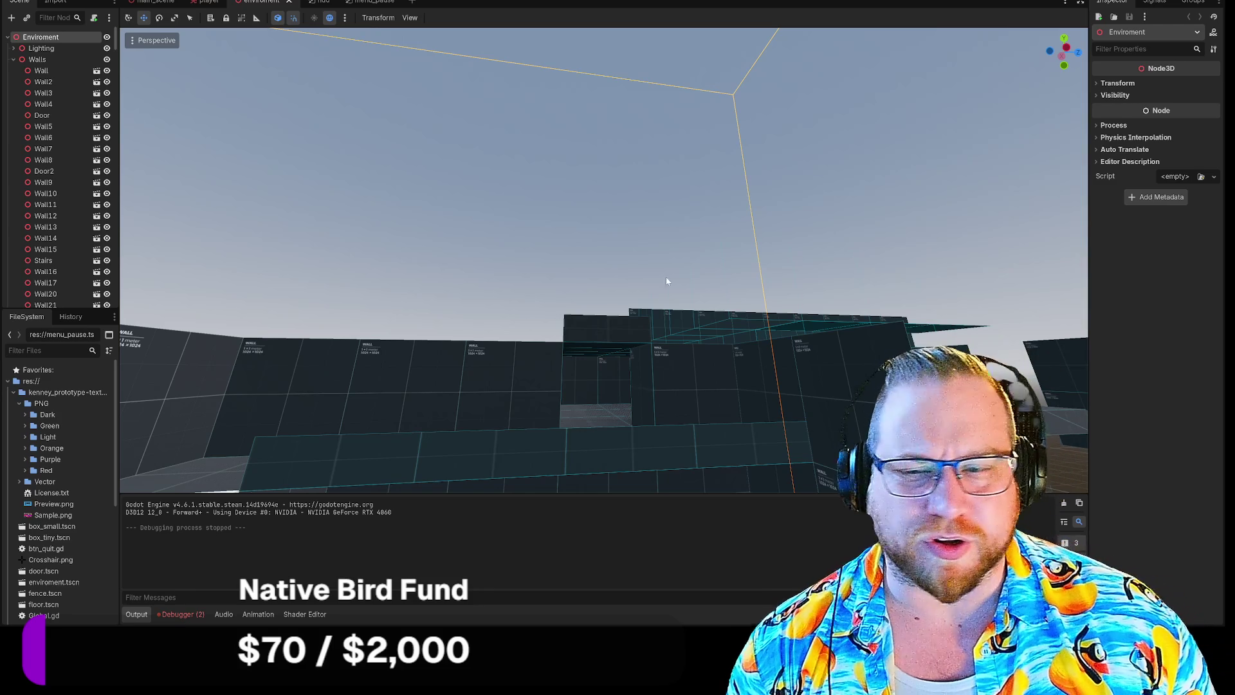
scroll(638, 229, "up", 3)
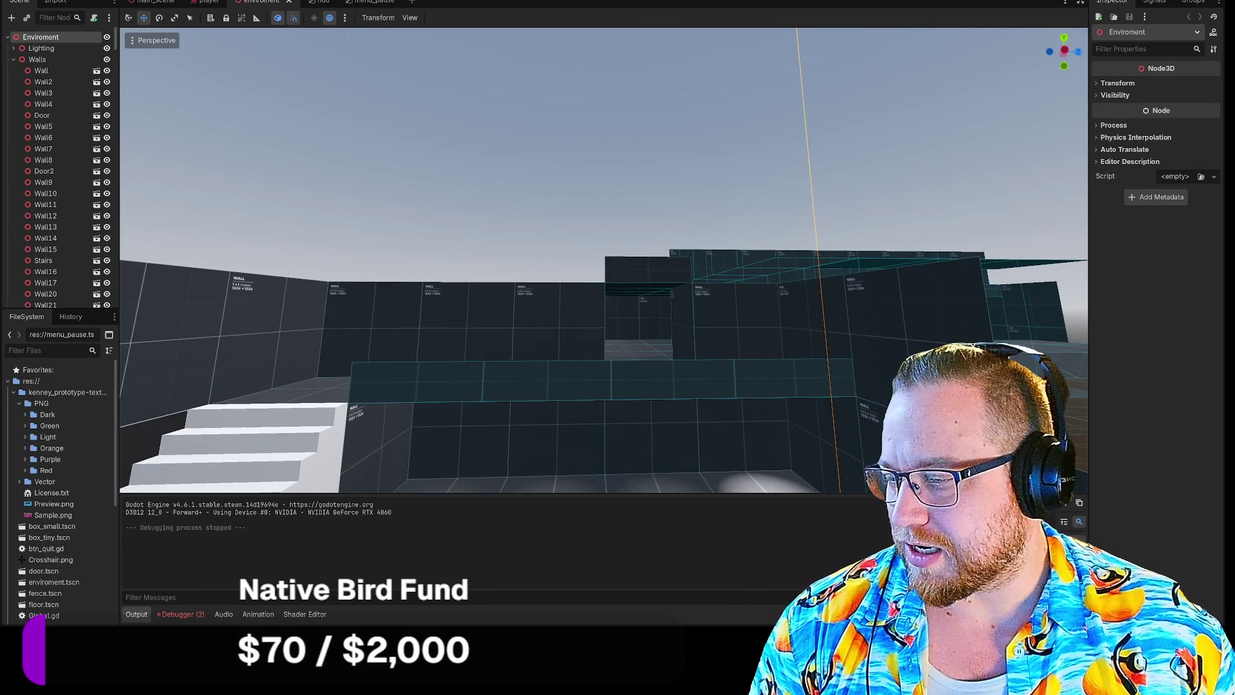
key("alt+Tab")
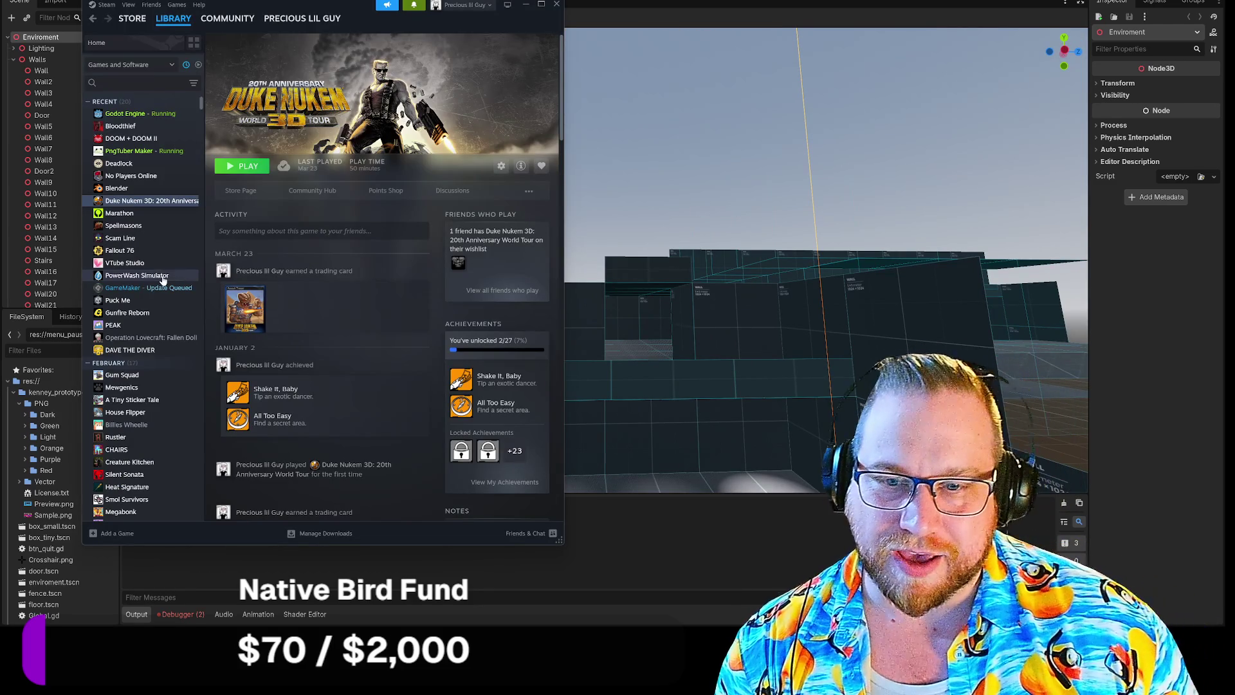
scroll(163, 281, "down", 5)
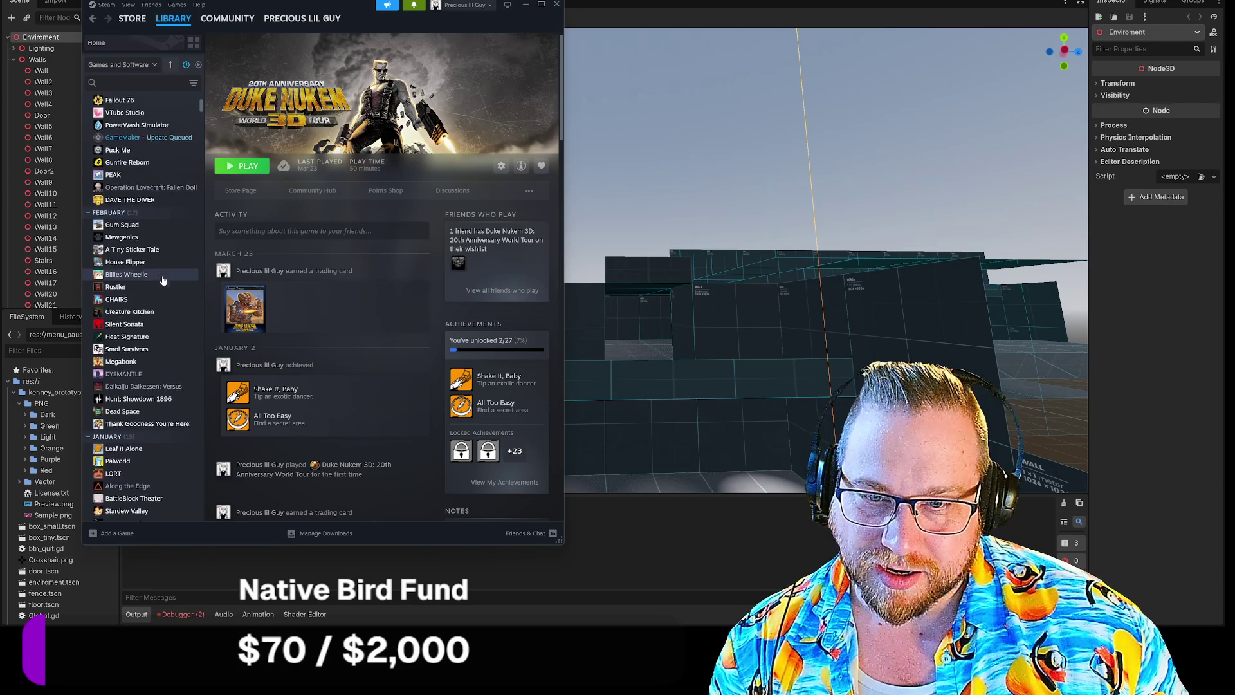
scroll(162, 276, "up", 5)
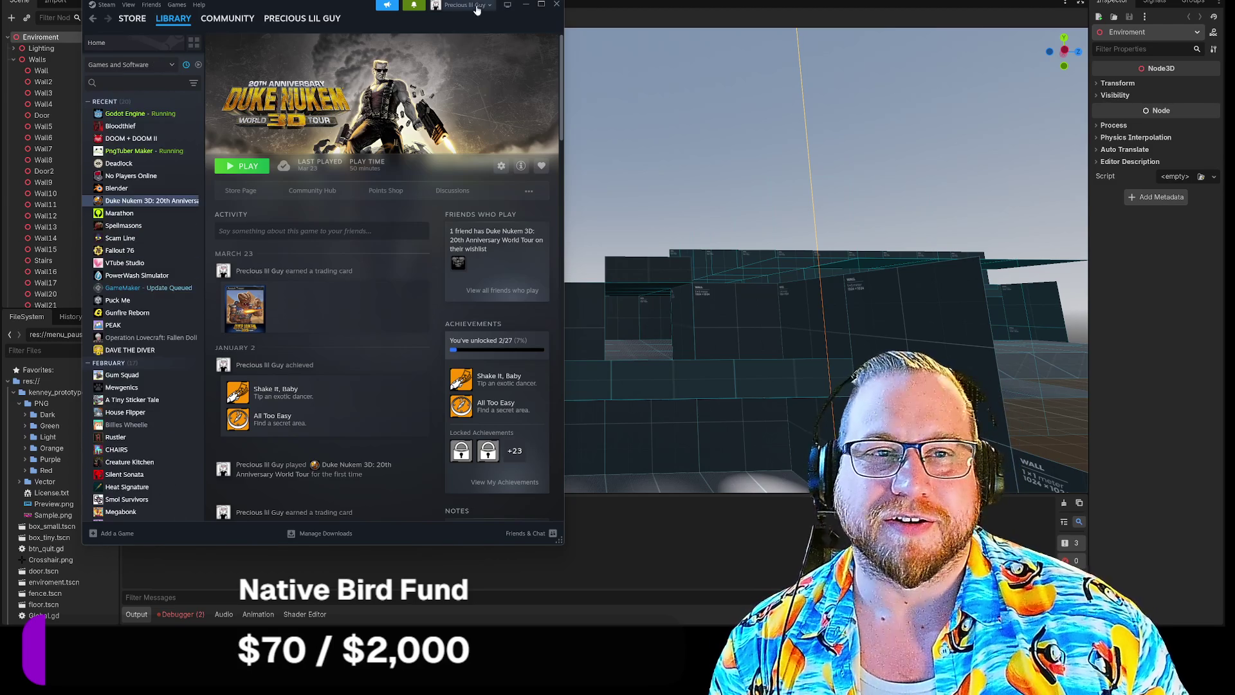
left_click(556, 5)
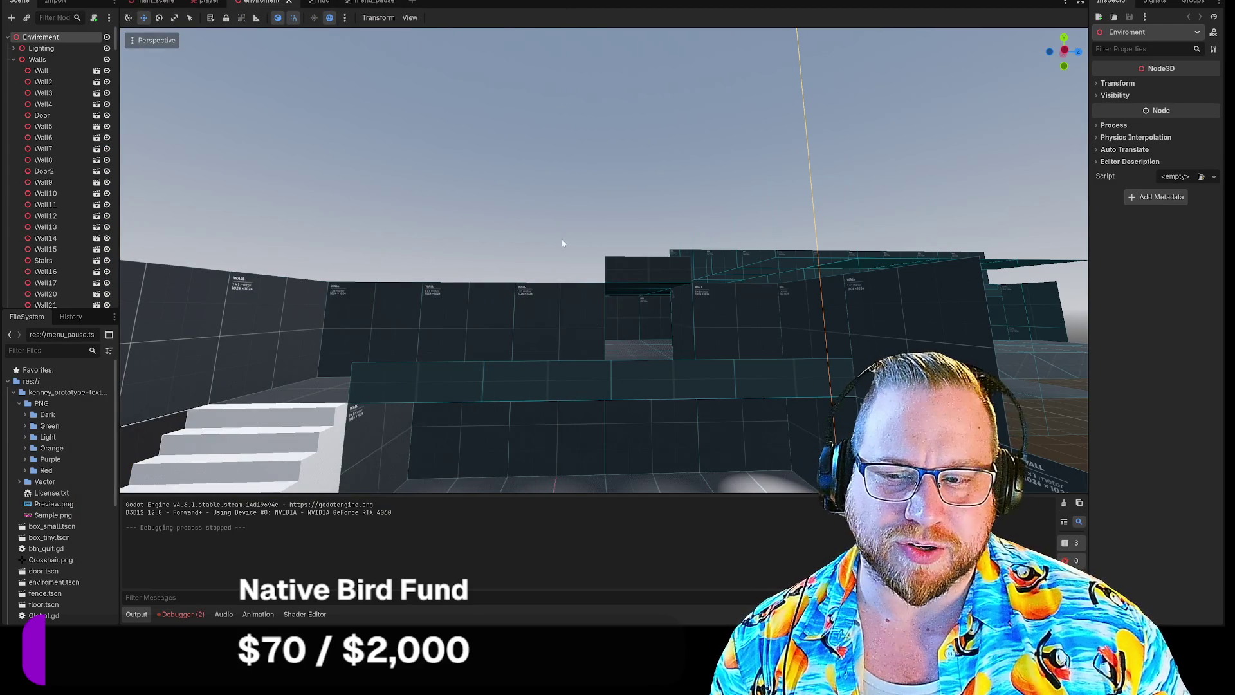
Fly through the doorway into the room and select Fence30 plus two more fence panels.
key("w")
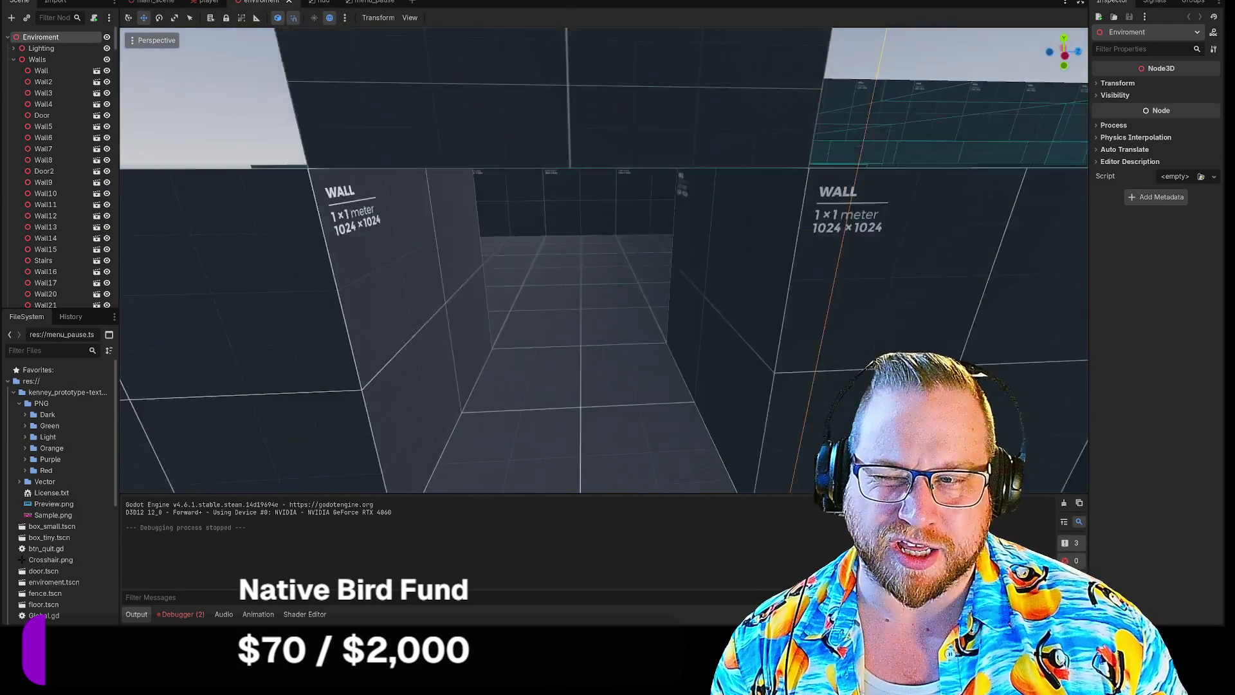
key("w")
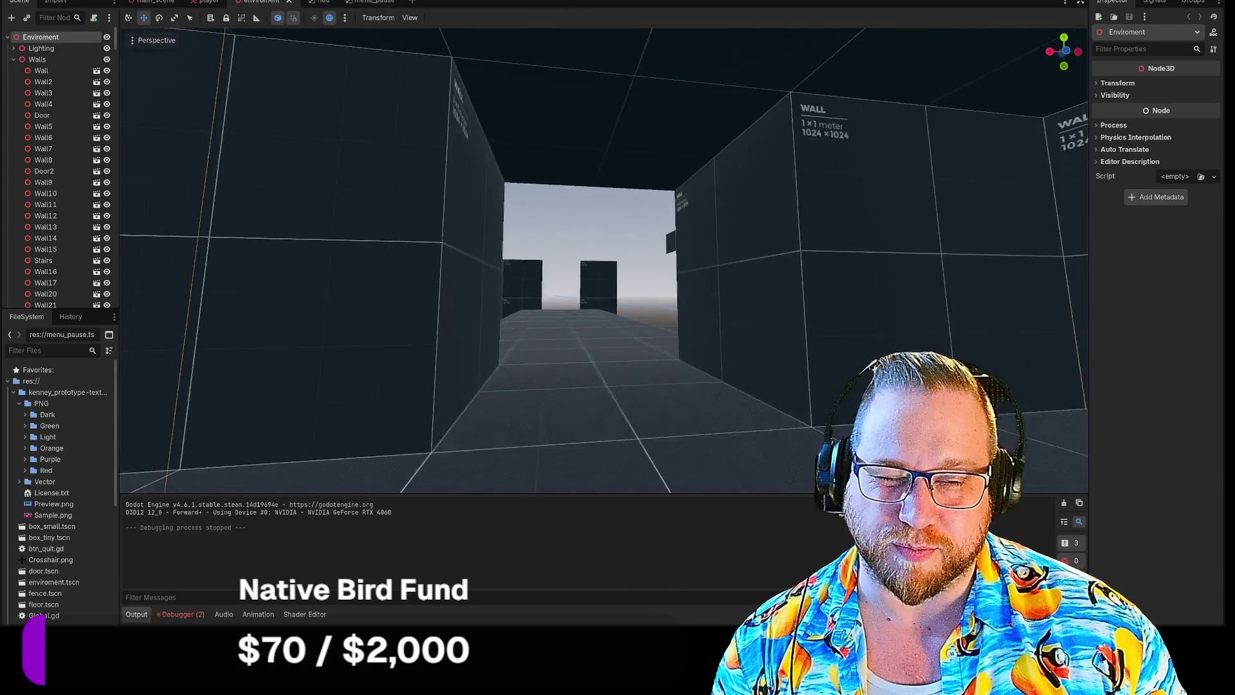
key("w")
left_click(528, 152)
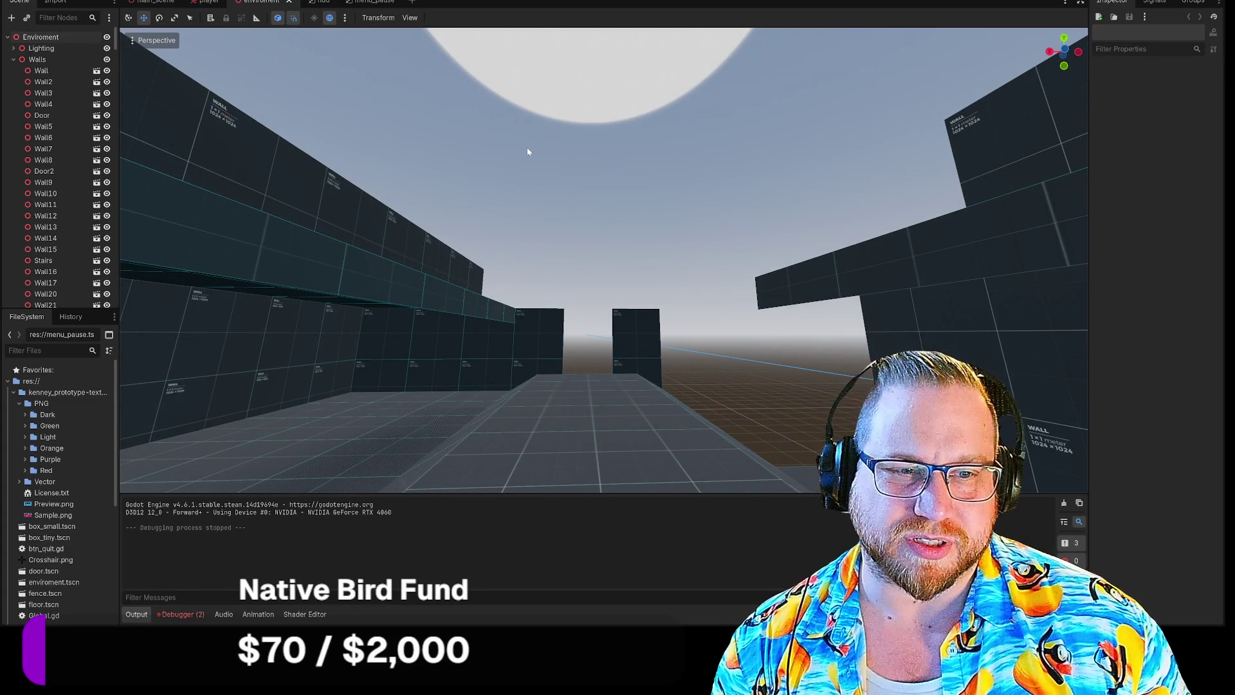
key("w")
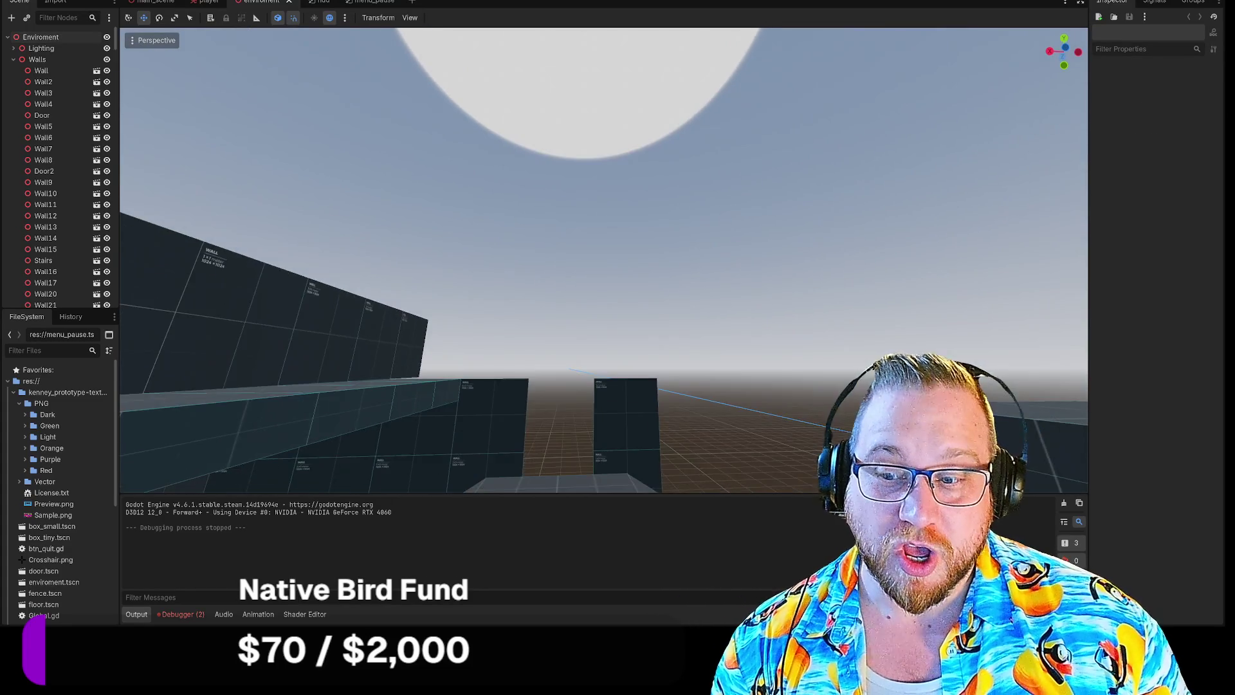
key("w")
key("w")
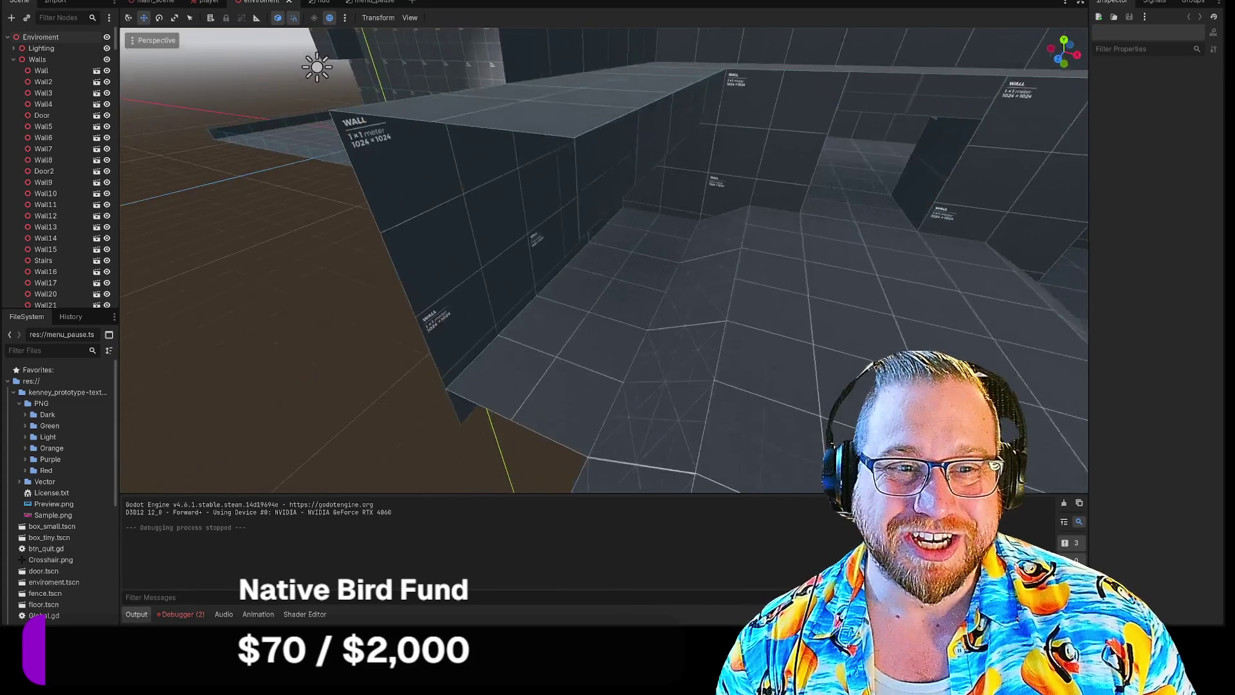
key("s")
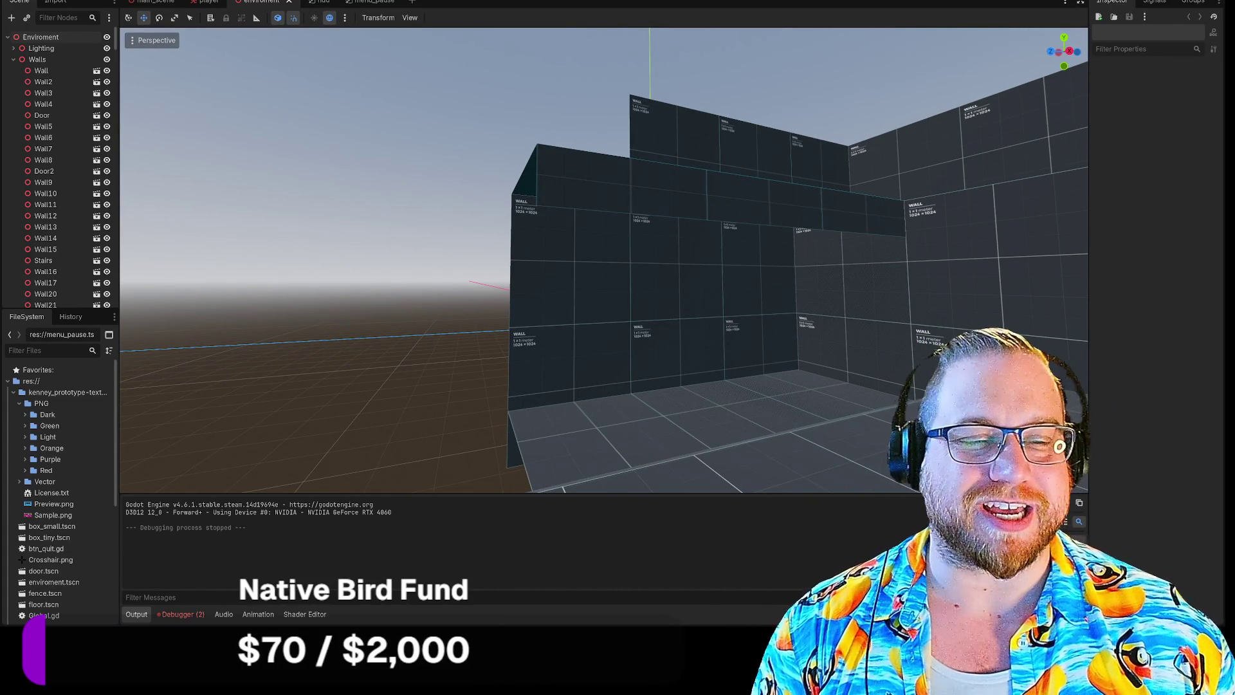
key("w")
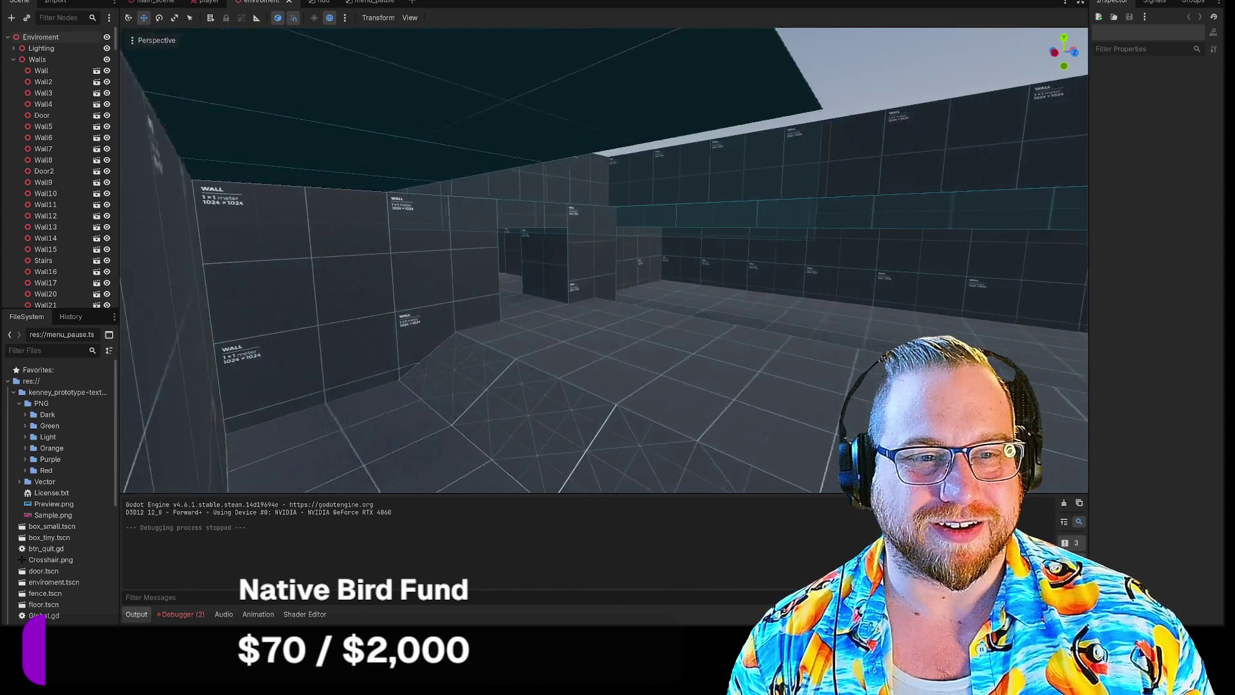
left_click(408, 229)
left_click(472, 224, "shift")
left_click(557, 221, "shift")
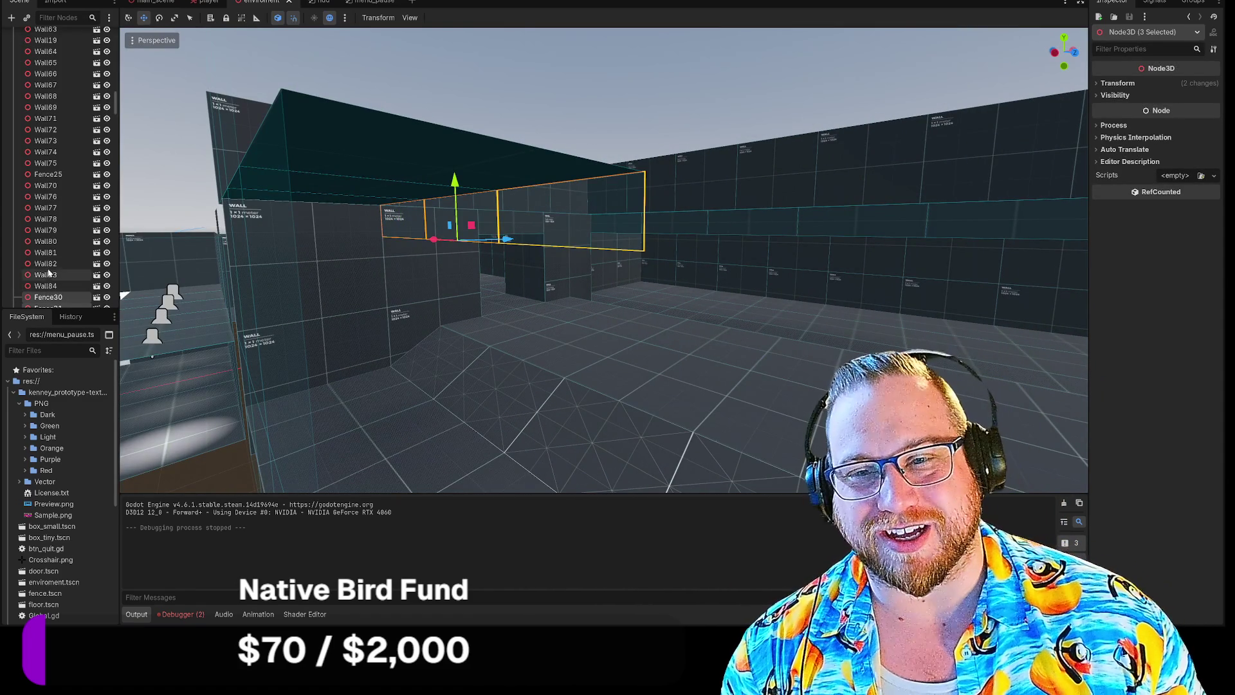
Paste the copied fence panels under the Walls group.
scroll(58, 276, "up", 12)
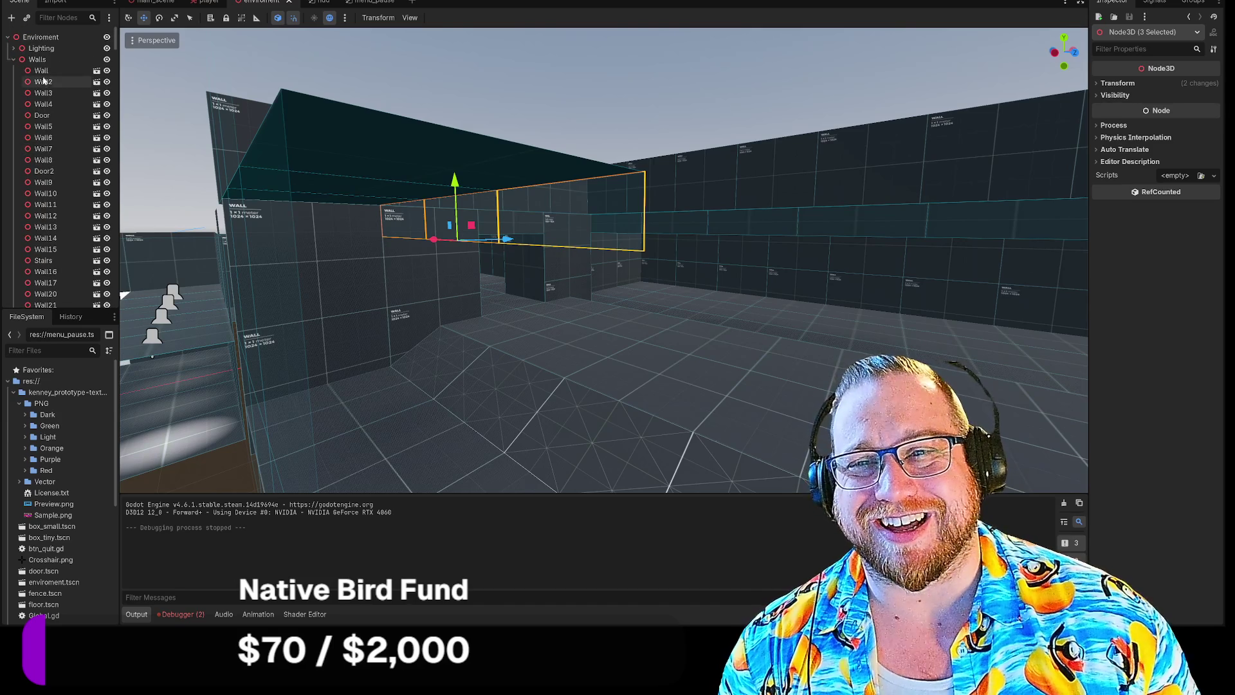
left_click(37, 59)
key("ctrl+v")
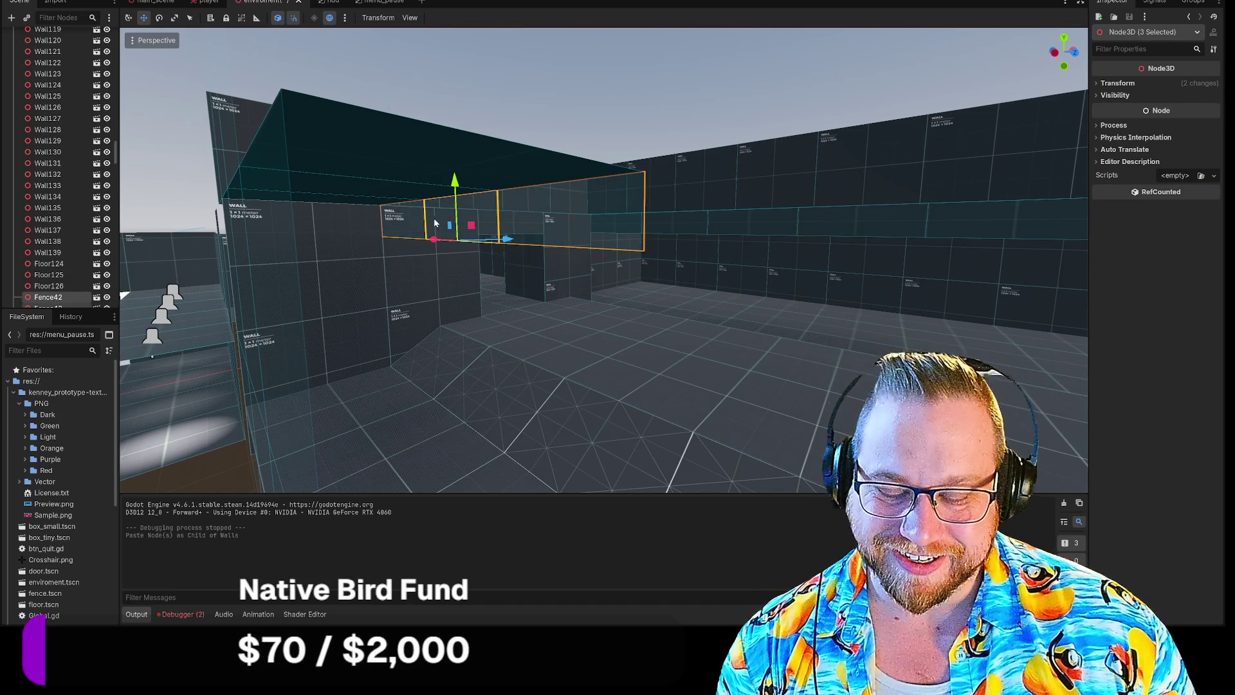
Rotate the three pasted fences about -75 degrees around Y to line the wall top.
key("w")
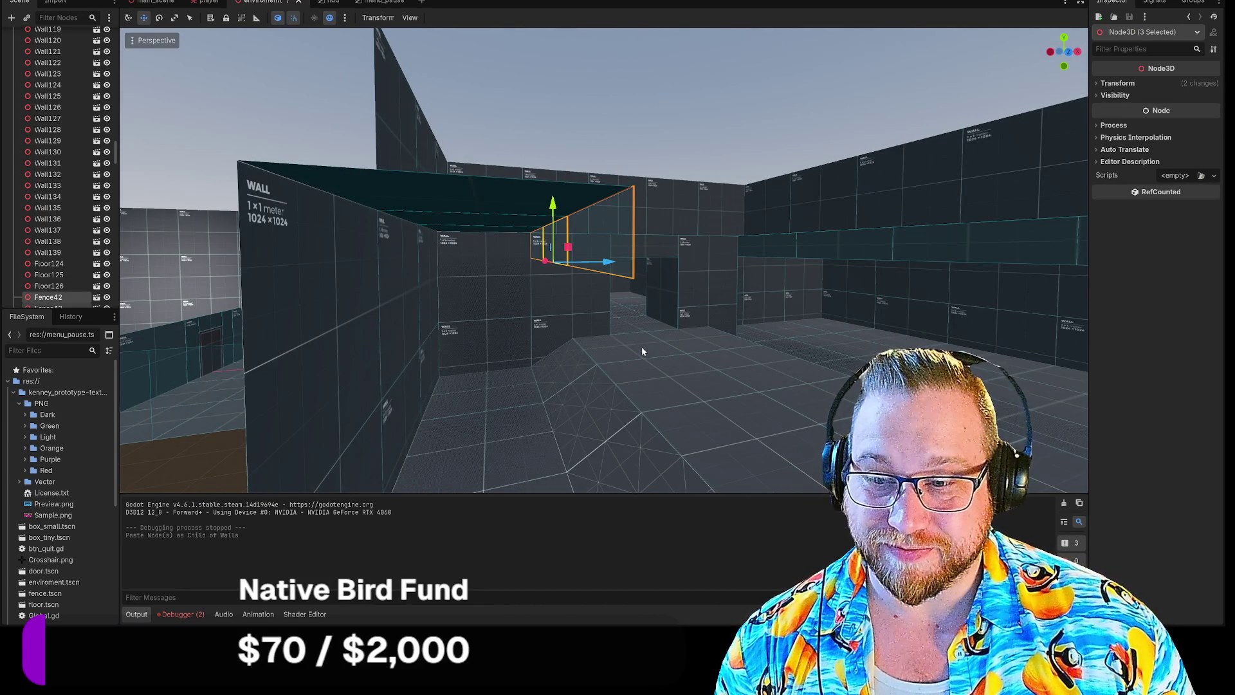
key("w")
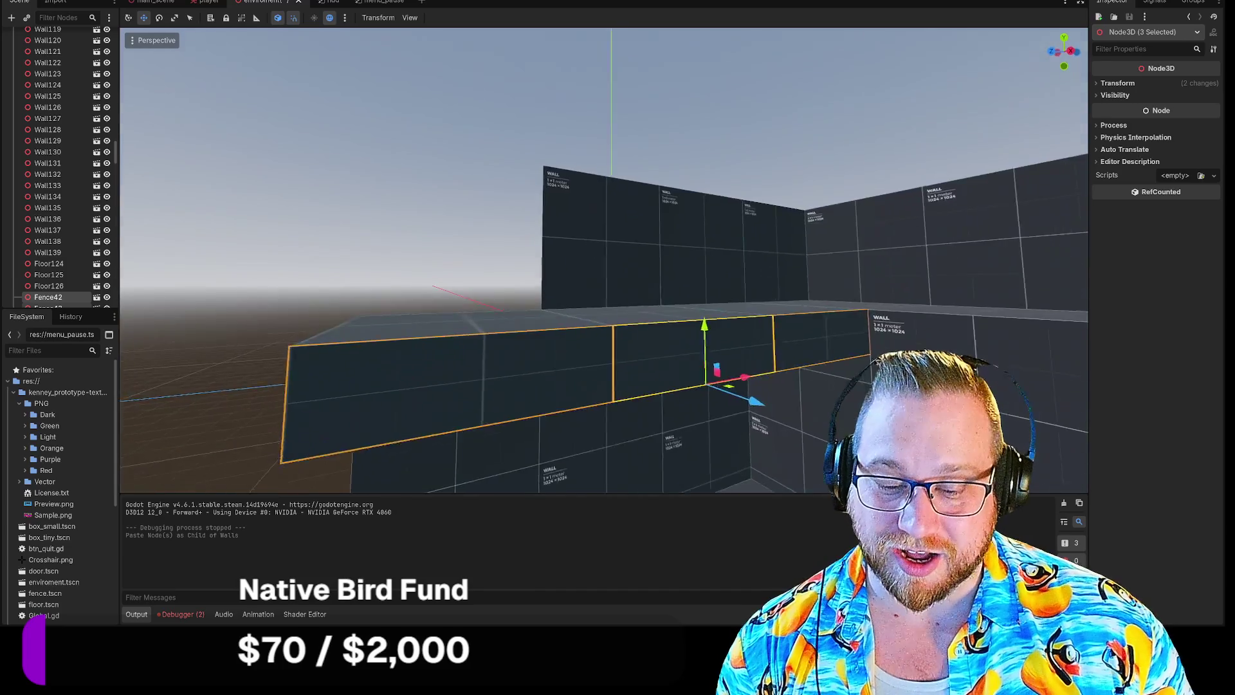
key("e")
mouse_move(621, 313)
left_mouse_down()
mouse_move(592, 315)
mouse_move(541, 261)
mouse_move(617, 257)
mouse_move(672, 276)
left_mouse_up()
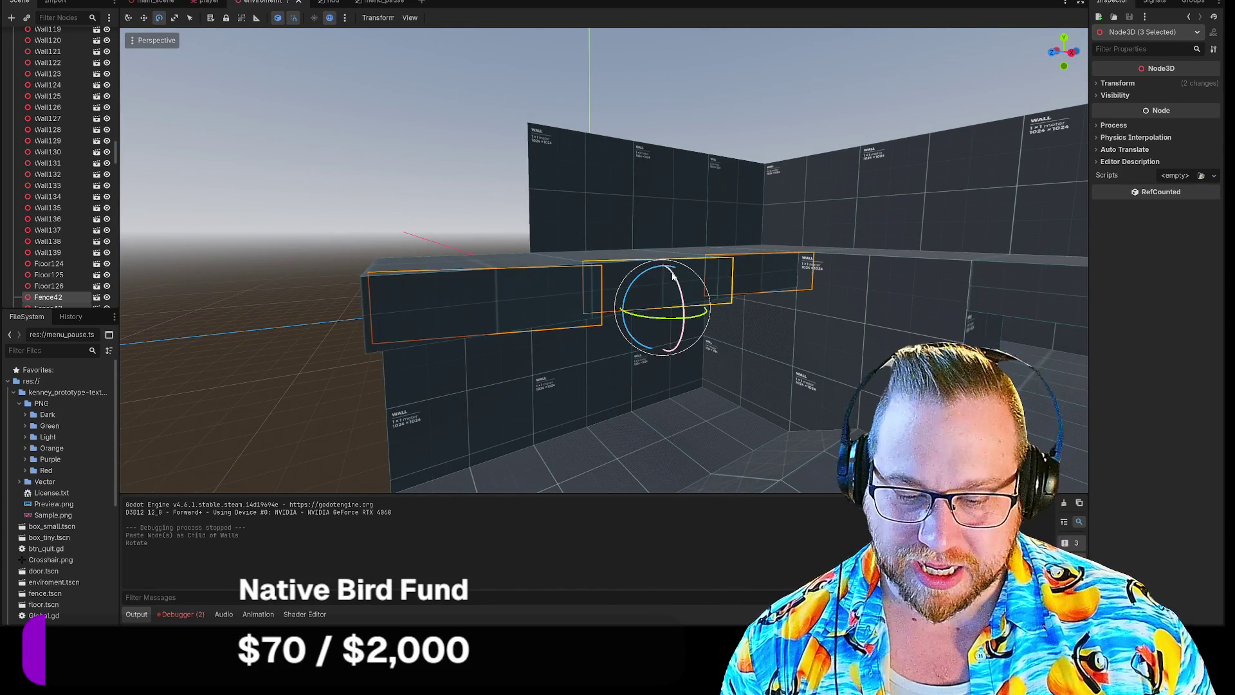
left_click_drag(654, 334, 665, 322)
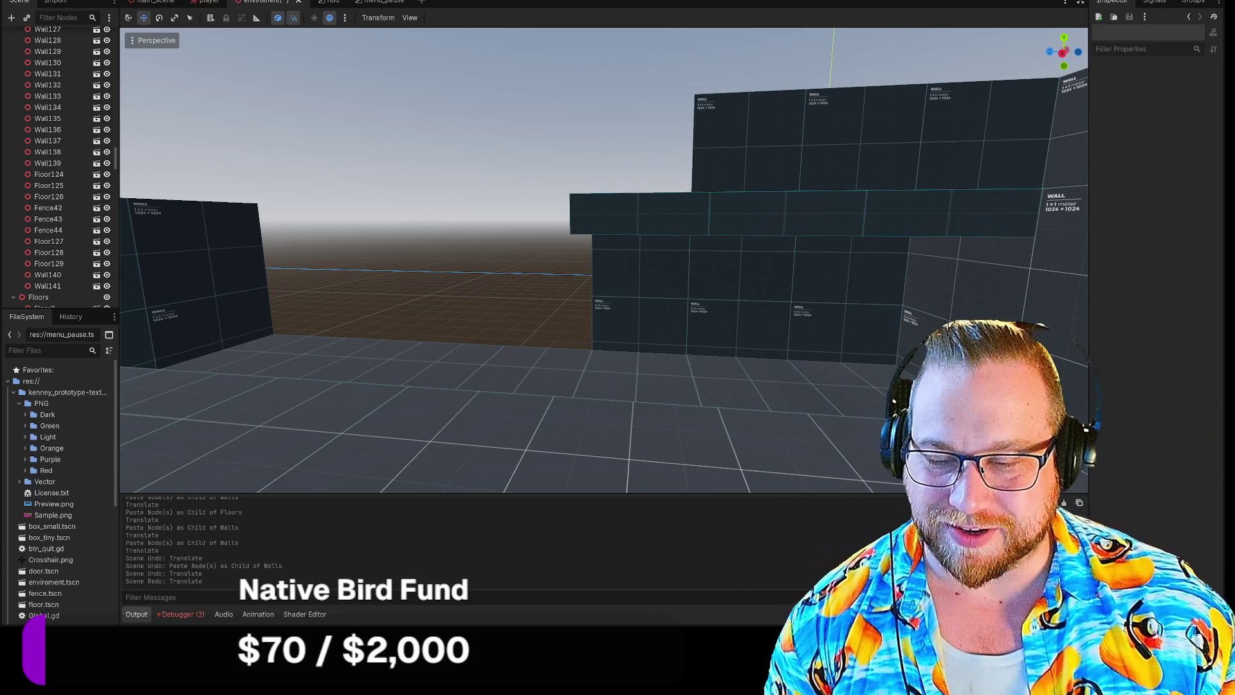
Paste a first copy of the wall panels under Walls and slide it left along the back wall.
mouse_move(465, 219)
left_mouse_down()
mouse_move(431, 226)
mouse_move(493, 245)
left_mouse_up()
left_click(657, 214)
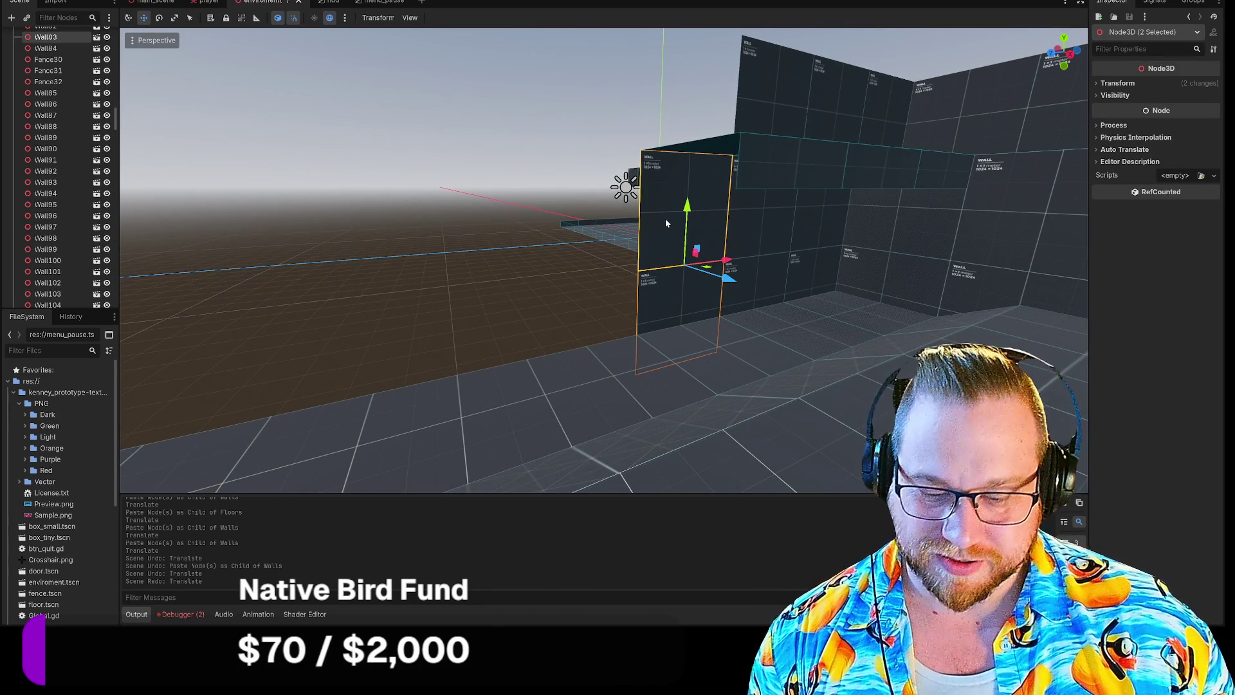
scroll(67, 139, "up", 20)
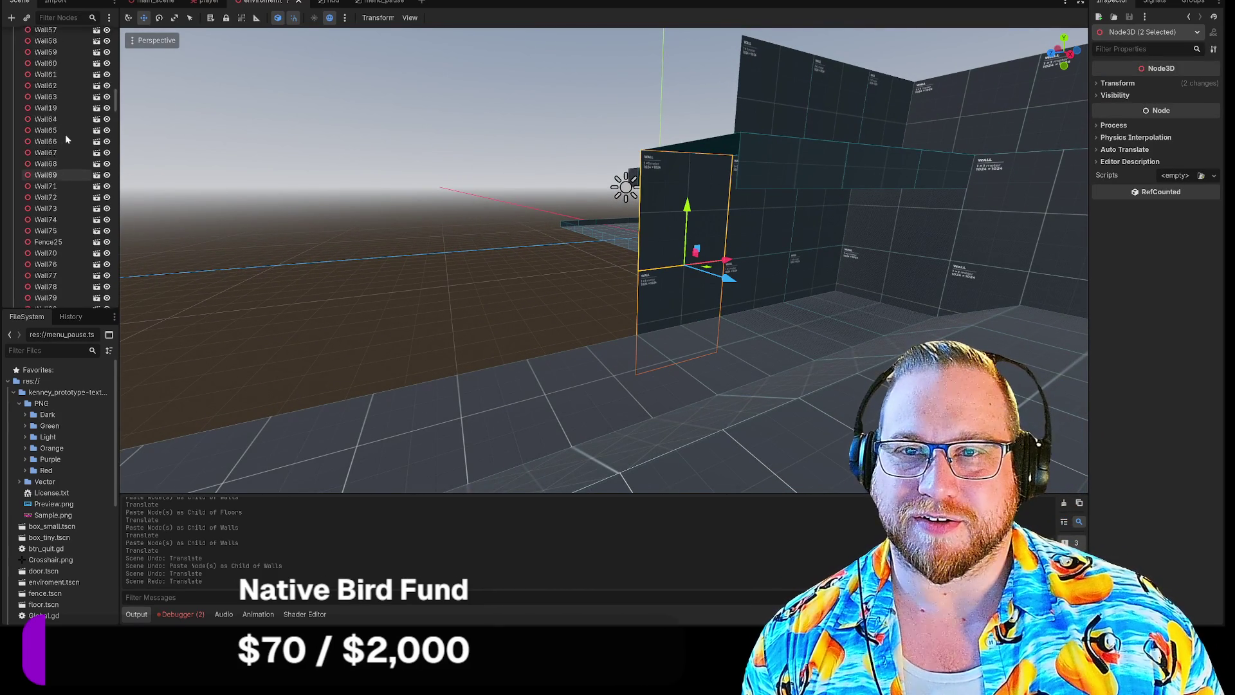
left_click(56, 128)
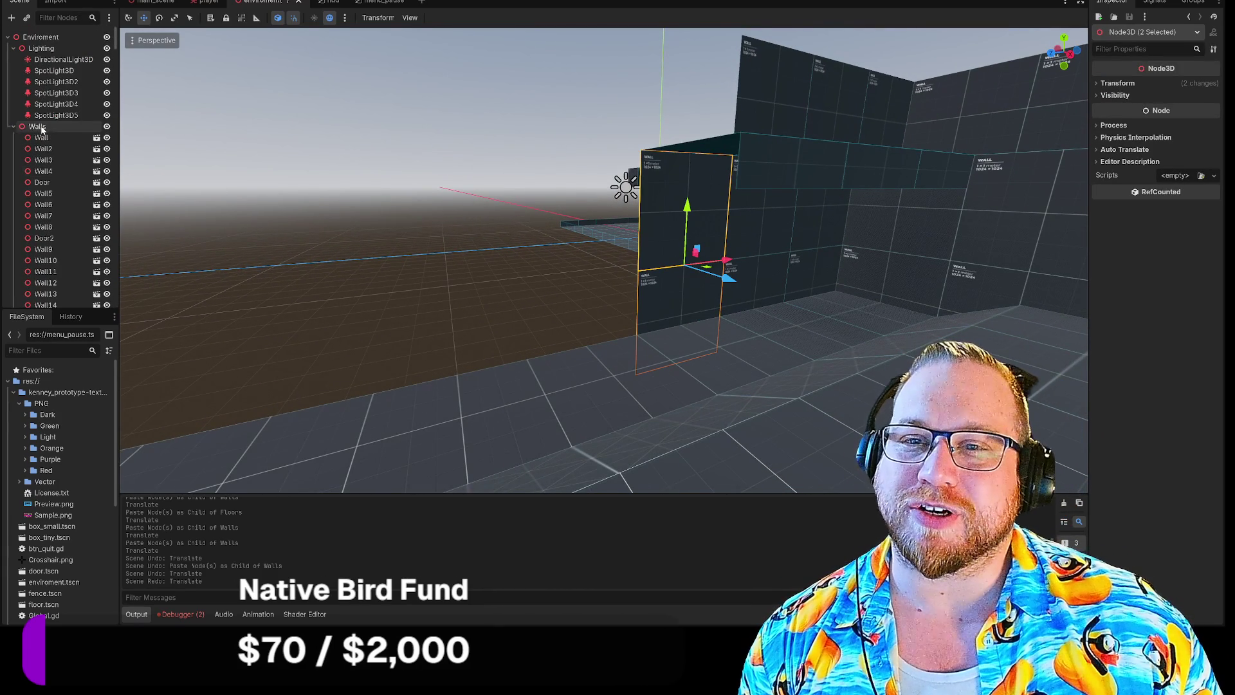
key("ctrl+v")
left_click_drag(728, 263, 634, 270)
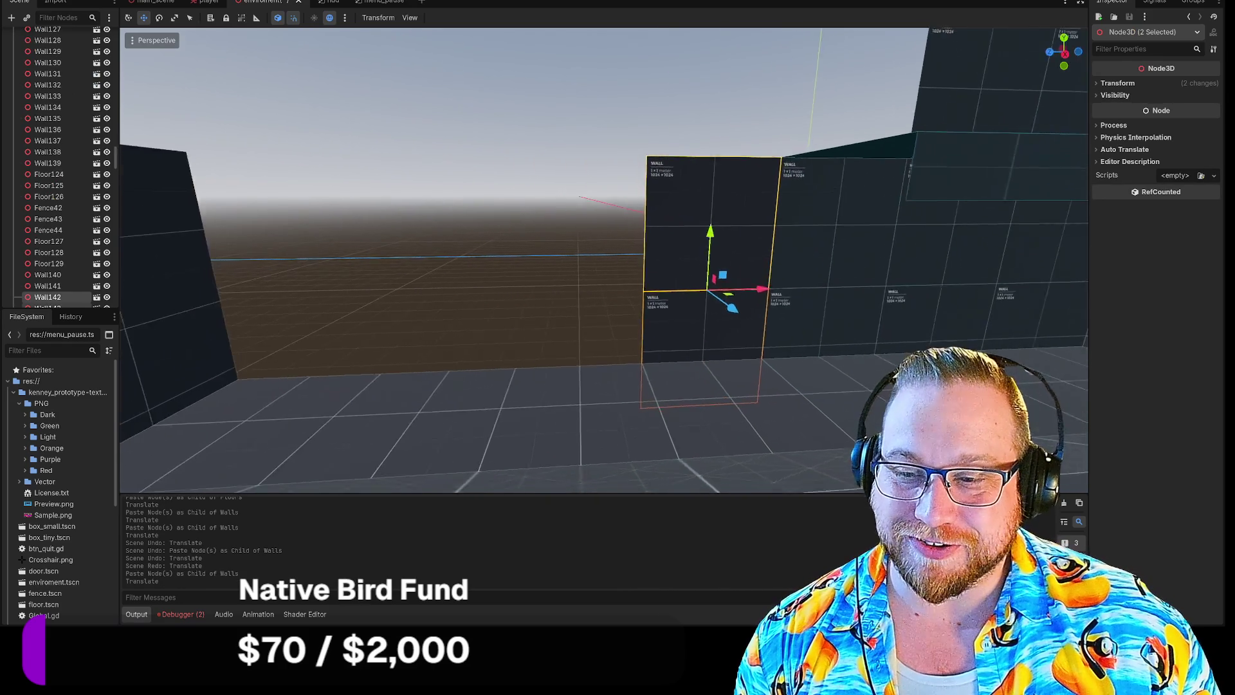
Paste a second pair of wall panels under Walls and move them further left.
scroll(284, 236, "down", 3)
scroll(82, 164, "up", 5)
scroll(83, 165, "up", 20)
scroll(82, 166, "up", 6)
left_click(48, 97)
key("ctrl+v")
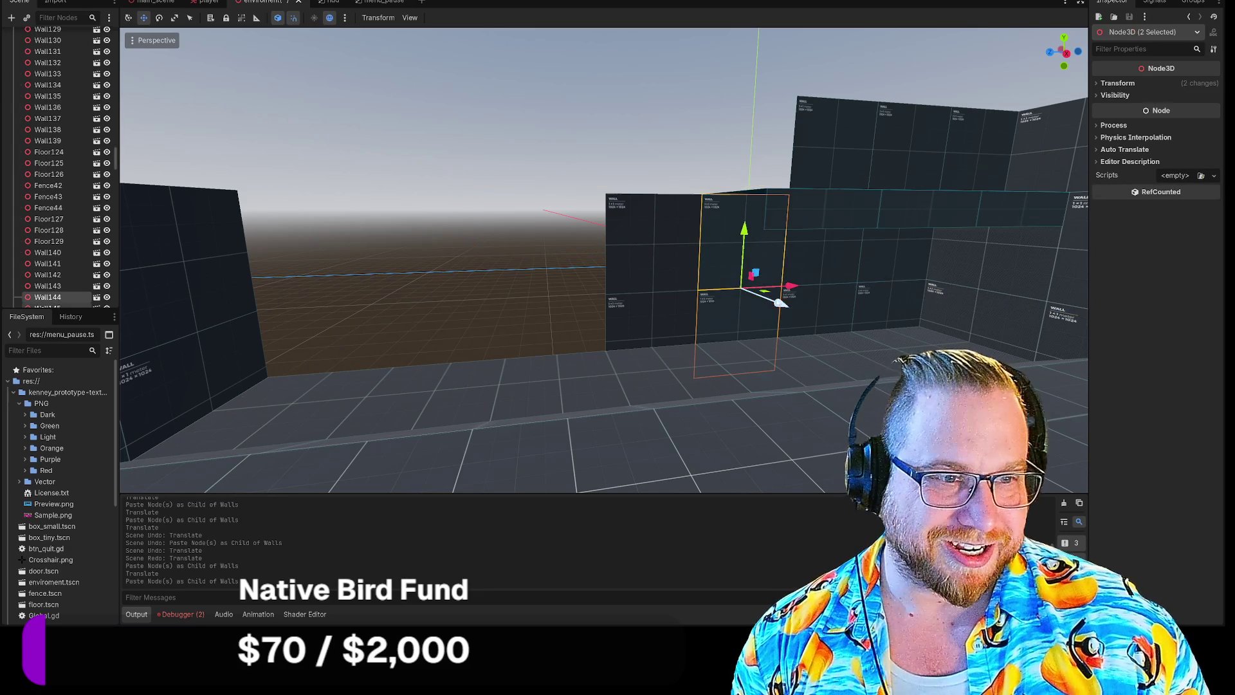
mouse_move(790, 286)
left_mouse_down()
mouse_move(545, 277)
mouse_move(590, 283)
left_mouse_up()
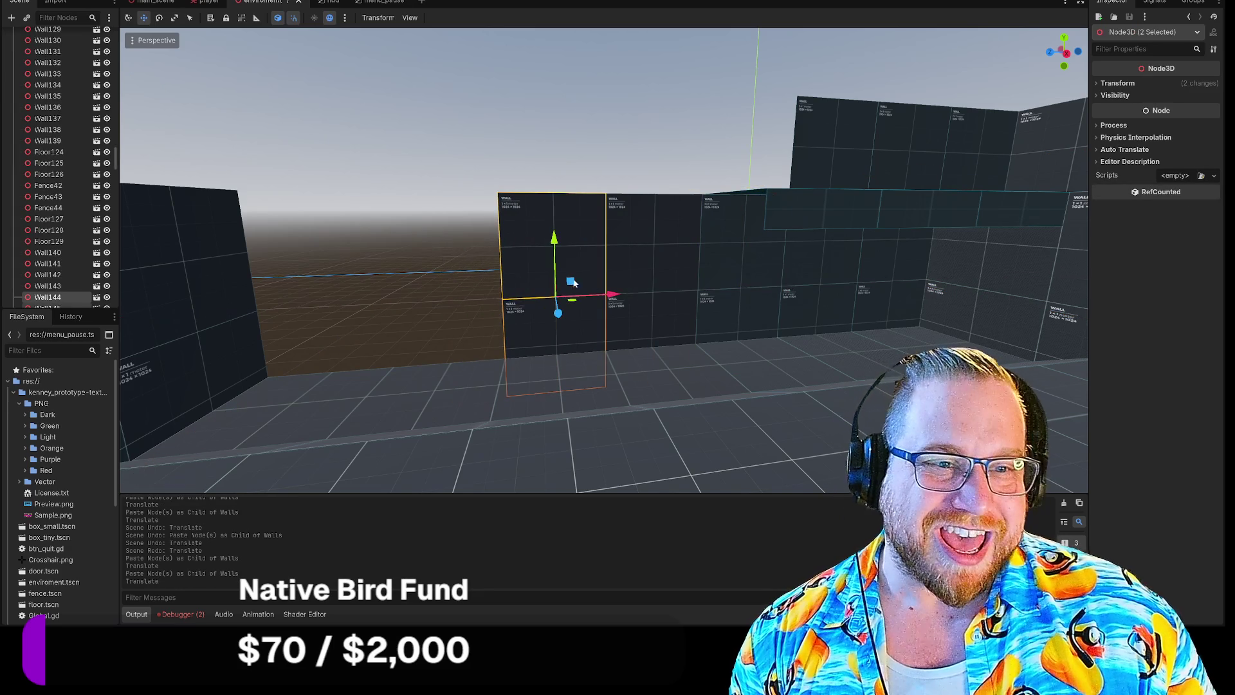
Paste a third copy of the wall panels and drag it left to finish extending the wall.
scroll(84, 141, "up", 10)
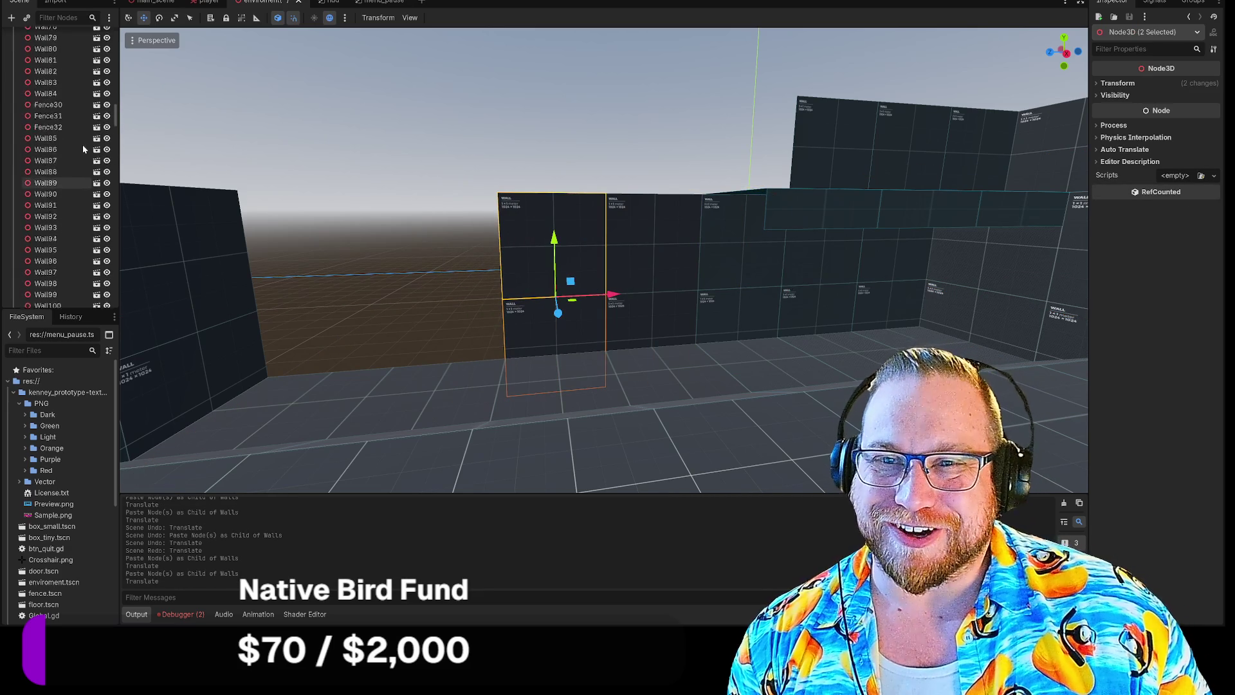
scroll(82, 144, "up", 6)
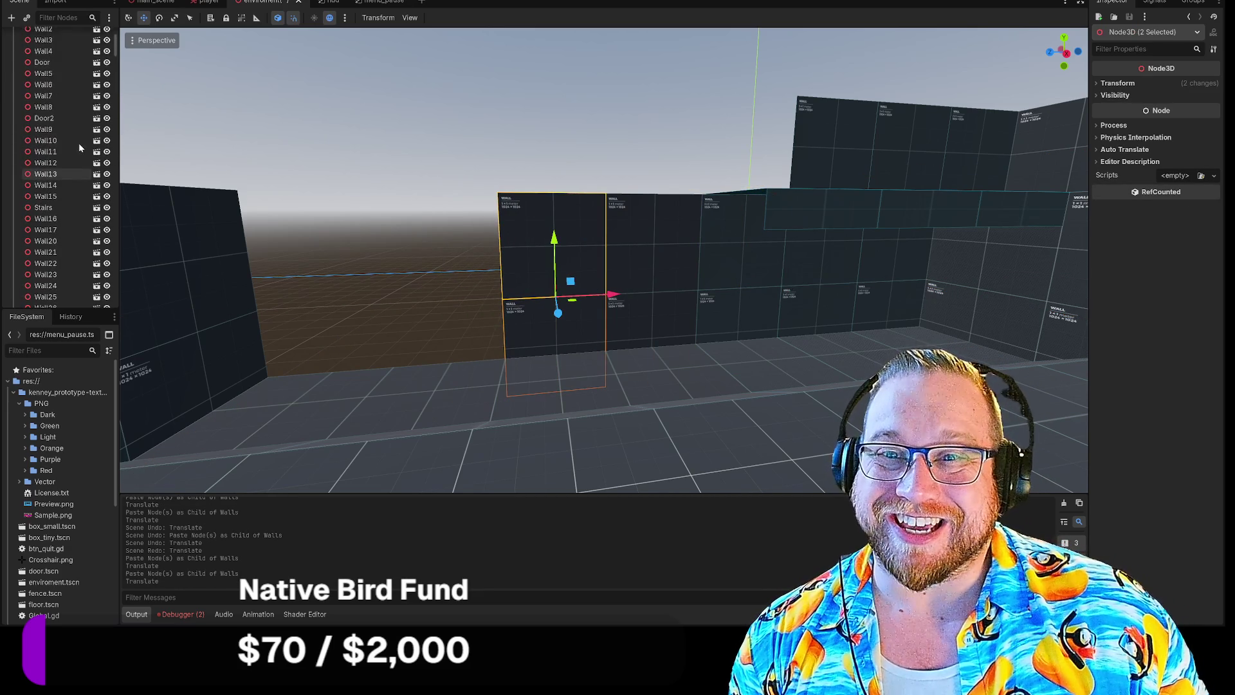
left_click(81, 126)
left_click(759, 270, "shift")
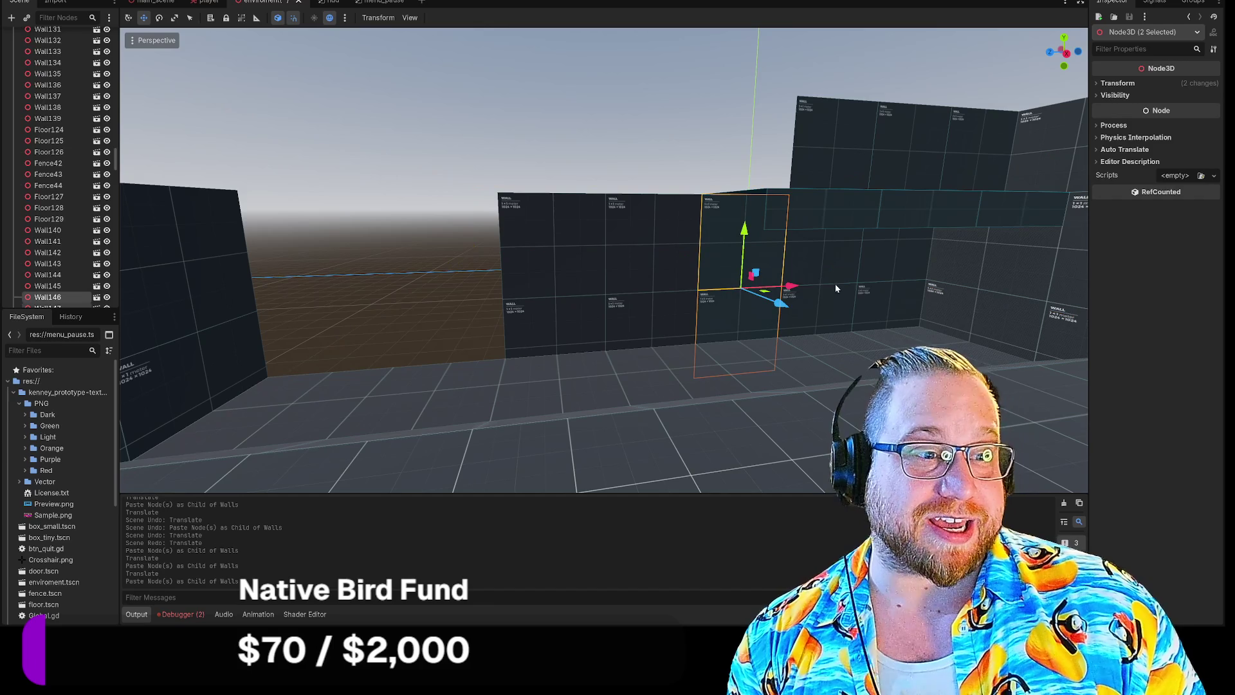
left_click_drag(791, 287, 511, 300)
scroll(64, 147, "up", 5)
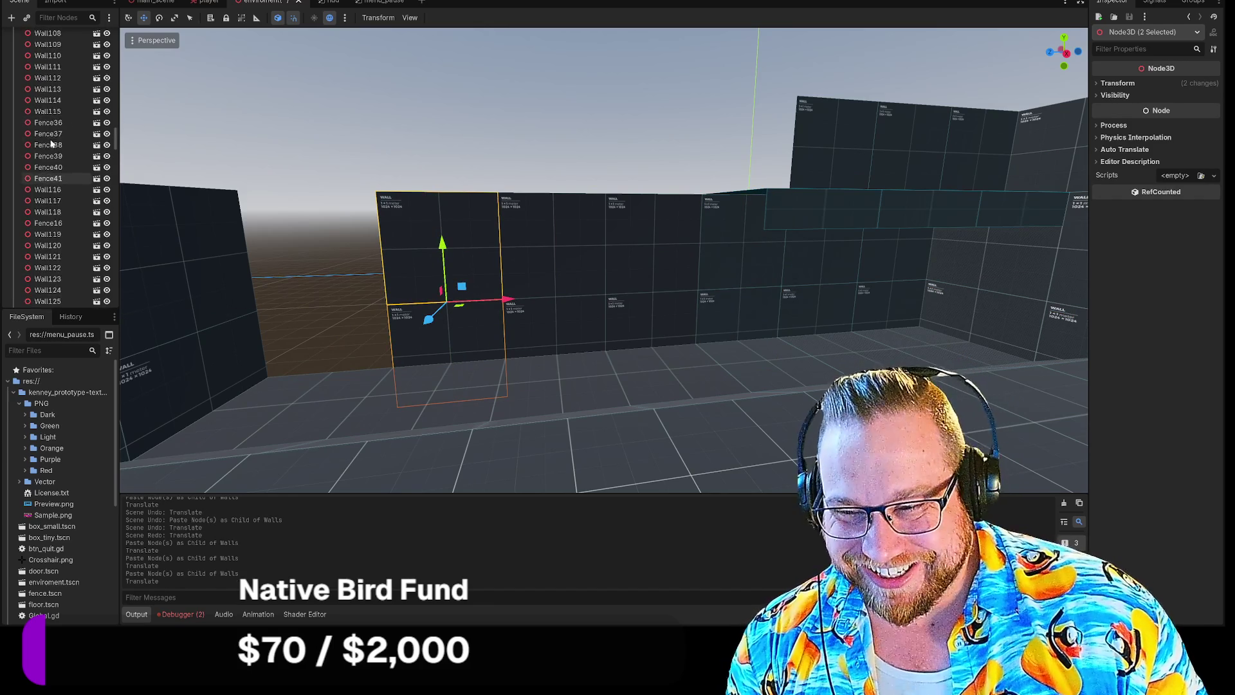
scroll(63, 147, "up", 15)
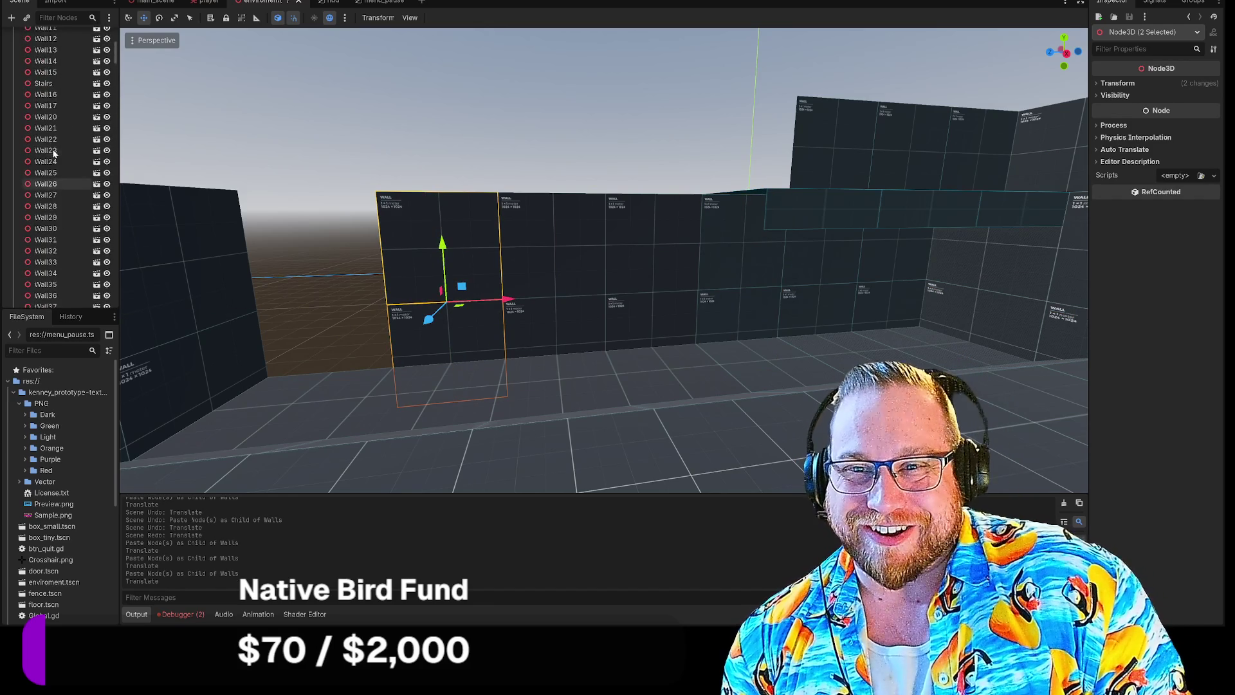
key("ctrl+v")
left_click_drag(770, 291, 395, 296)
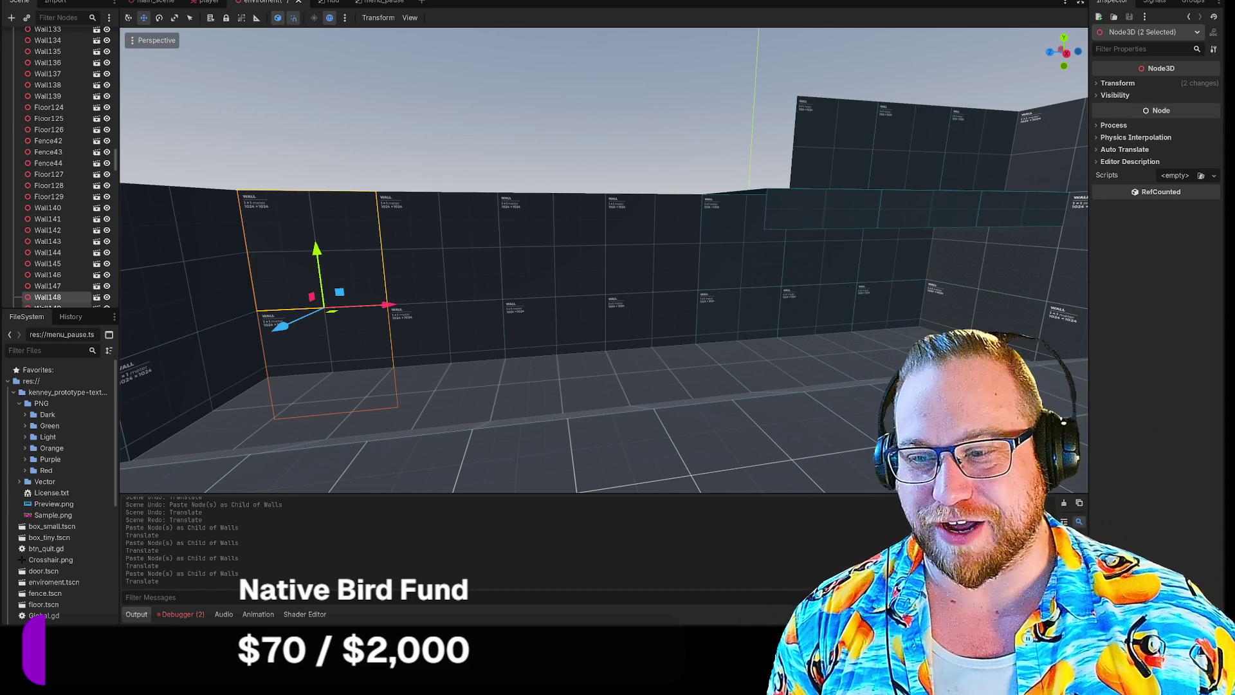
Copy Fence31, paste it under Walls as Fence45 and slide it left along the wall top.
mouse_move(534, 129)
left_mouse_down()
mouse_move(534, 219)
mouse_move(656, 187)
mouse_move(576, 203)
left_mouse_up()
left_click(582, 228)
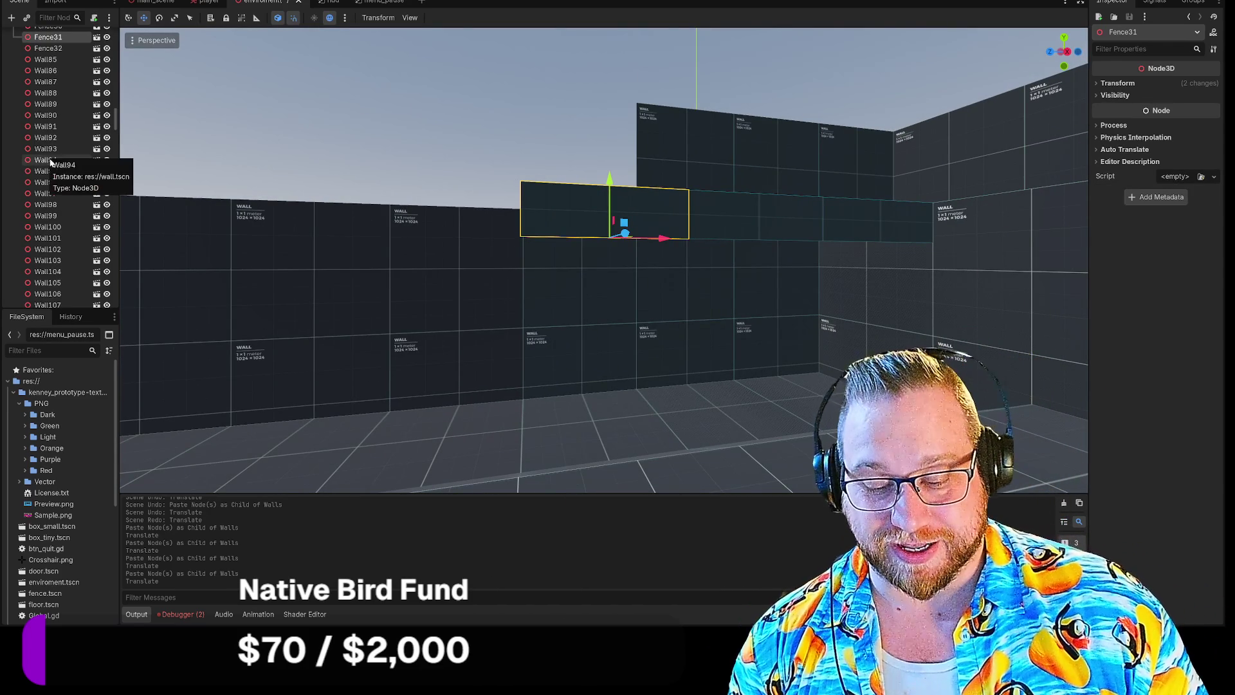
scroll(61, 164, "up", 2)
scroll(60, 160, "up", 20)
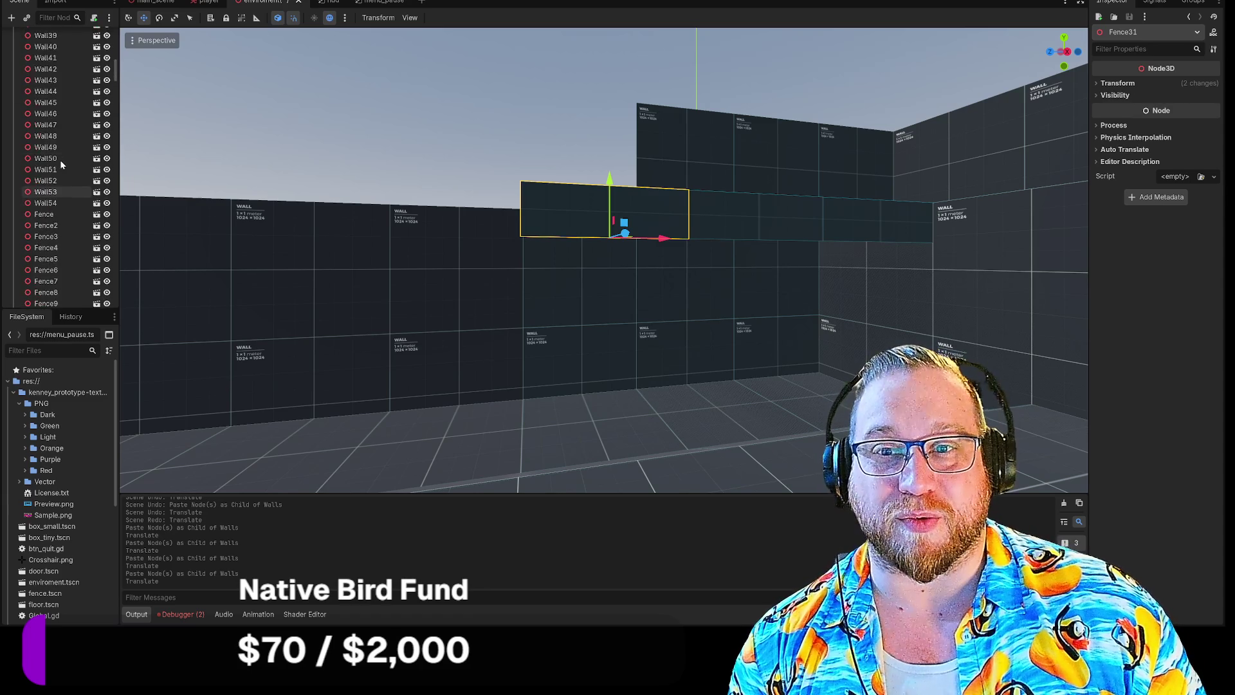
key("ctrl+v")
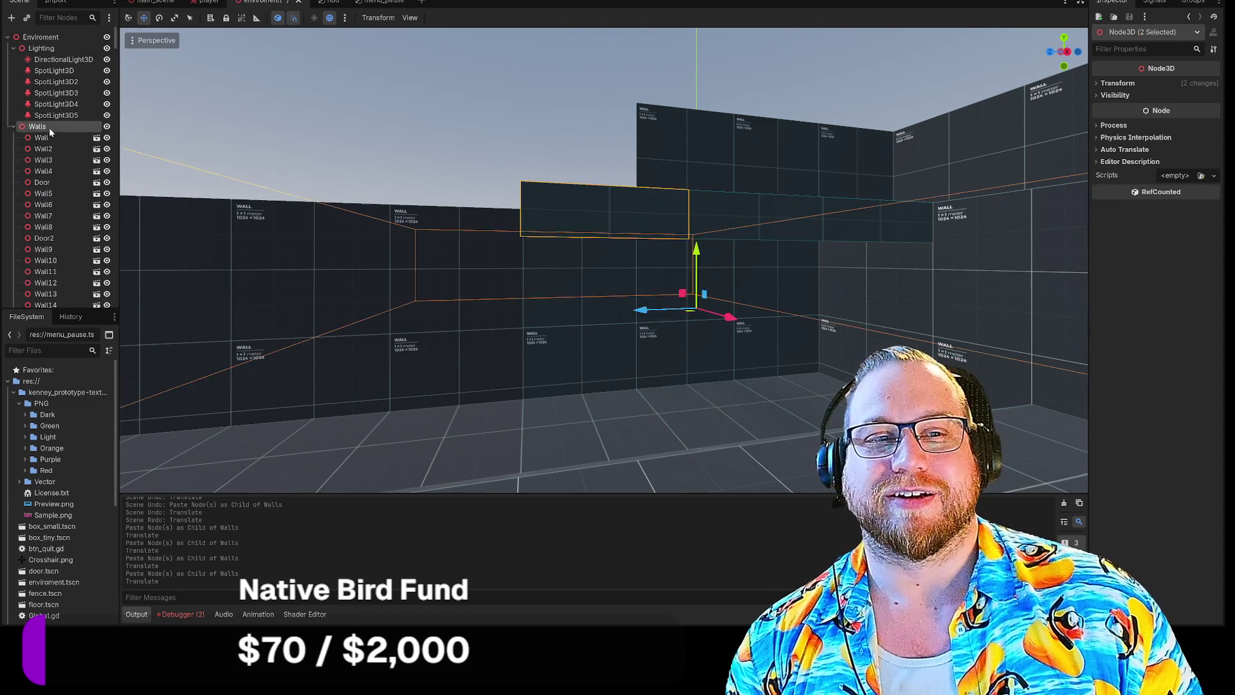
left_click_drag(663, 240, 516, 227)
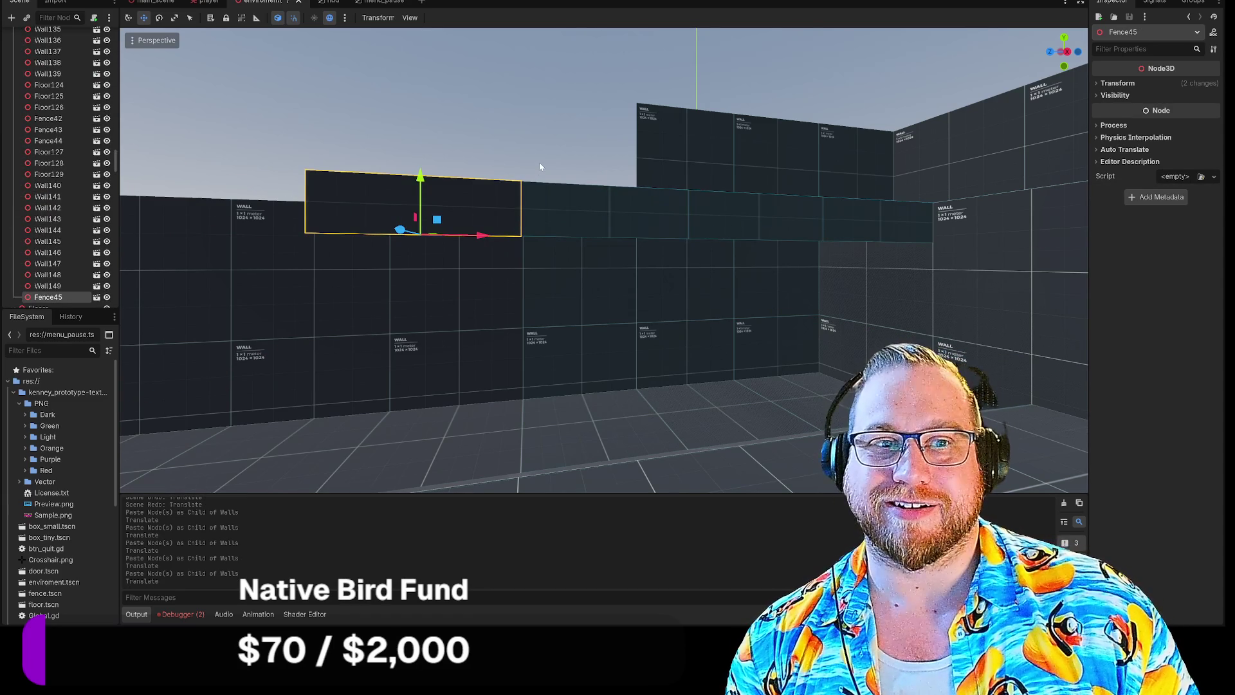
Select three wall-top tiles on the right side of the scene.
mouse_move(539, 162)
left_mouse_down()
mouse_move(539, 71)
mouse_move(539, 167)
mouse_move(527, 174)
mouse_move(544, 160)
left_mouse_up()
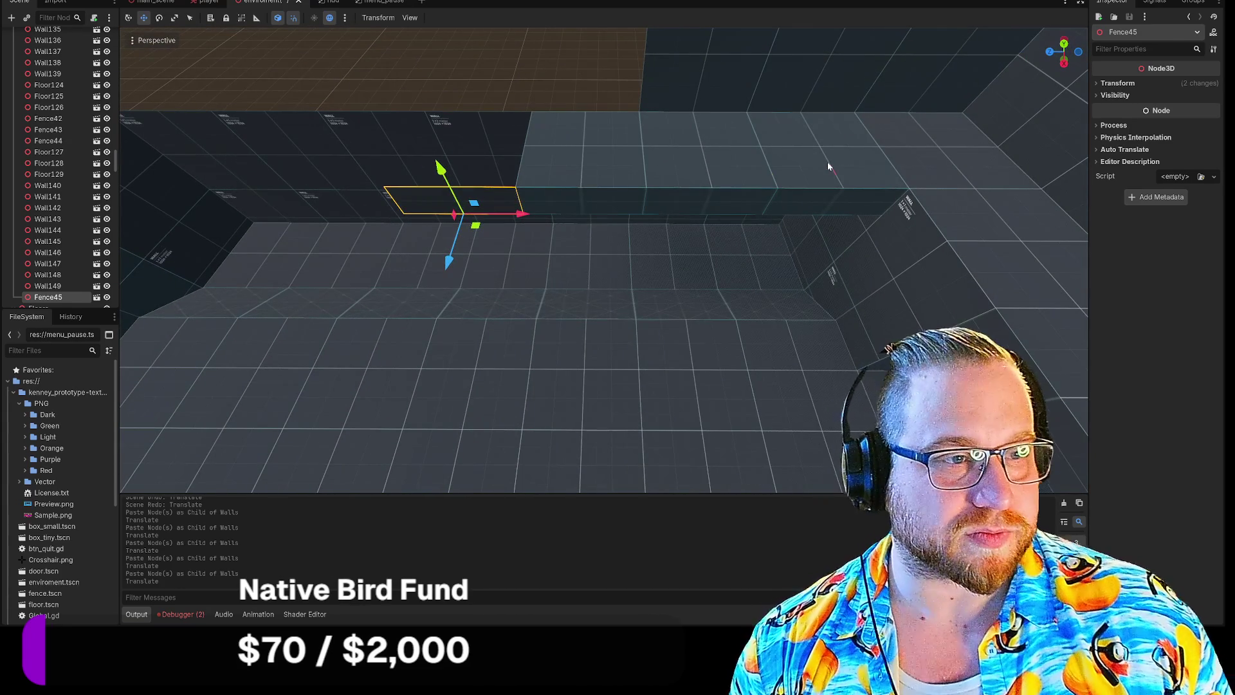
left_click(827, 160)
left_click(711, 156, "shift")
left_click(630, 157, "shift")
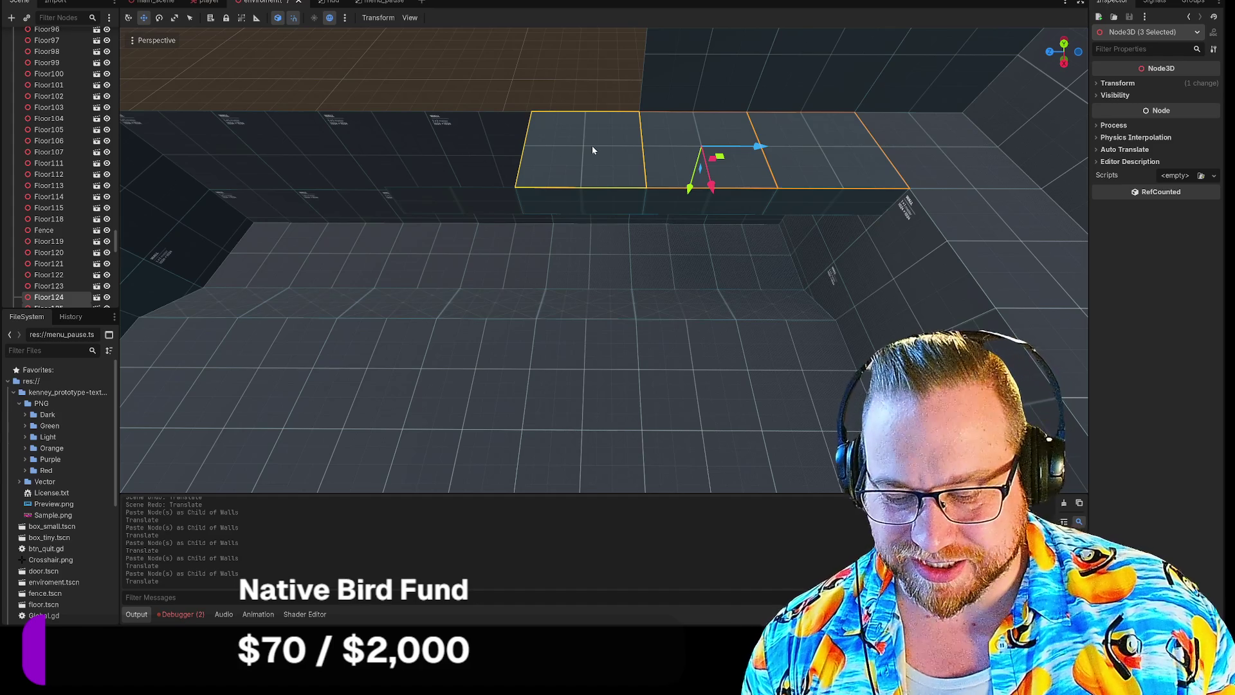
Paste the three tiles under Floors and slide them along the corridor, then undo the move.
scroll(83, 147, "up", 15)
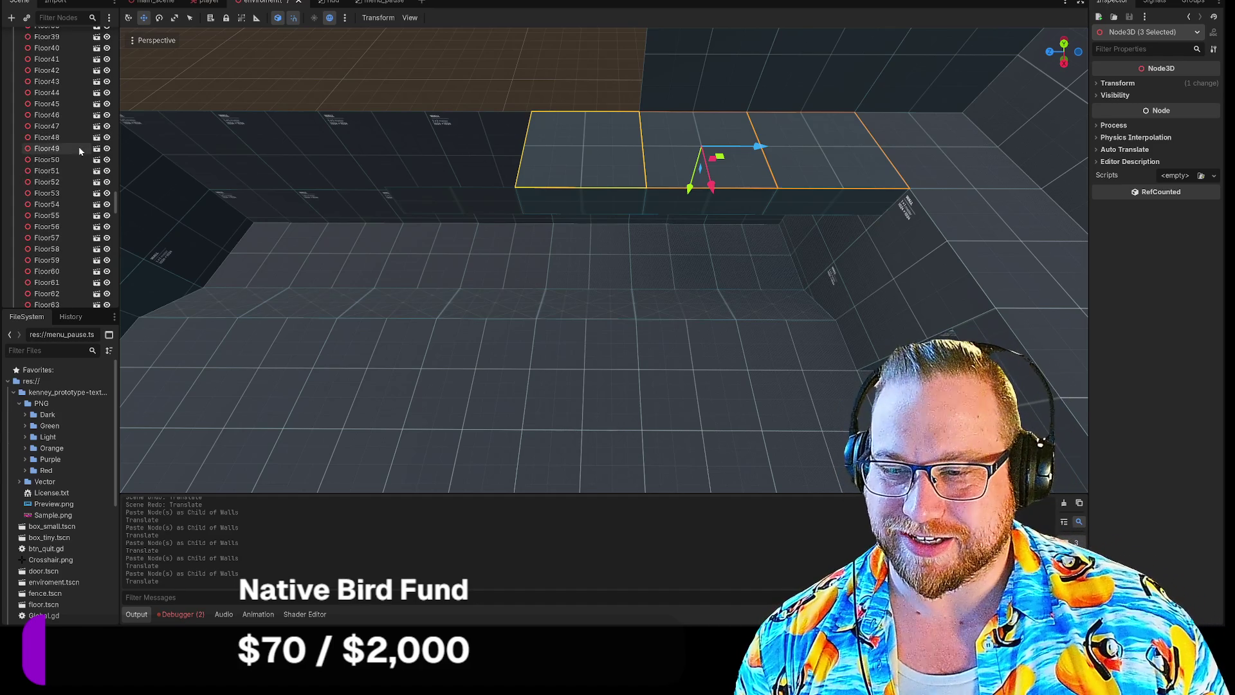
scroll(79, 149, "up", 15)
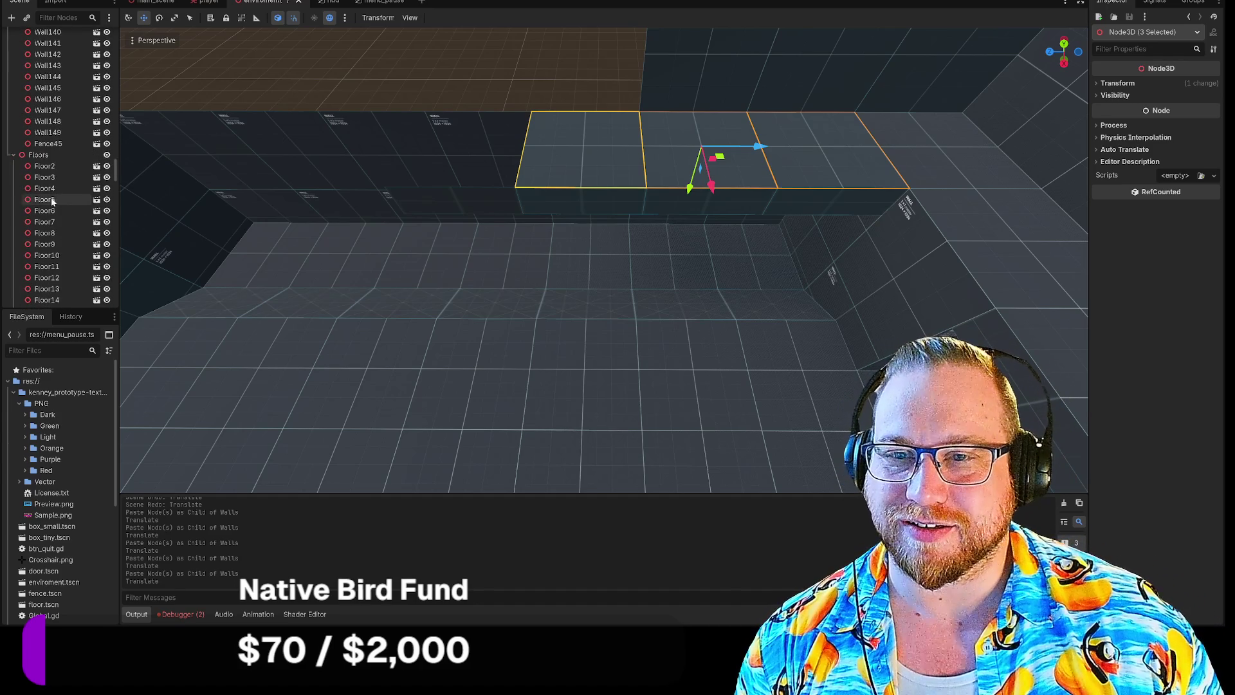
left_click(40, 154)
key("ctrl+v")
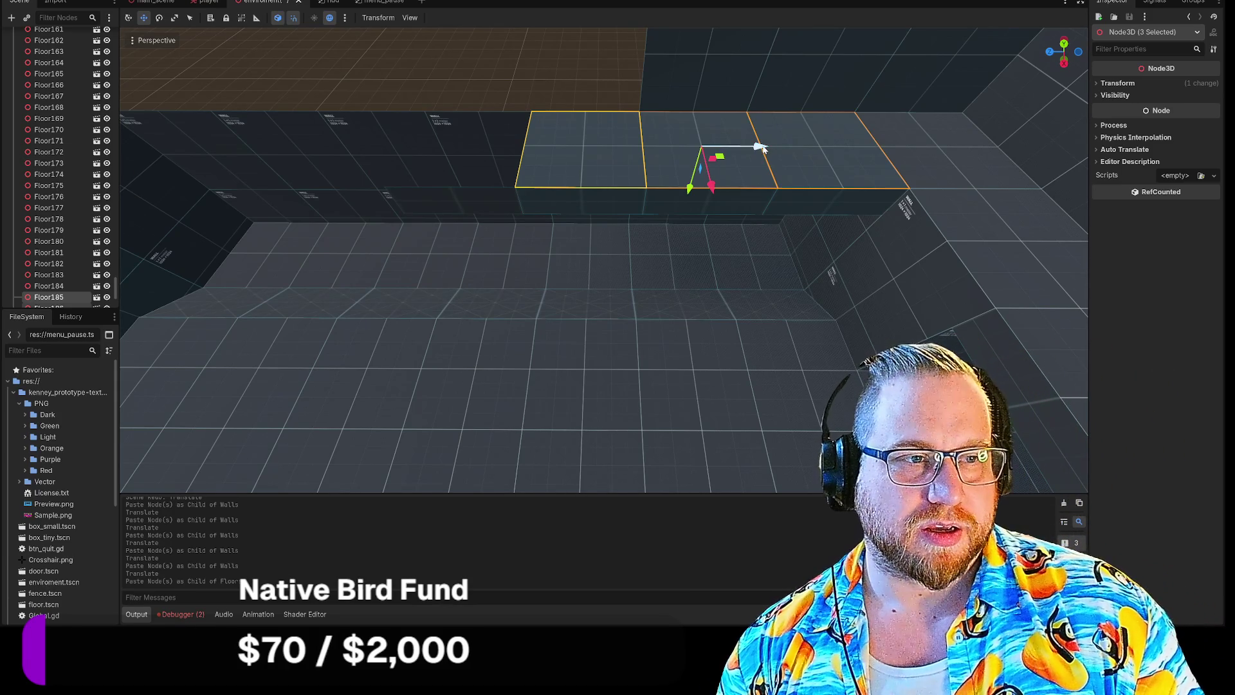
mouse_move(760, 147)
left_mouse_down()
mouse_move(465, 146)
mouse_move(802, 172)
mouse_move(683, 169)
left_mouse_up()
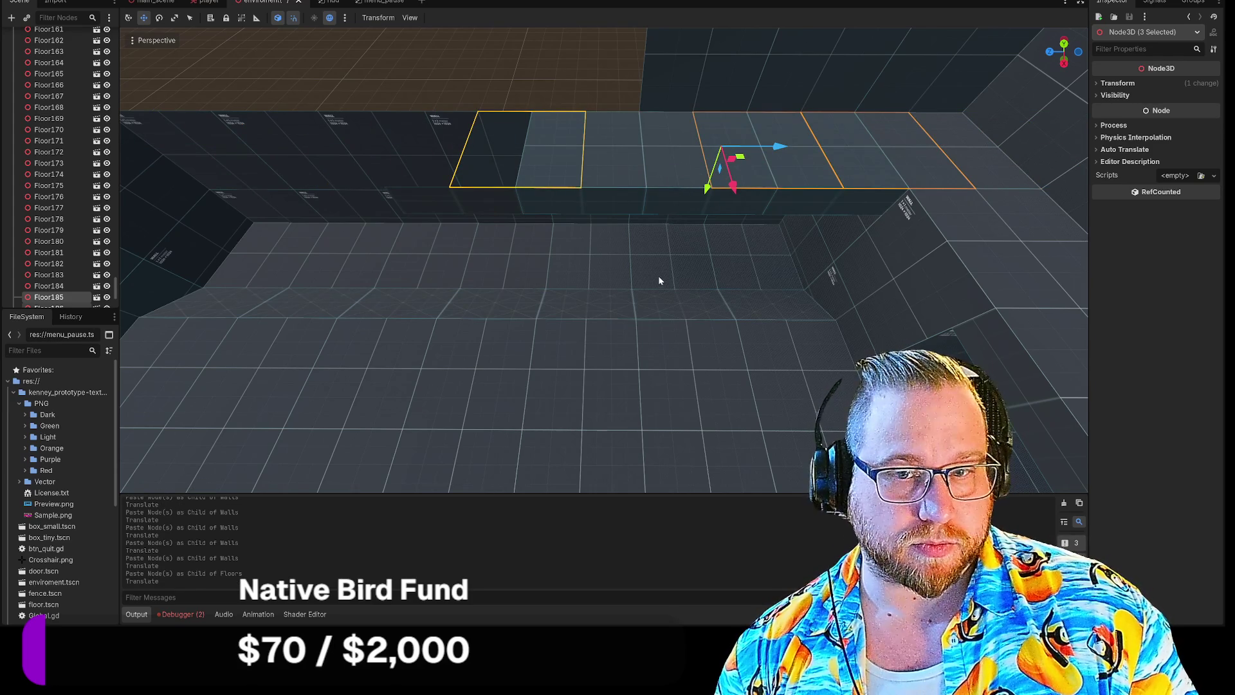
key("ctrl+z")
Shift the pasted tiles sideways above the corridor, then undo the misplaced paste.
scroll(655, 299, "up", 3)
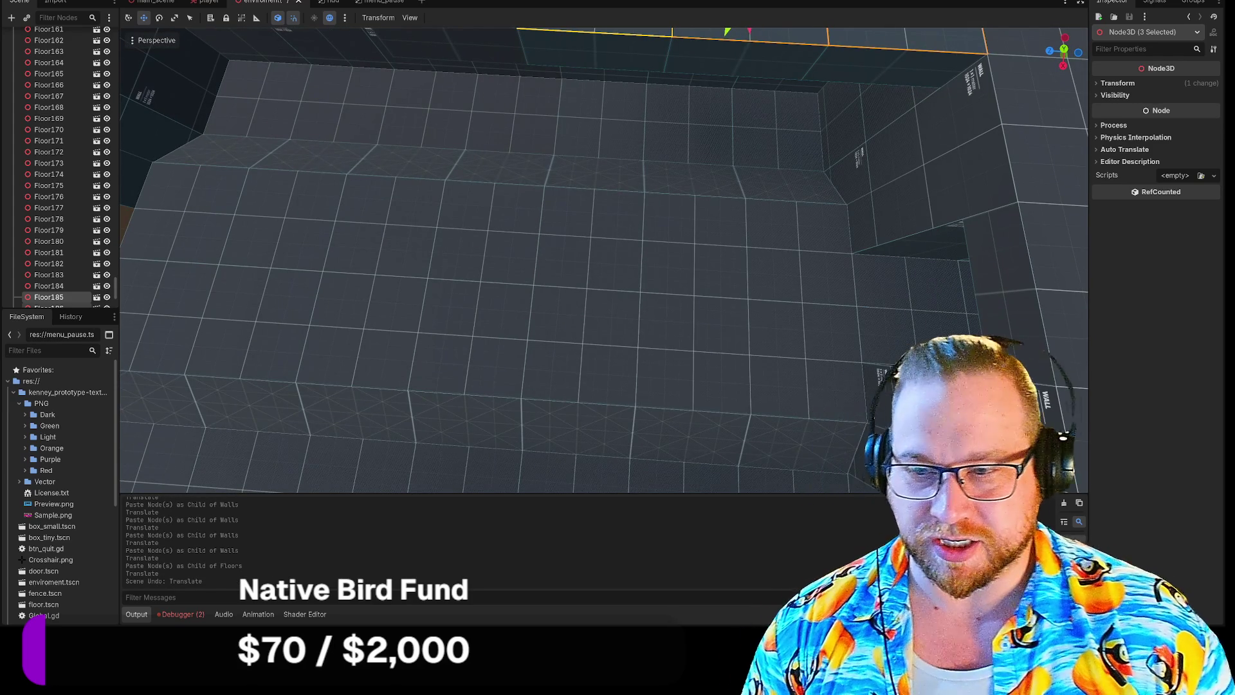
scroll(603, 260, "up", 5)
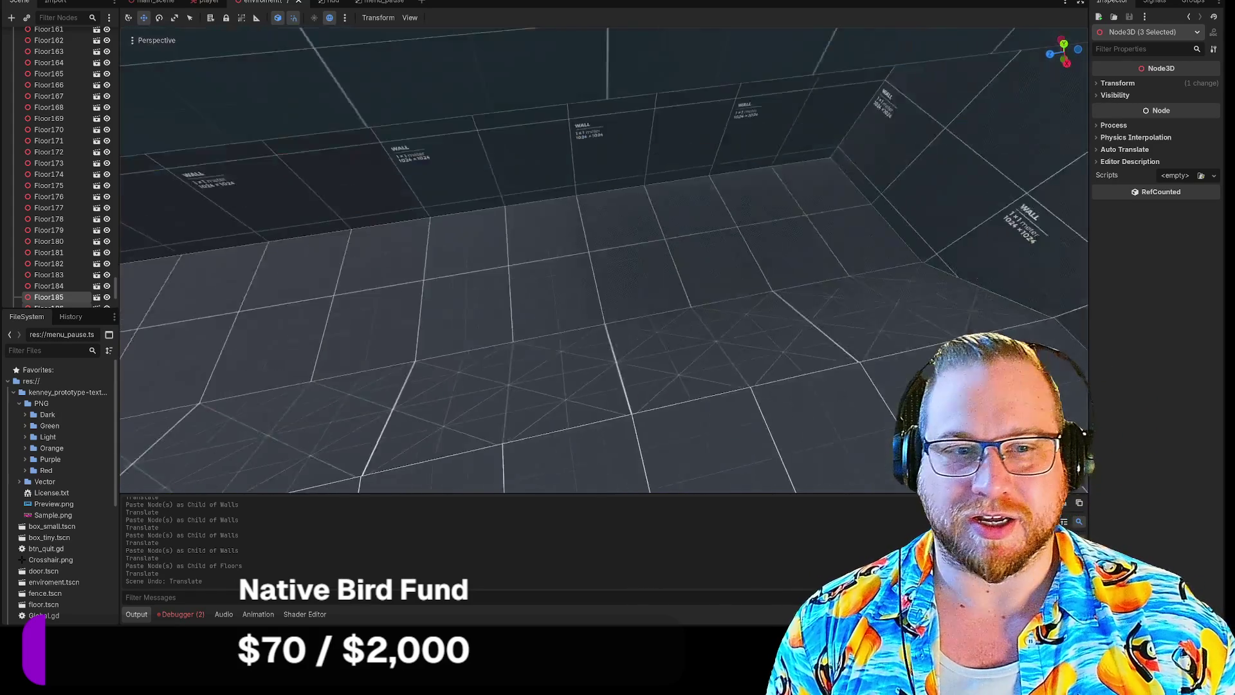
scroll(650, 202, "down", 3)
mouse_move(661, 177)
left_mouse_down()
mouse_move(994, 178)
mouse_move(912, 178)
left_mouse_up()
scroll(603, 260, "down", 5)
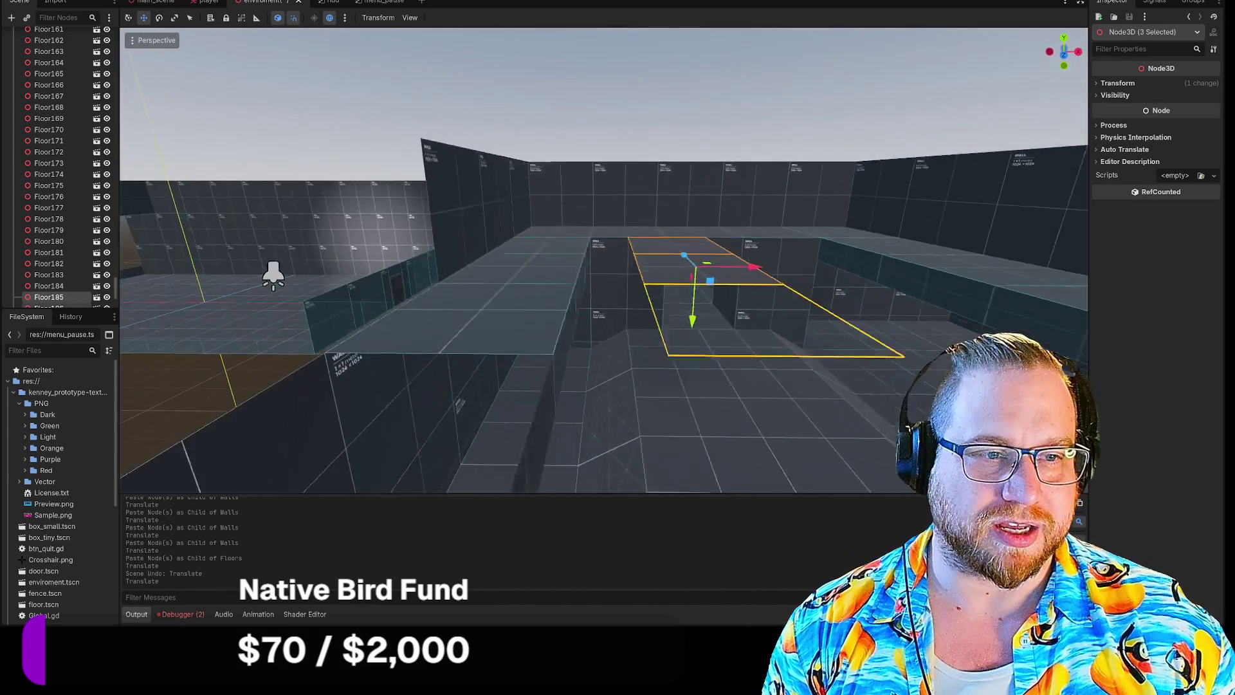
scroll(603, 260, "down", 5)
scroll(478, 280, "down", 2)
scroll(478, 279, "down", 5)
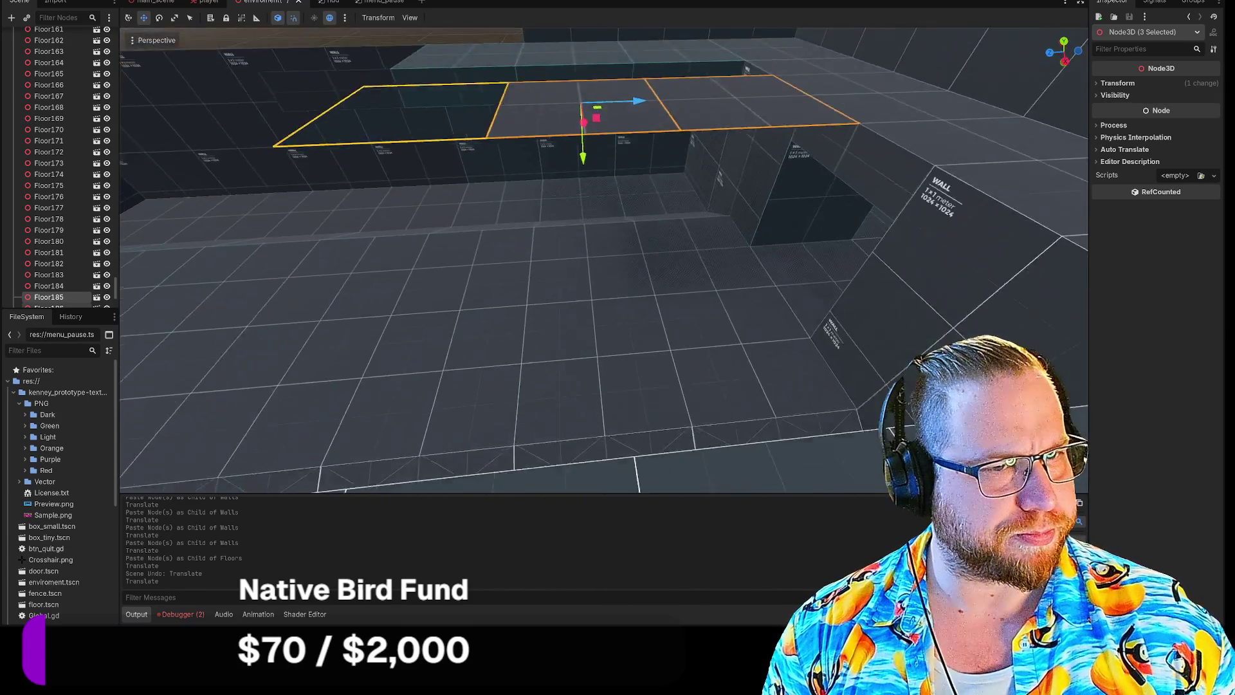
key("ctrl+z")
key("ctrl+z")
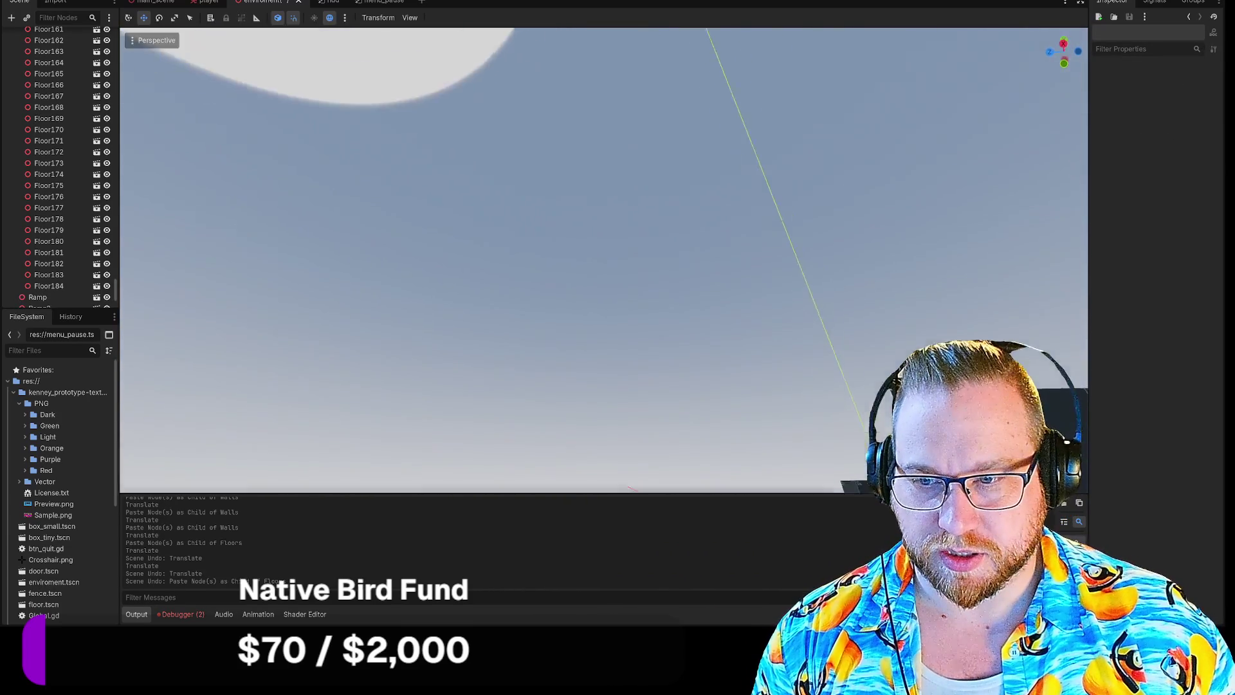
Pick a ledge floor tile, paste a copy into Floors and slide it left along the ledge.
left_click_drag(495, 278, 495, 278)
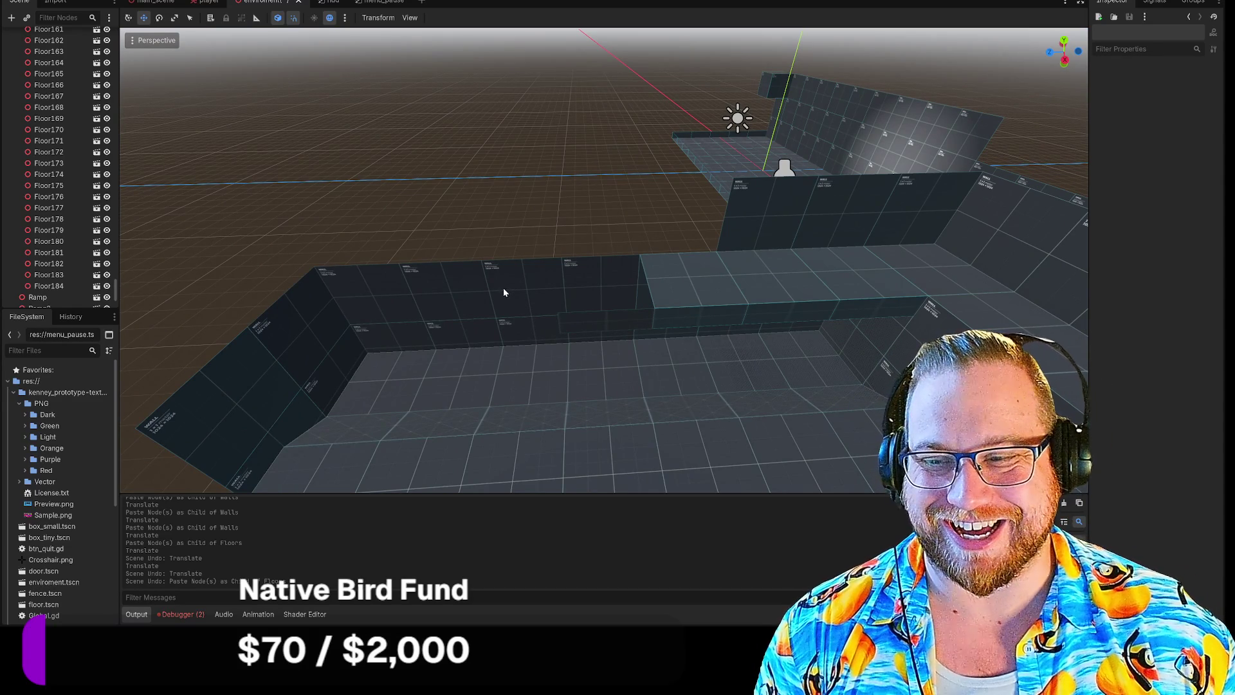
left_click(688, 284)
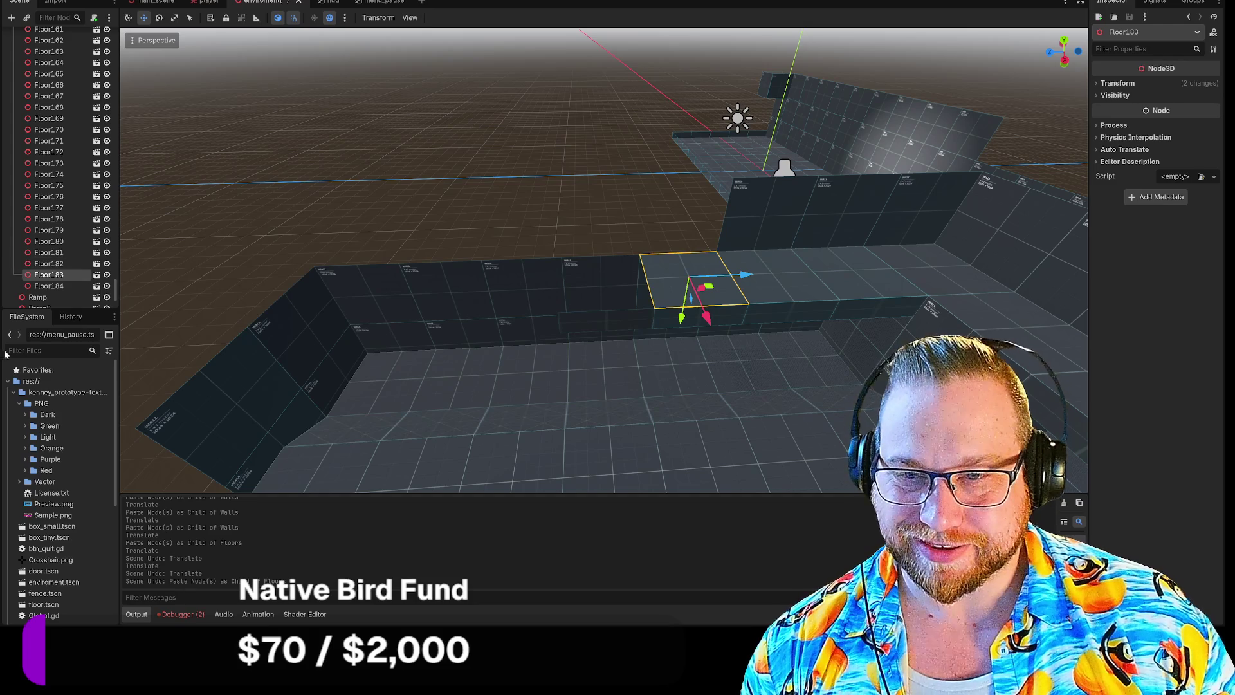
scroll(39, 301, "up", 1)
scroll(40, 301, "up", 5)
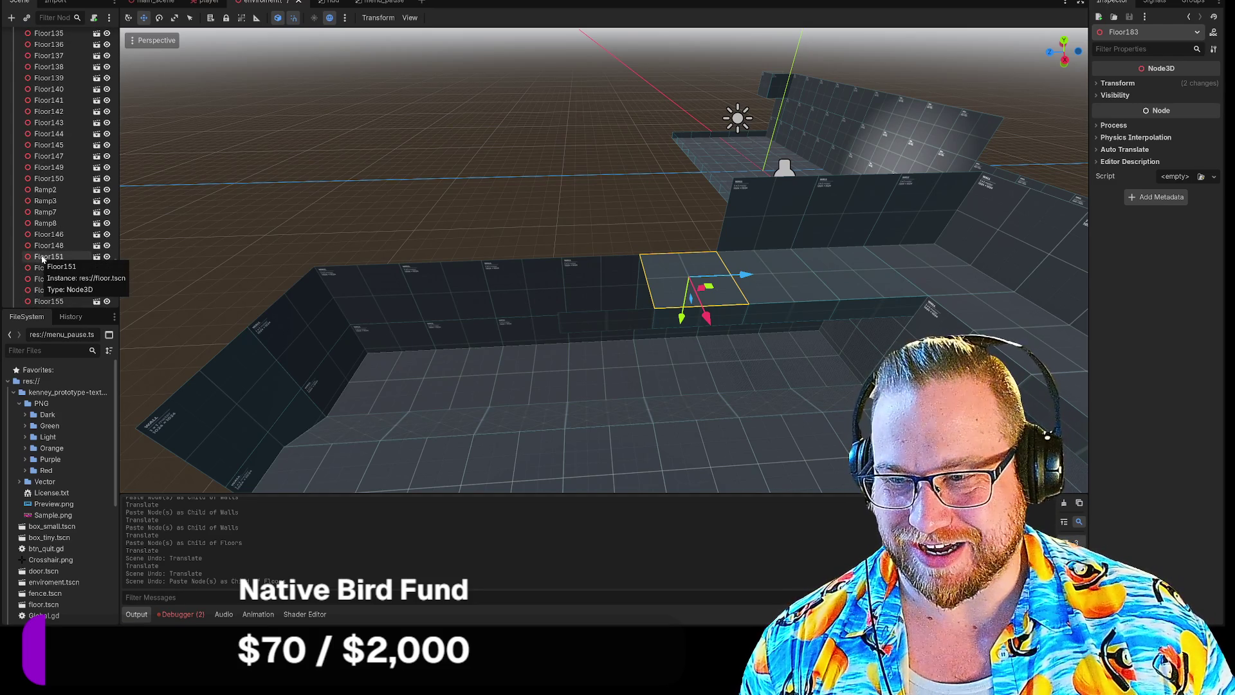
scroll(41, 258, "up", 18)
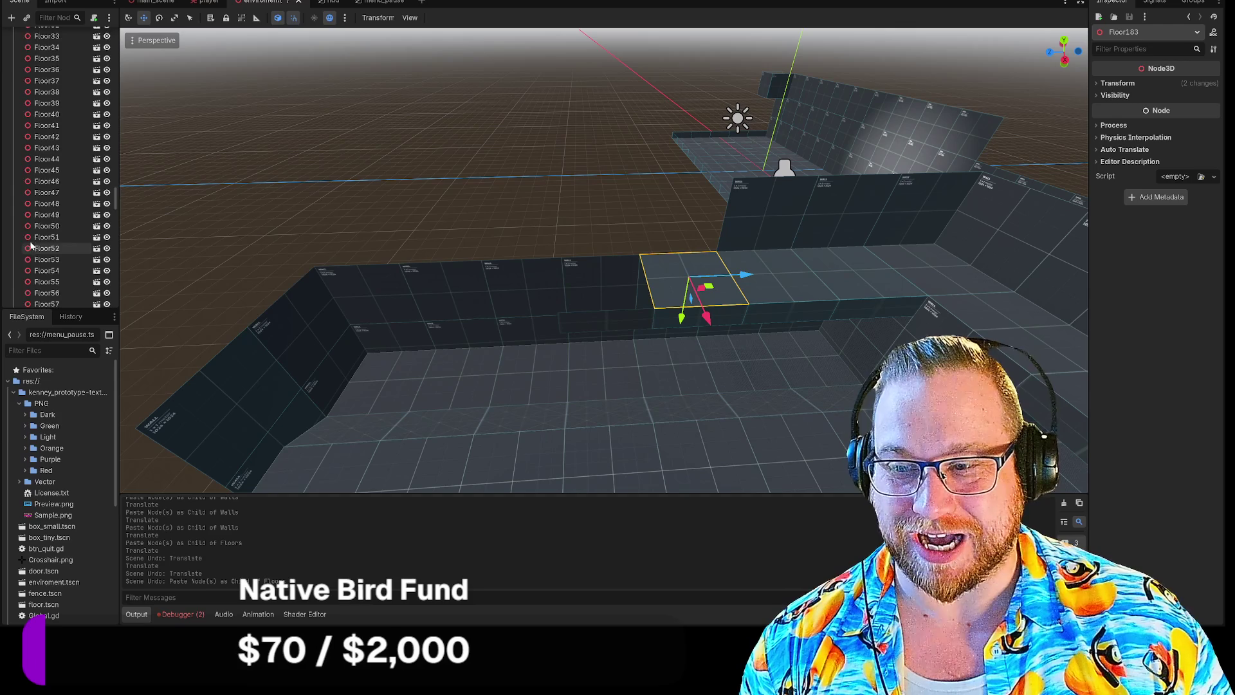
scroll(26, 233, "up", 14)
scroll(25, 230, "up", 3)
left_click(46, 225)
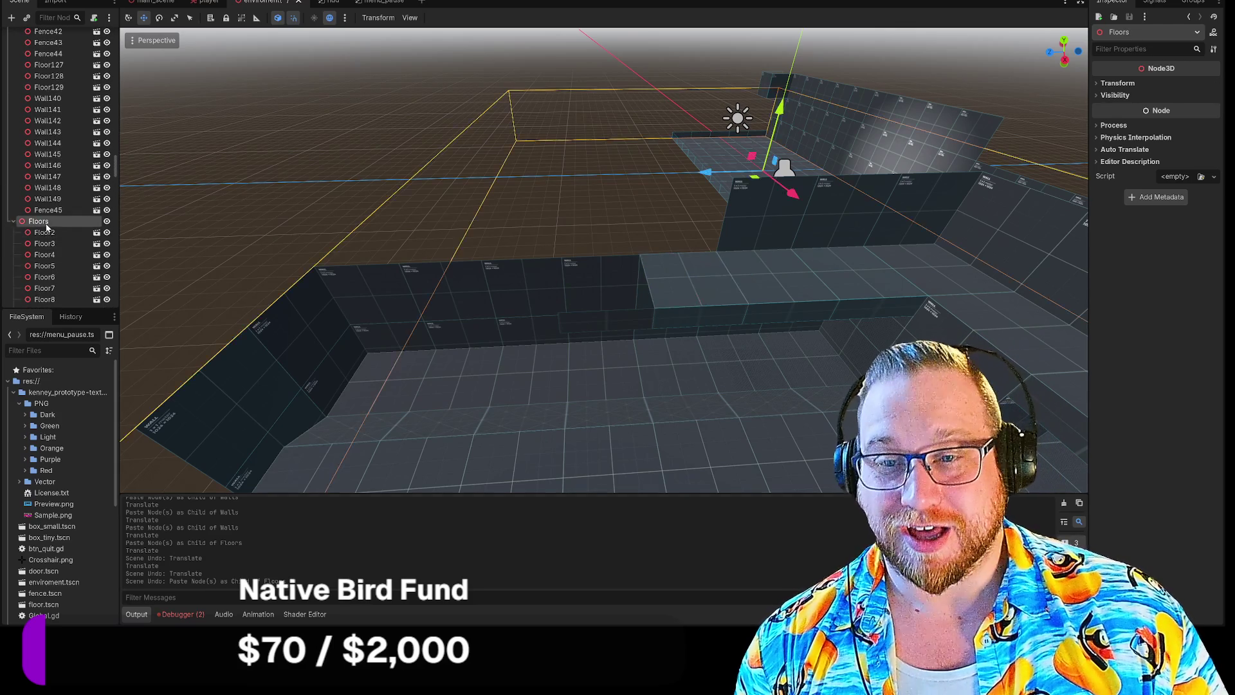
key("ctrl+v")
left_click_drag(764, 287, 405, 275)
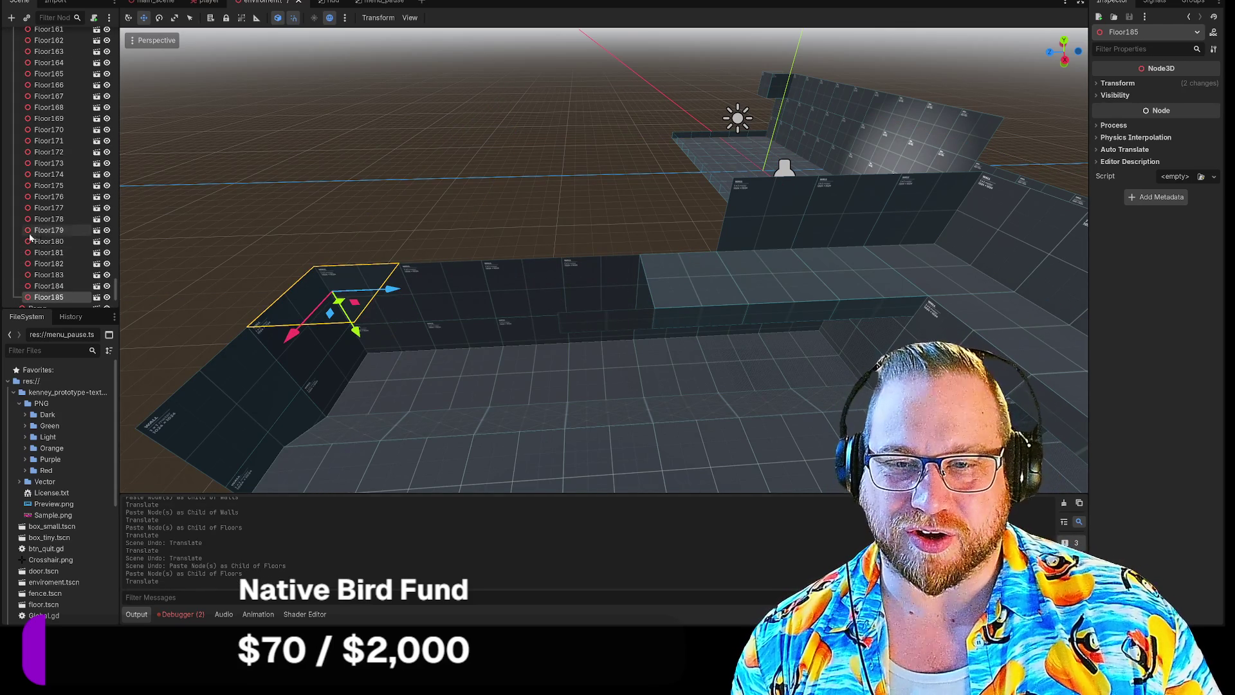
Paste two more floor tiles into Floors and move them left into the ledge's wall gap.
scroll(63, 236, "up", 10)
scroll(61, 231, "up", 15)
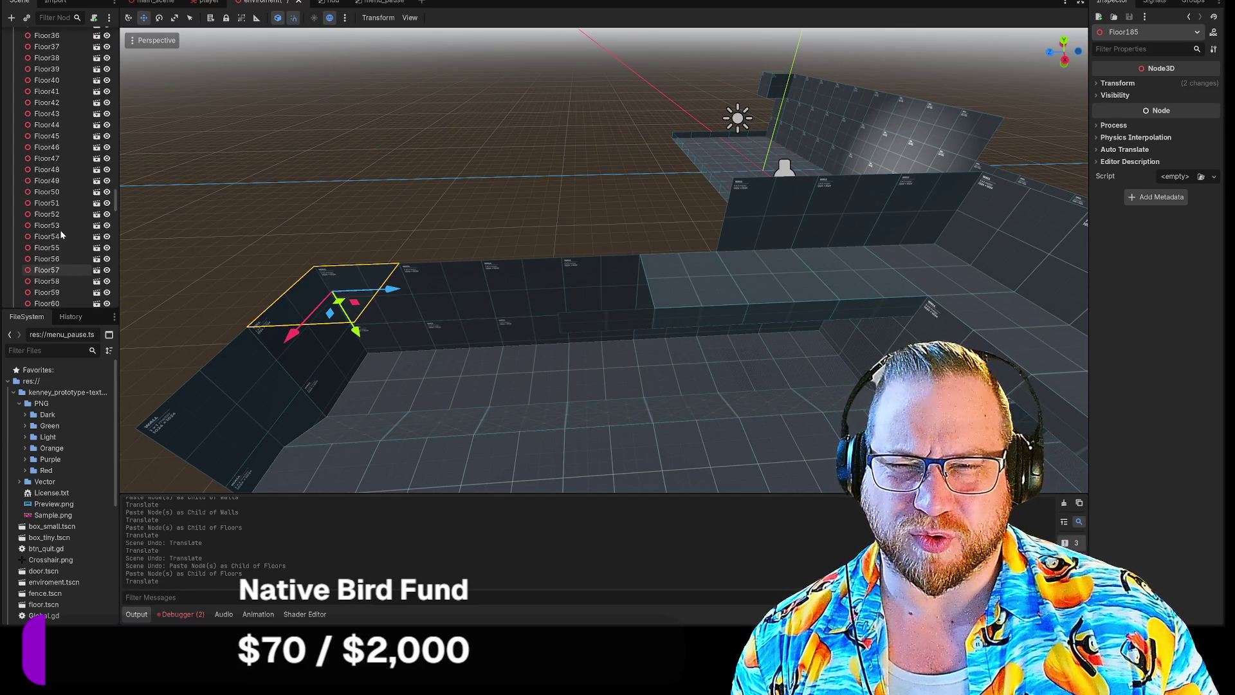
left_click(61, 153)
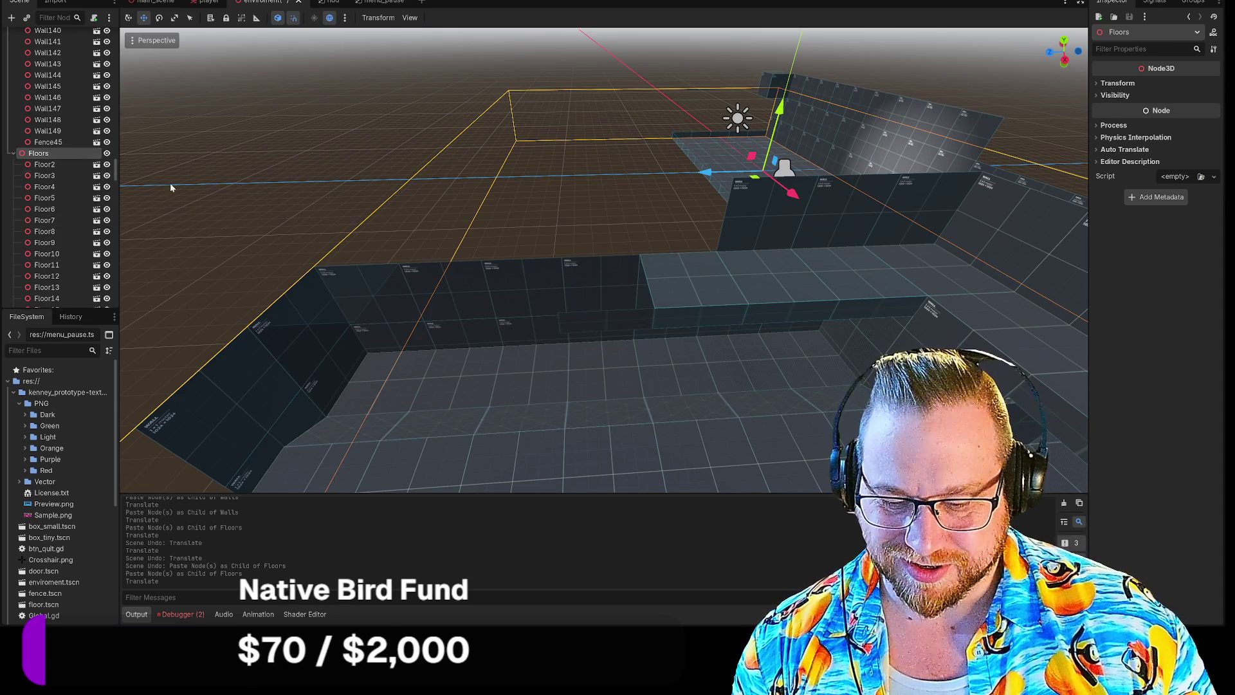
key("ctrl+v")
mouse_move(741, 278)
left_mouse_down()
mouse_move(450, 268)
mouse_move(488, 285)
left_mouse_up()
scroll(78, 226, "up", 10)
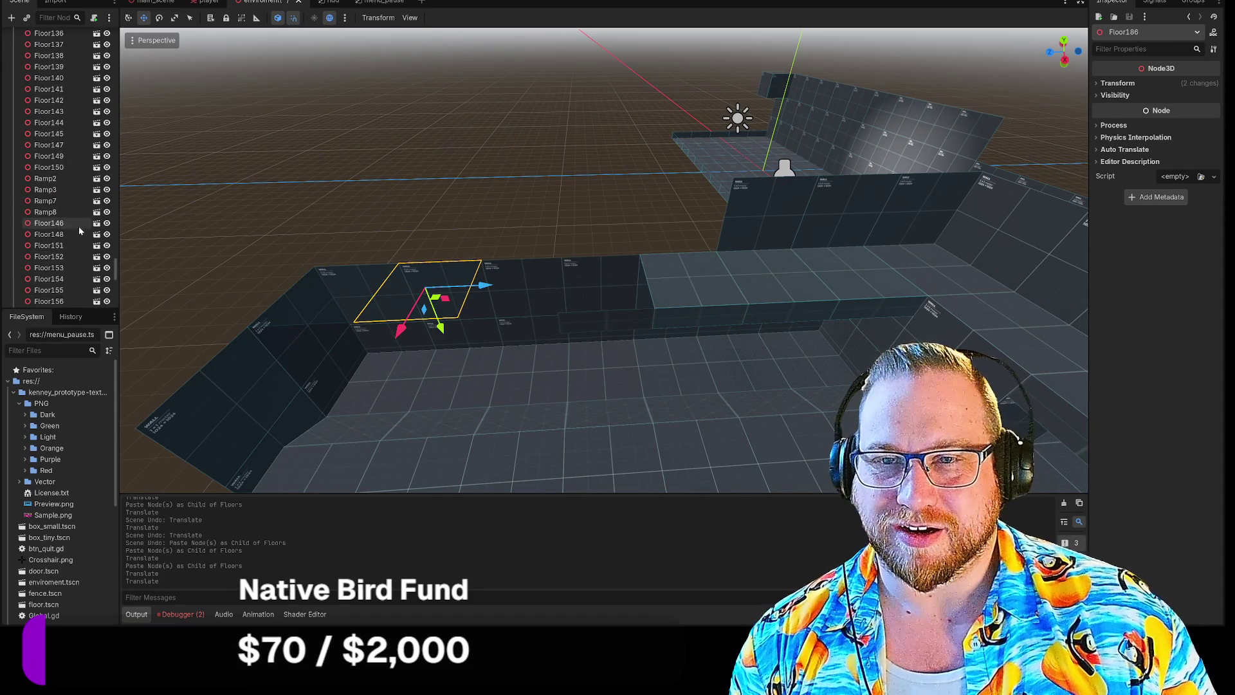
scroll(78, 230, "up", 8)
scroll(78, 230, "up", 15)
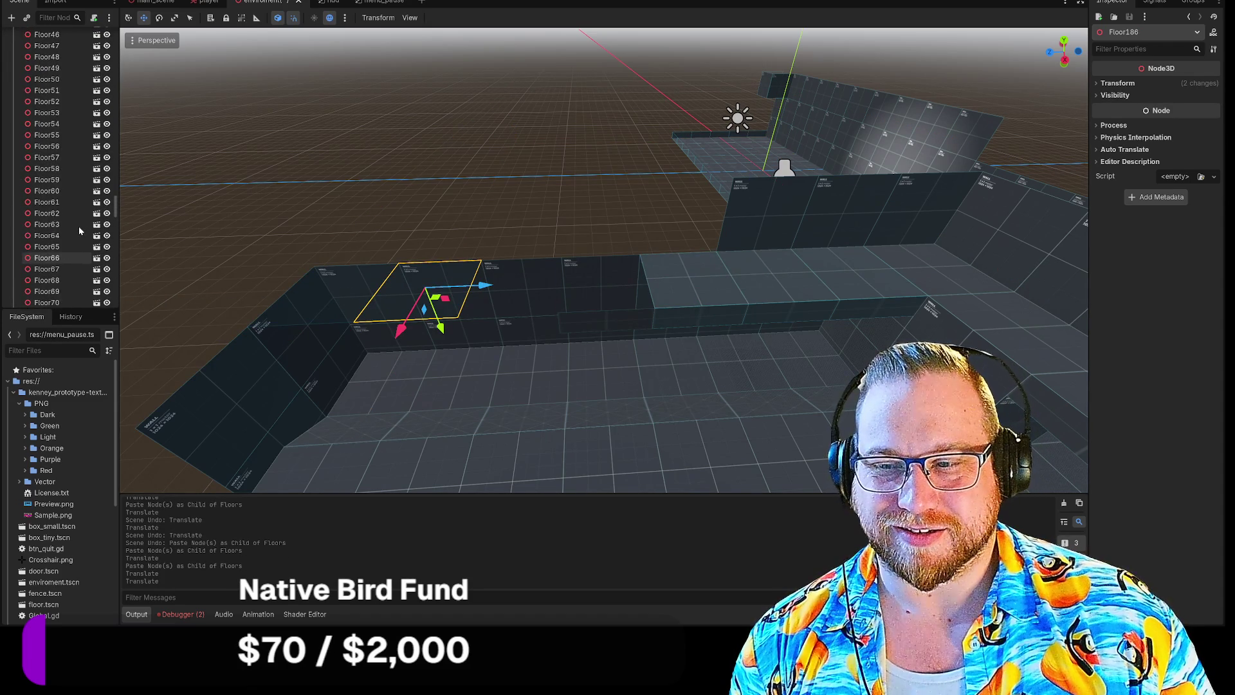
left_click(51, 246)
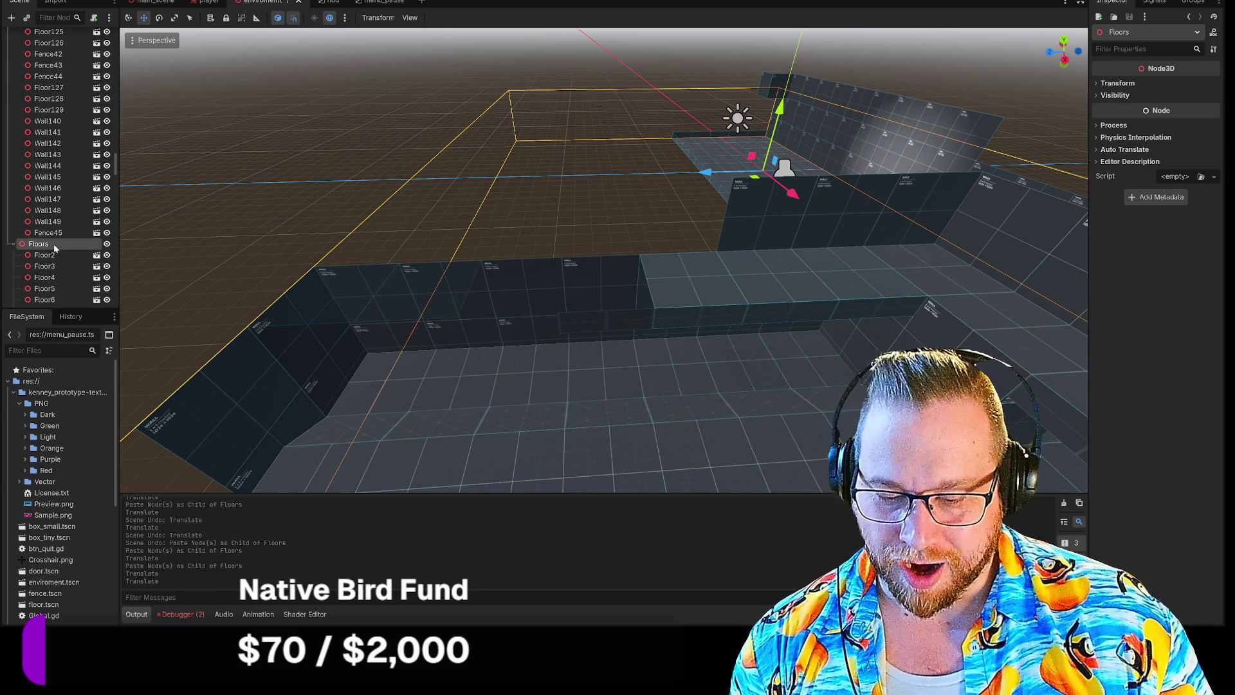
key("ctrl+v")
left_click_drag(661, 261, 490, 264)
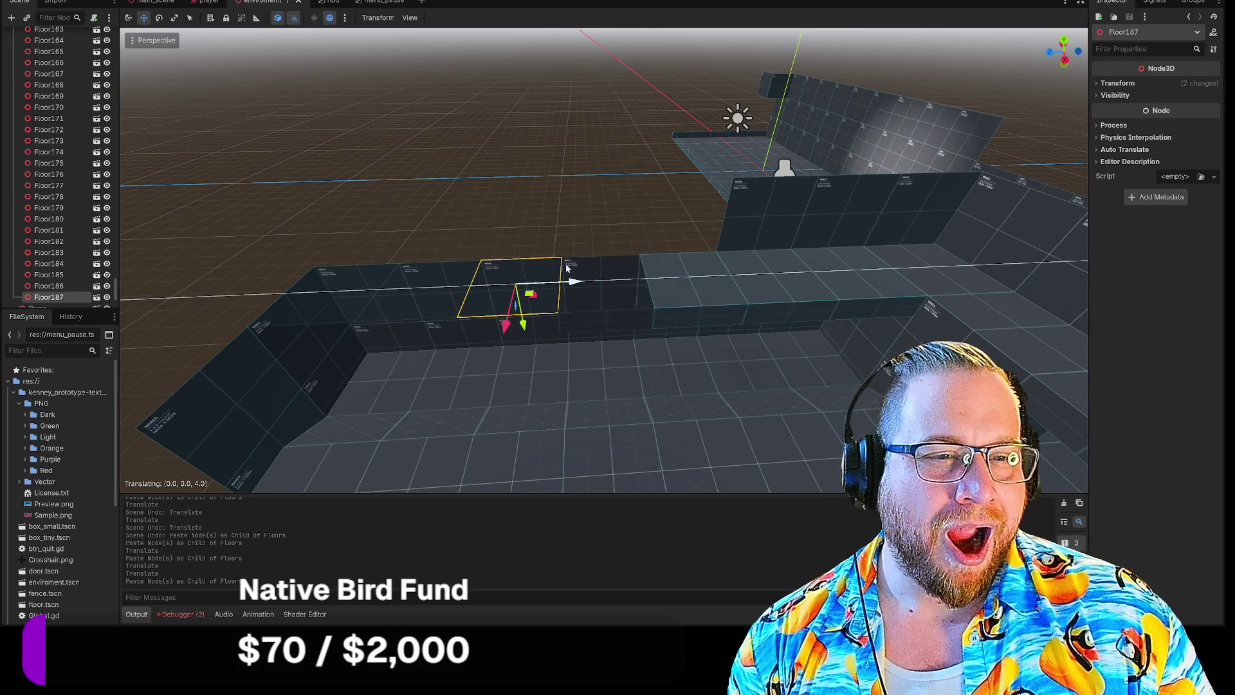
Paste a copy of the middle ledge tile and nudge it right along the ledge.
scroll(73, 152, "up", 15)
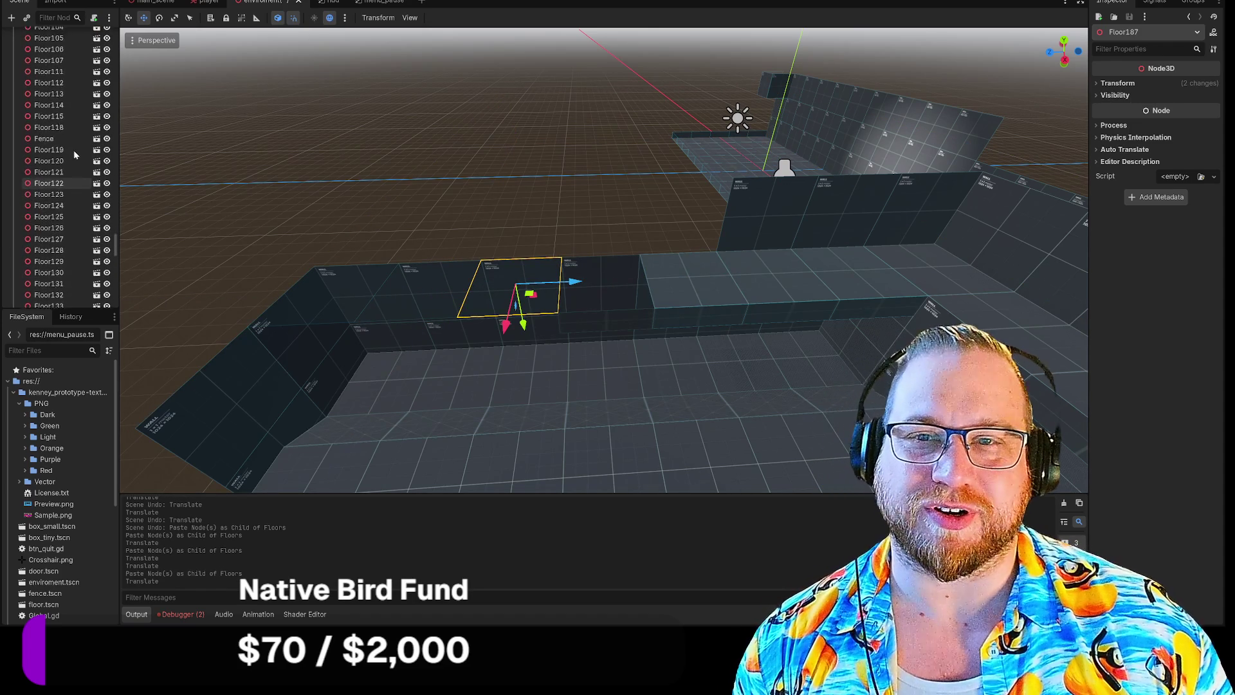
scroll(71, 152, "up", 15)
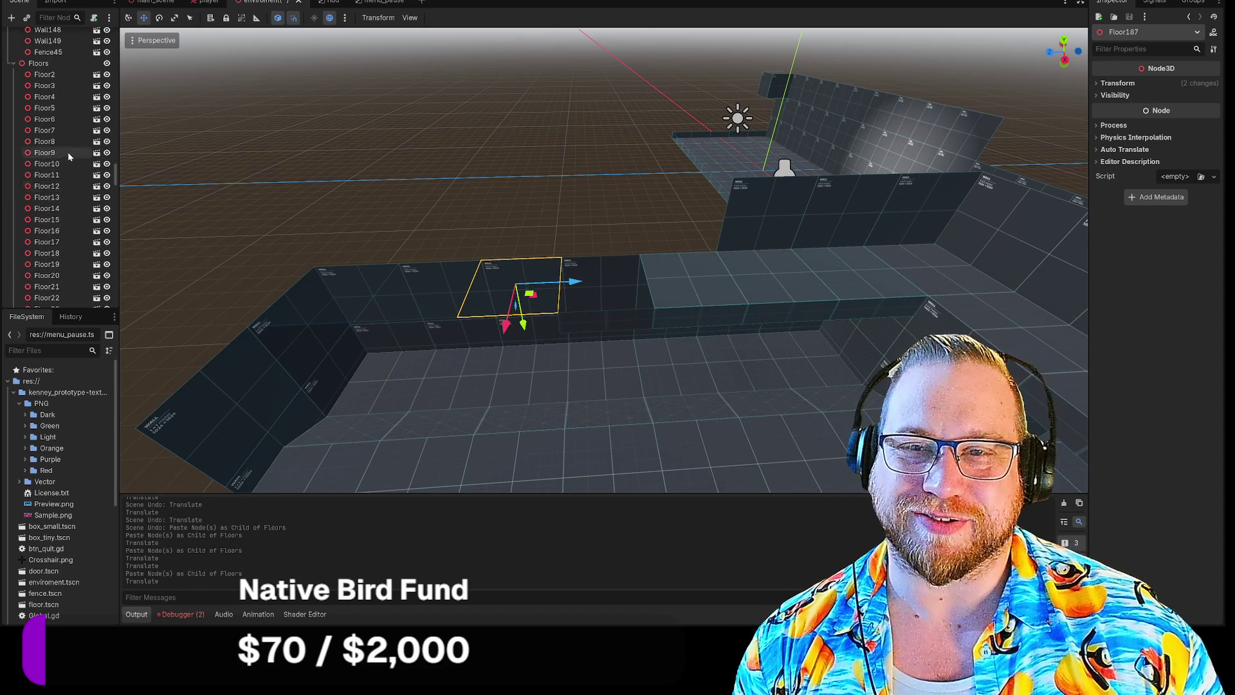
left_click(38, 164)
left_click(701, 286)
key("ctrl+v")
left_click_drag(670, 274, 706, 286)
key("ctrl+z")
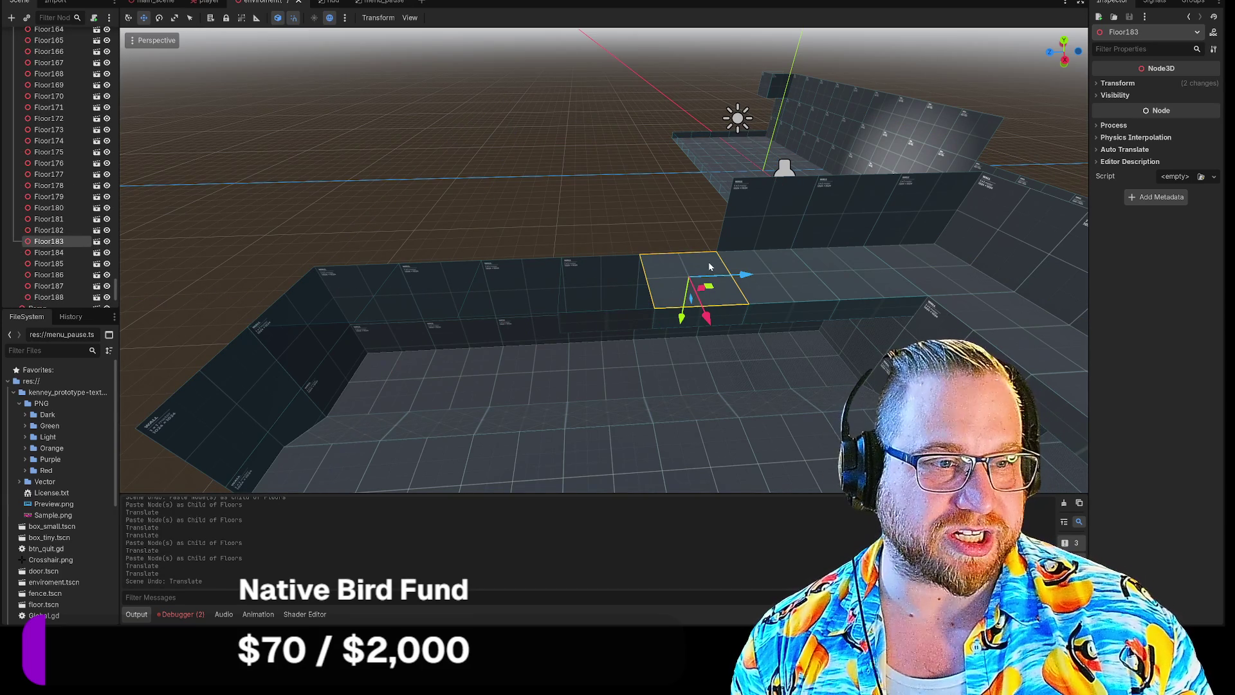
left_click_drag(706, 280, 746, 278)
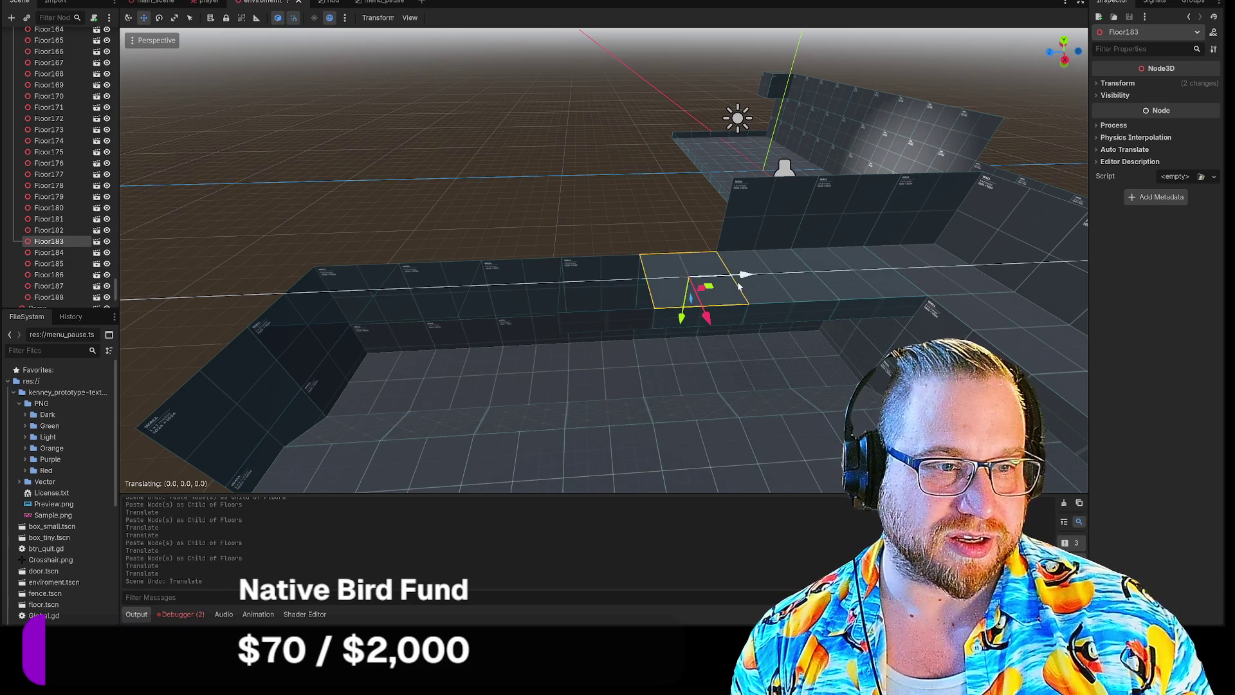
From the right-end tile, paste two floor tiles and slide them left toward the ramp edge.
left_click(933, 271)
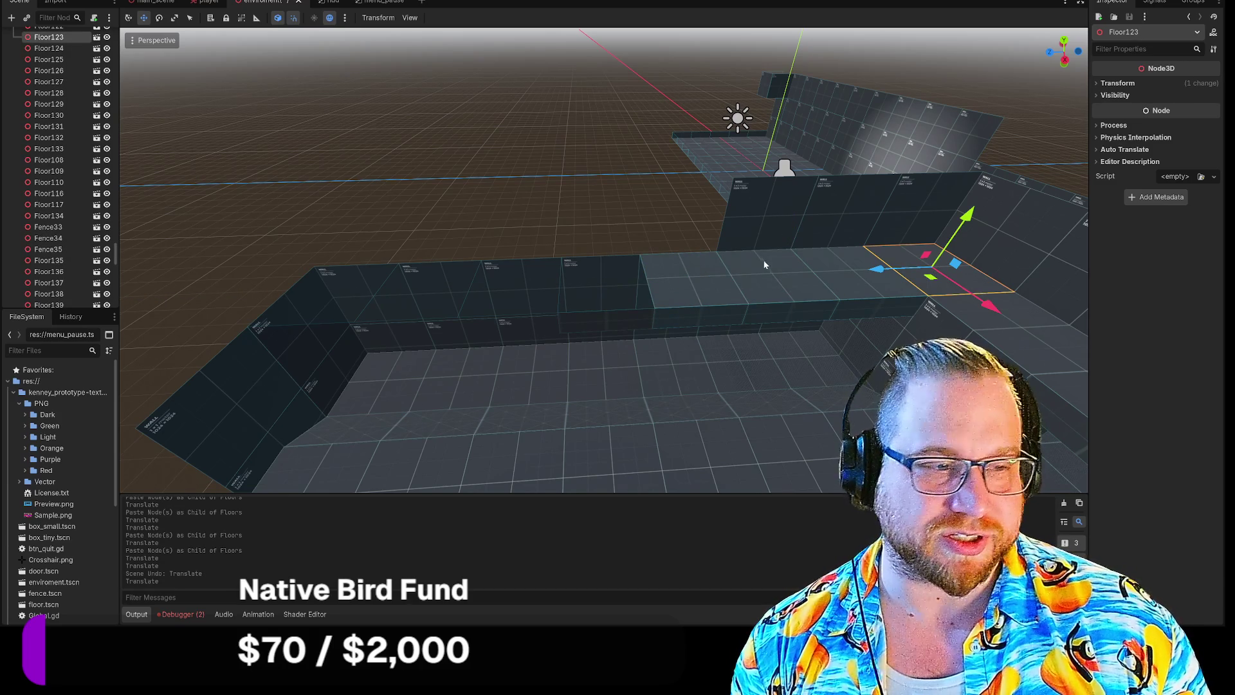
scroll(51, 141, "up", 3)
scroll(52, 141, "up", 10)
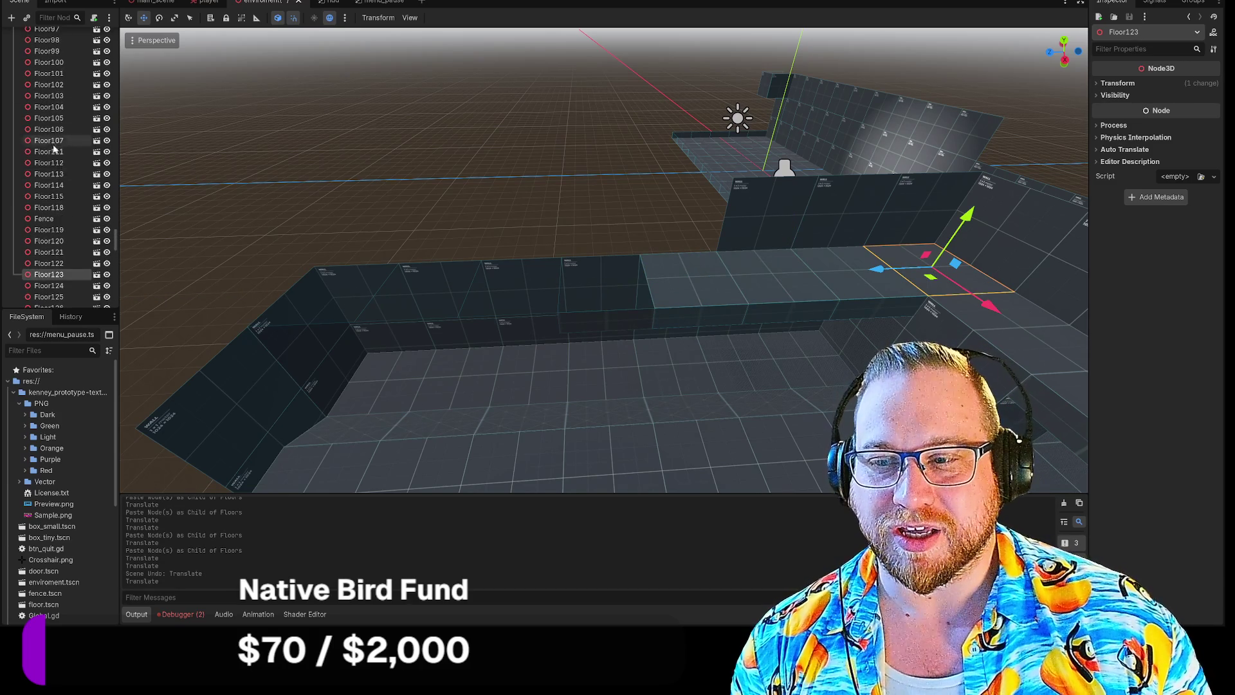
scroll(57, 164, "up", 20)
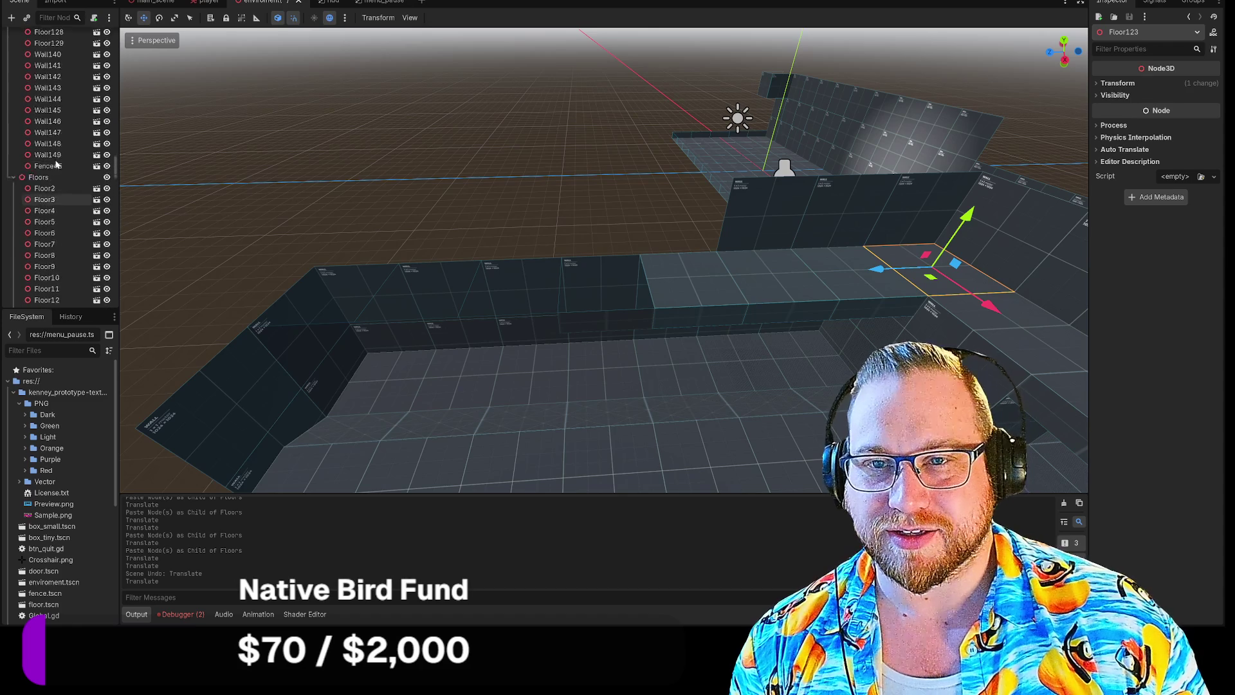
left_click(38, 245)
key("ctrl+v")
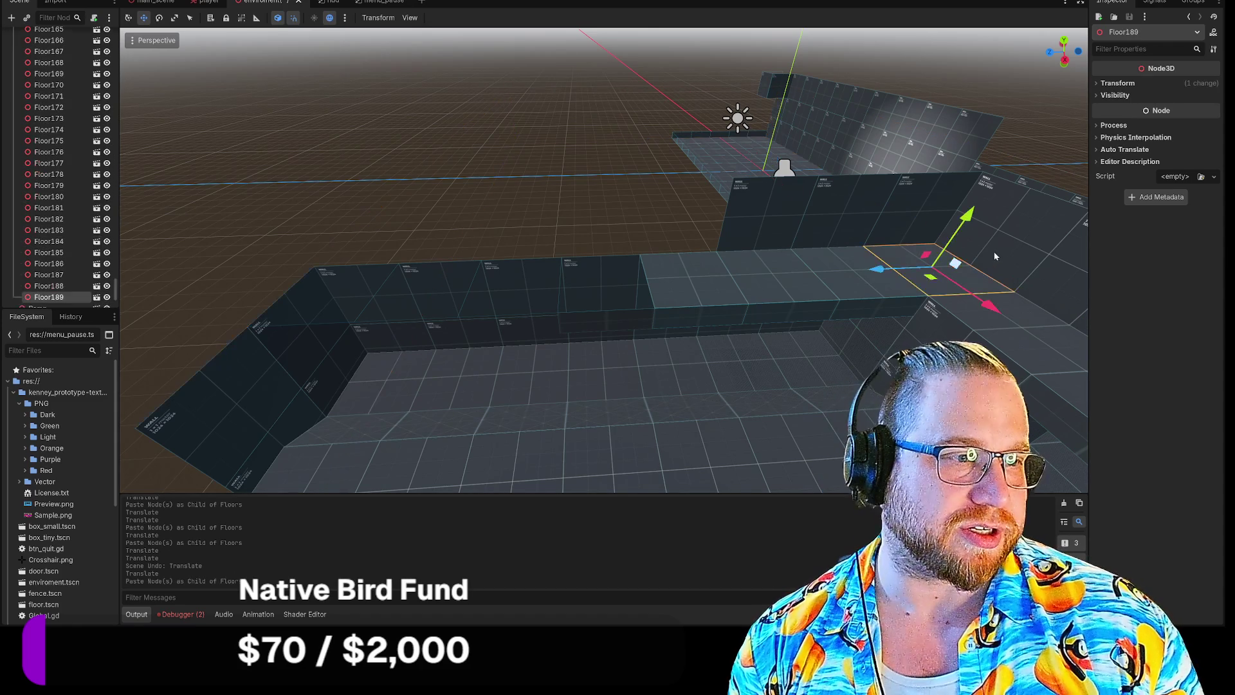
mouse_move(880, 267)
left_mouse_down()
mouse_move(349, 261)
mouse_move(257, 283)
left_mouse_up()
scroll(64, 192, "up", 5)
scroll(66, 197, "up", 20)
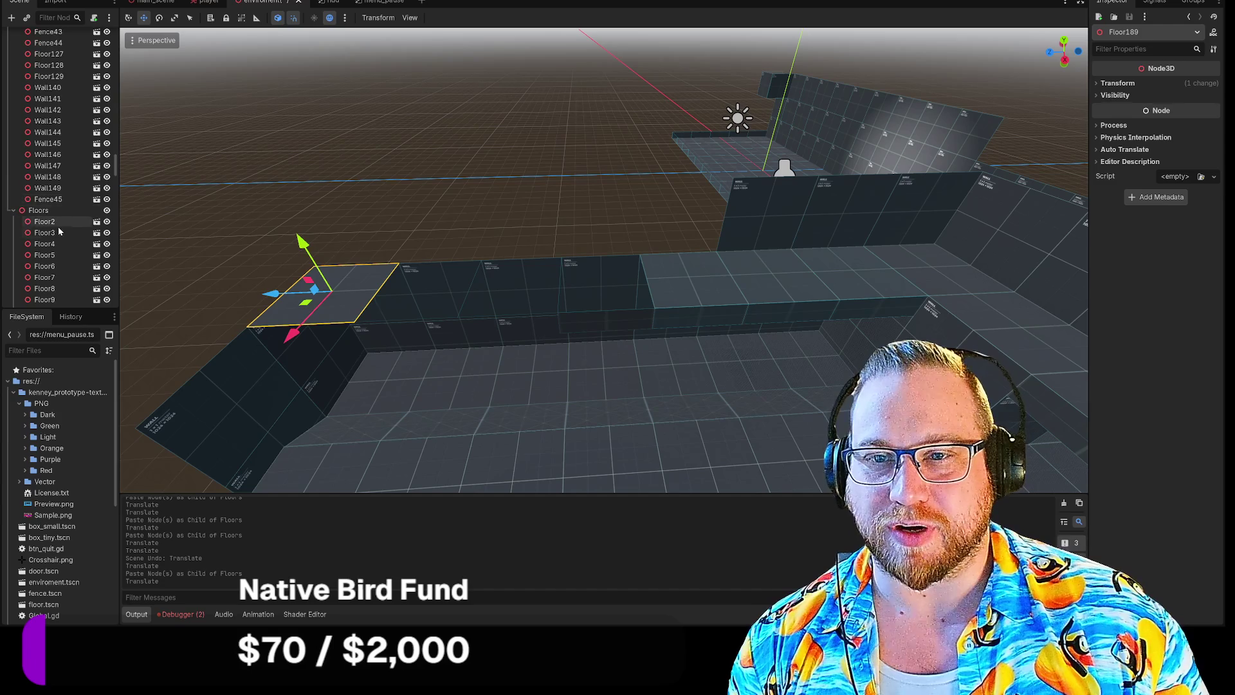
key("ctrl+v")
left_click_drag(971, 326, 446, 345)
Paste two final floor tiles beside the middle tile and into the last ledge gap.
scroll(71, 209, "up", 20)
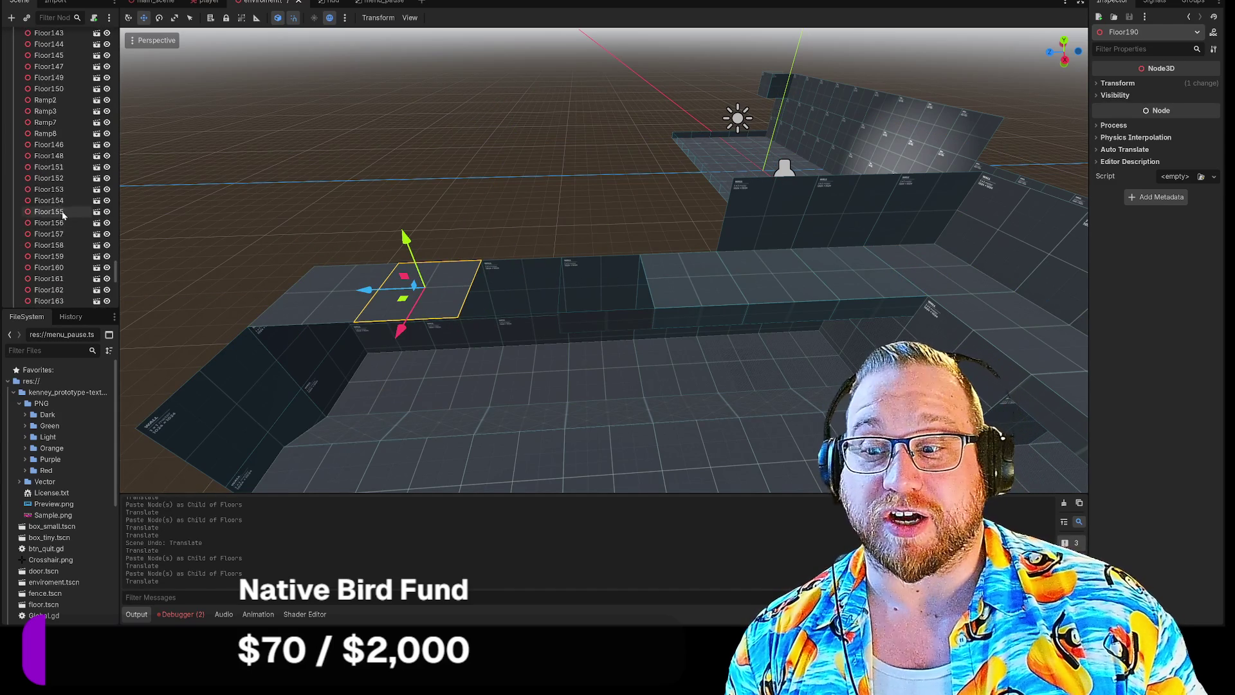
scroll(62, 212, "up", 16)
left_click(35, 167)
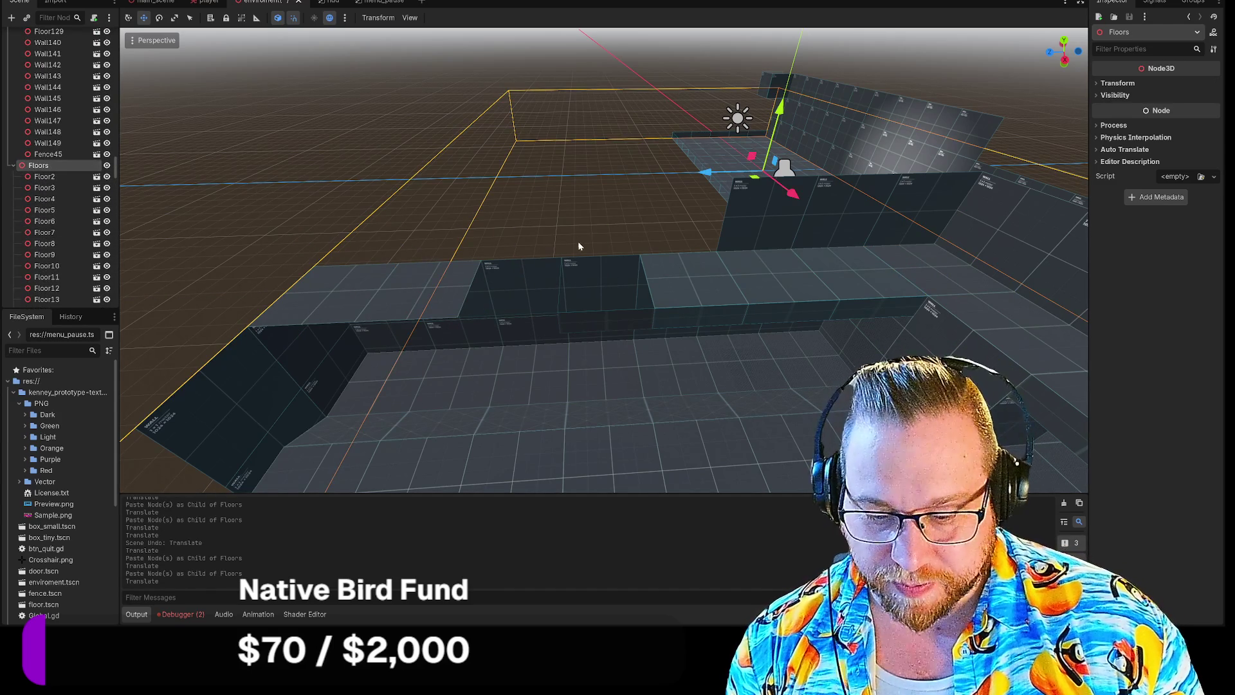
key("ctrl+v")
left_click_drag(878, 270, 444, 286)
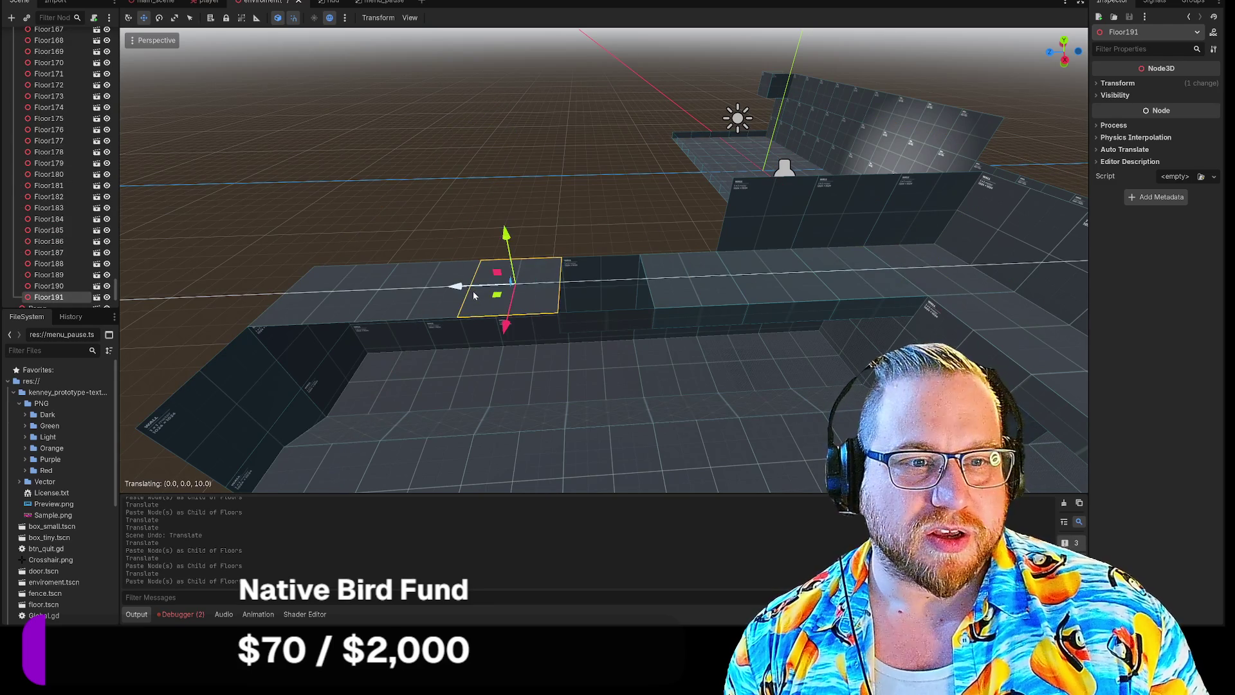
scroll(81, 154, "up", 6)
scroll(79, 159, "up", 20)
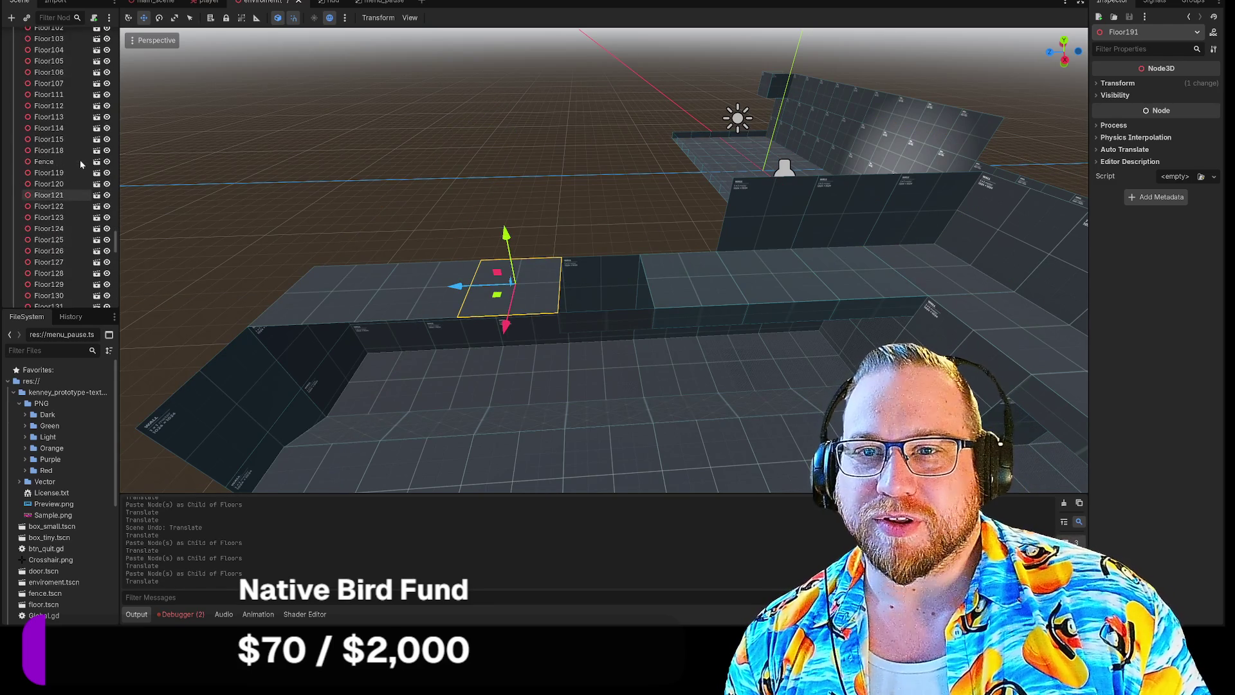
scroll(80, 160, "up", 5)
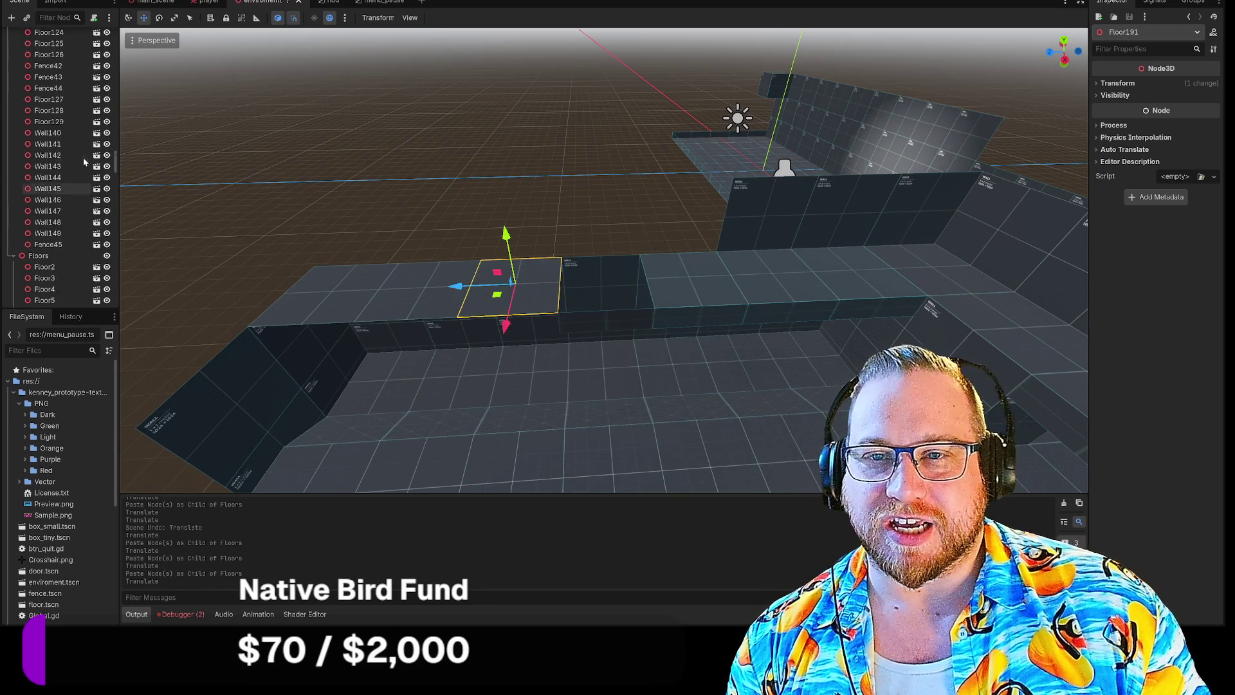
left_click(44, 187)
key("ctrl+v")
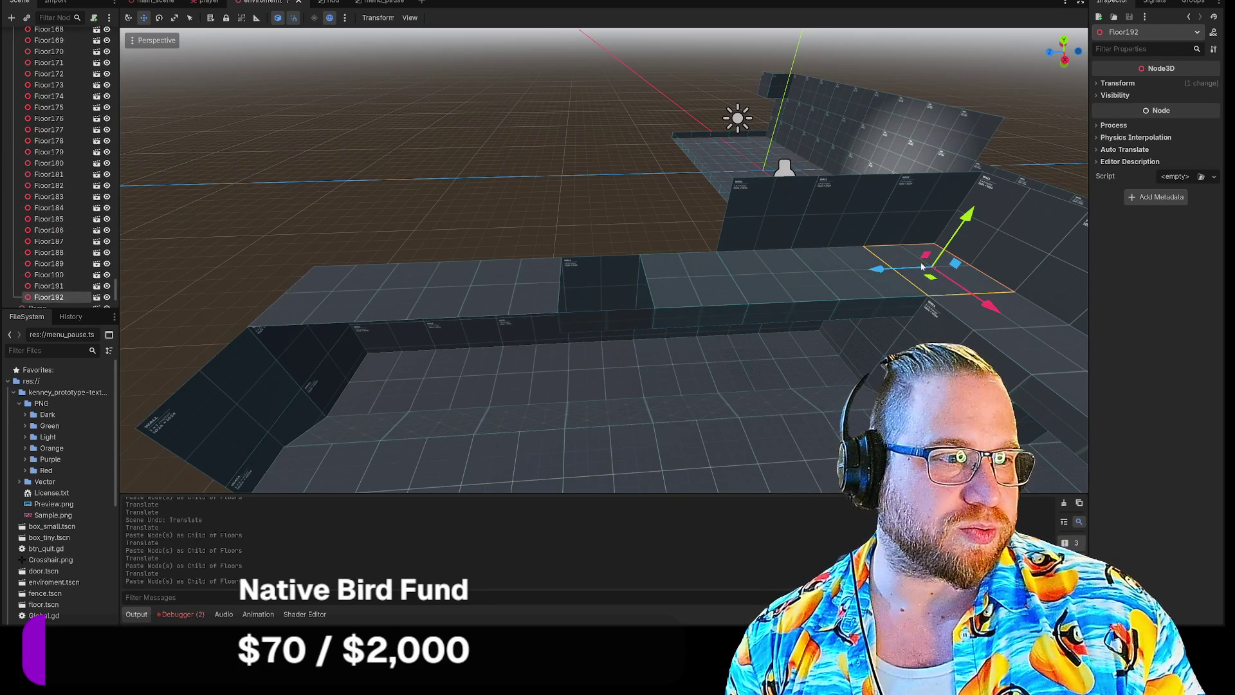
left_click_drag(855, 278, 550, 295)
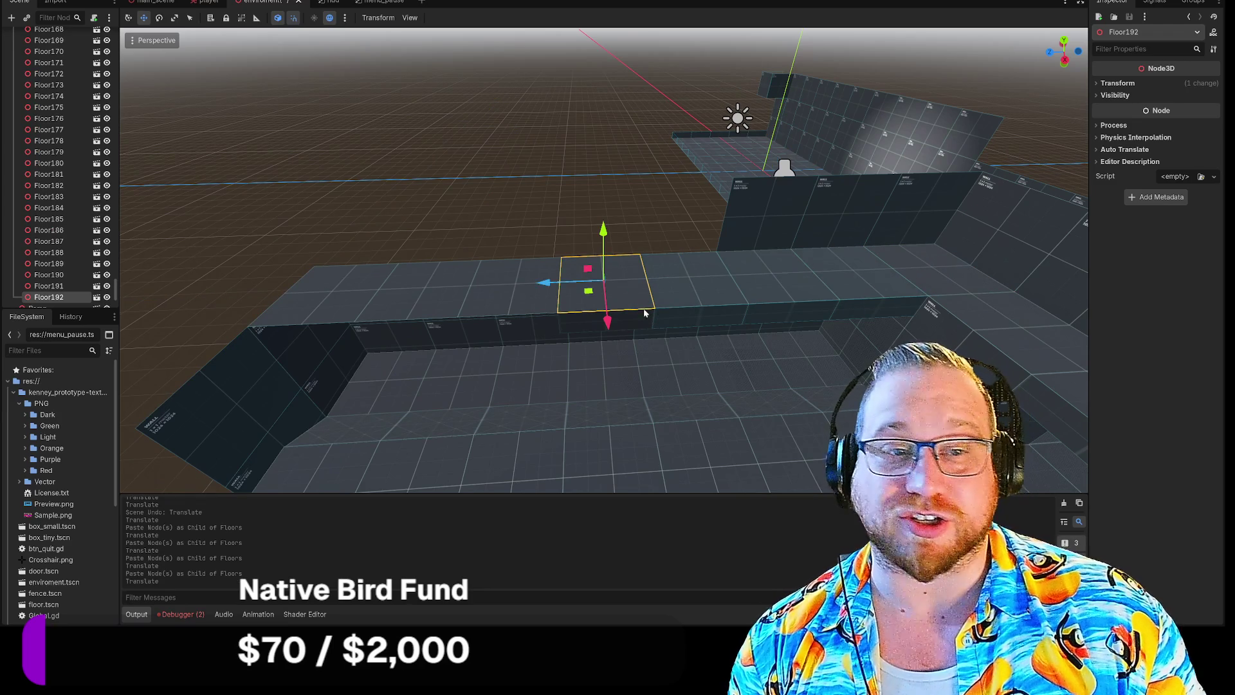
left_click(725, 324)
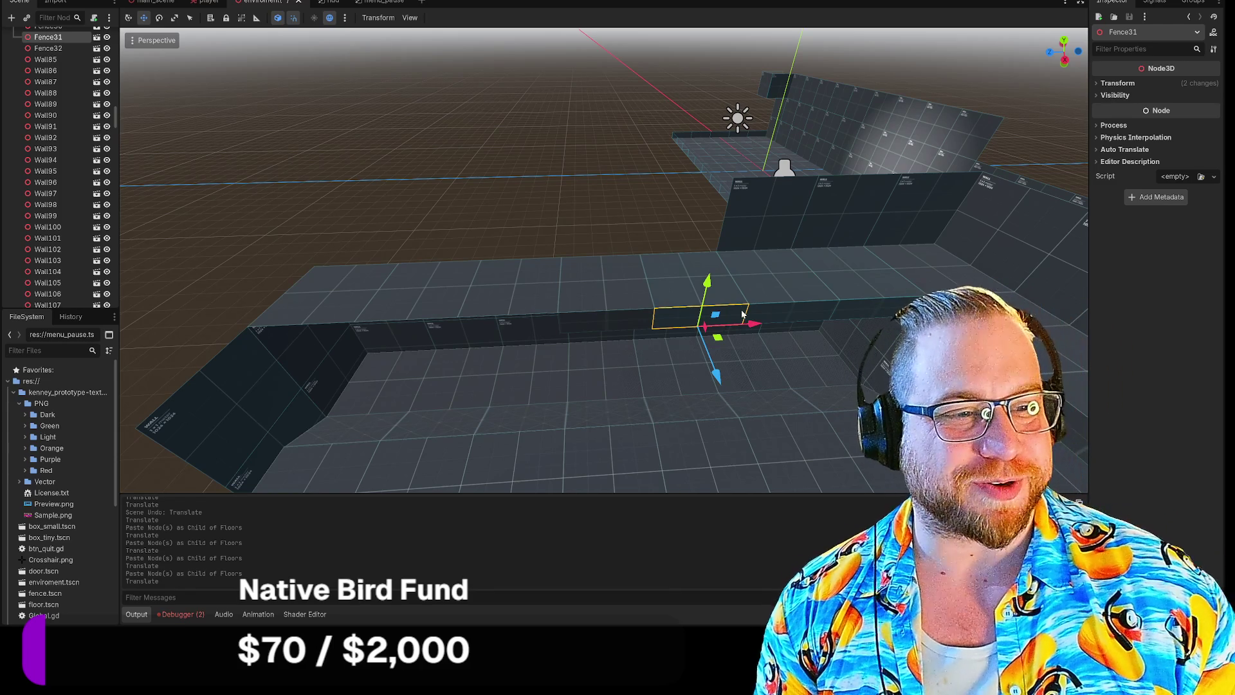
Paste fence piece Fence46 into Walls and slide it left along the raised walkway.
left_click(592, 330)
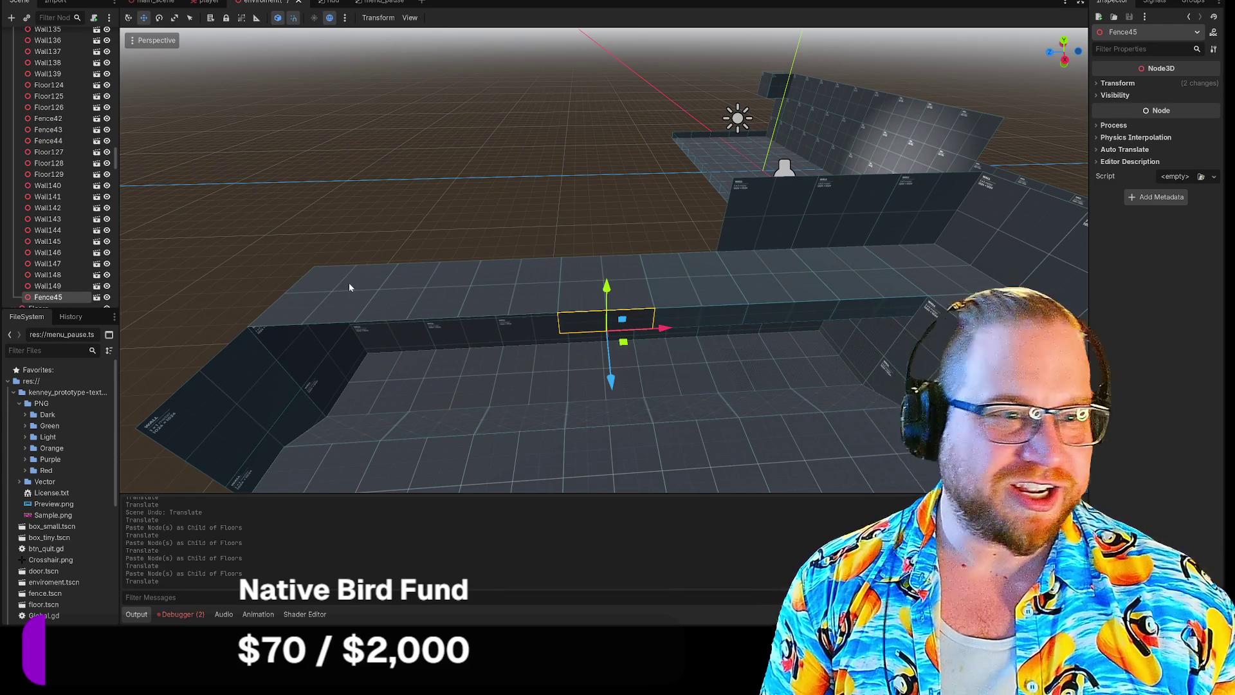
scroll(54, 244, "up", 10)
scroll(56, 246, "up", 15)
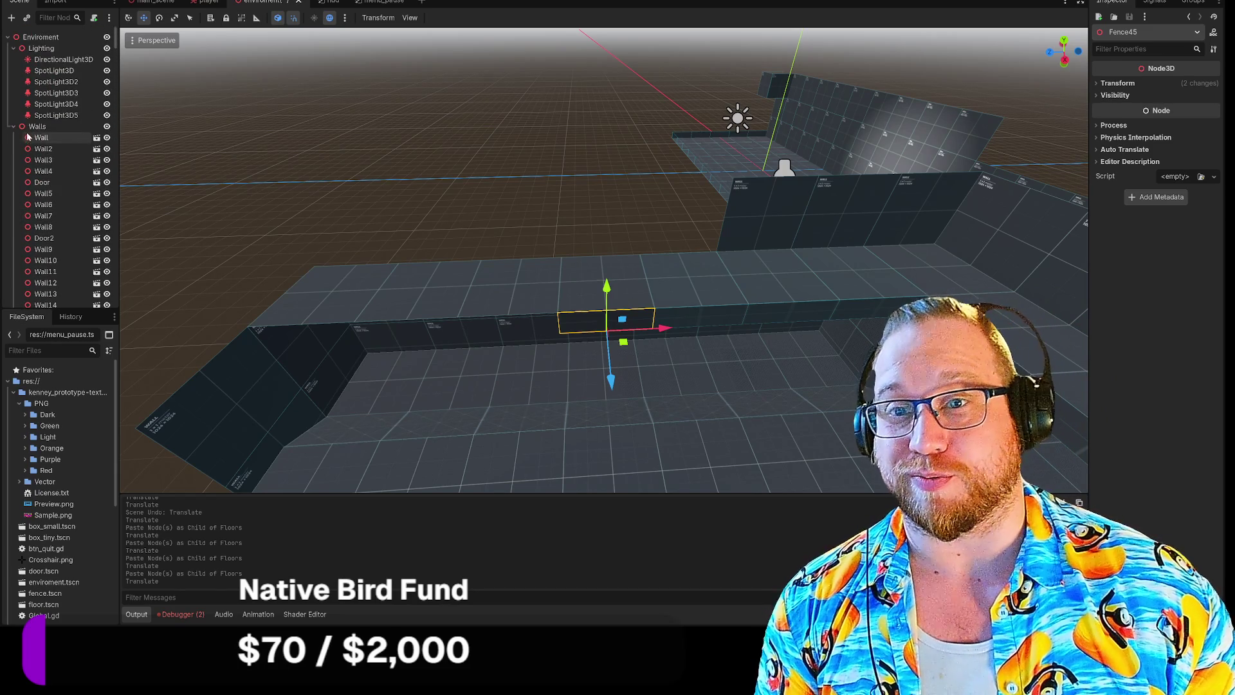
left_click(33, 127)
key("ctrl+v")
left_click_drag(656, 333, 375, 333)
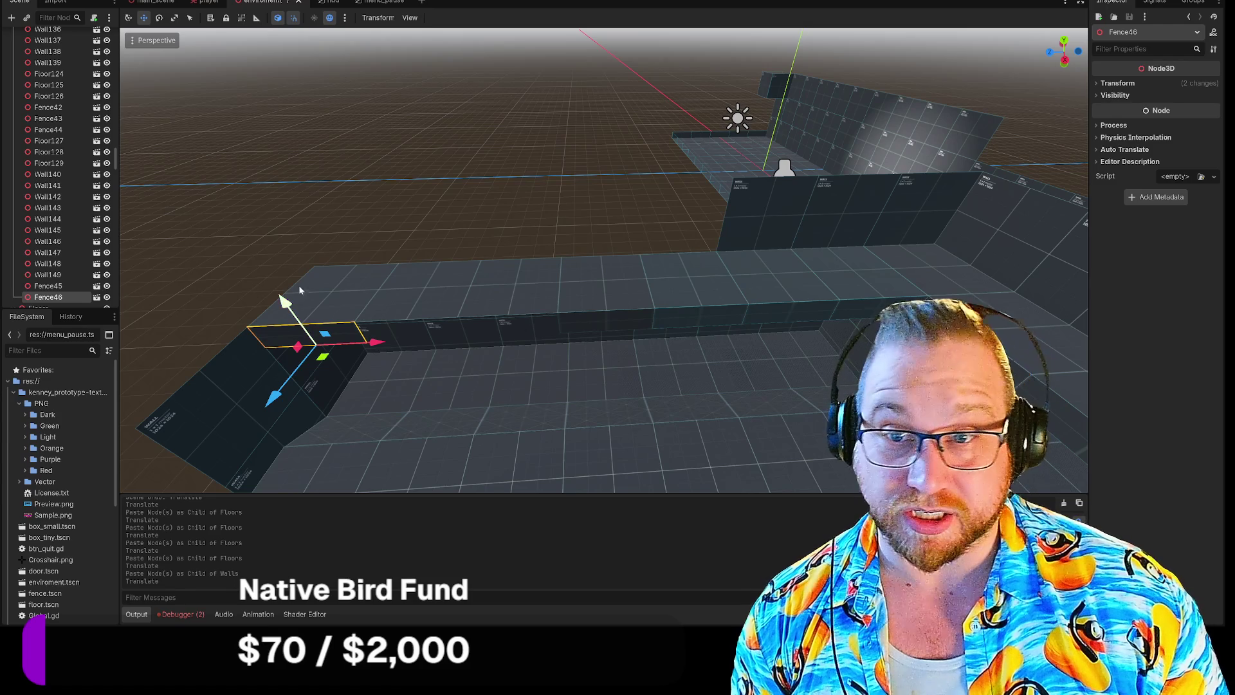
Paste Fence47 into Walls and slide it left beside the previous fence.
scroll(45, 168, "up", 15)
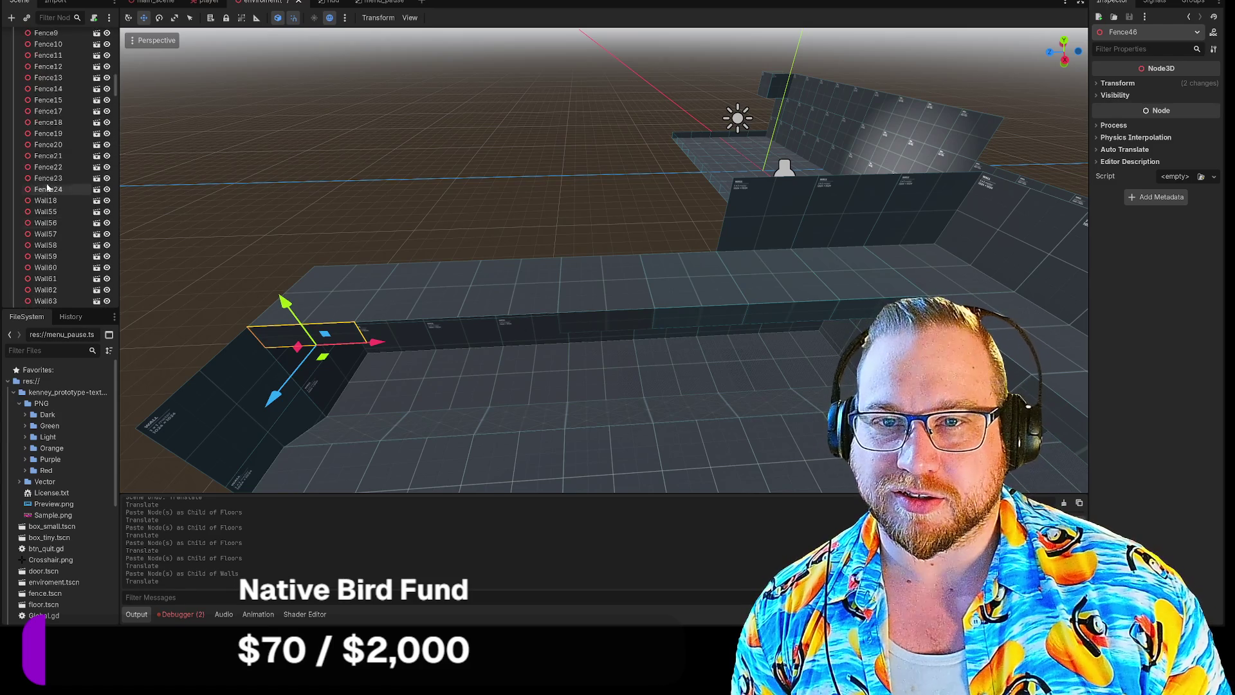
scroll(44, 187, "up", 8)
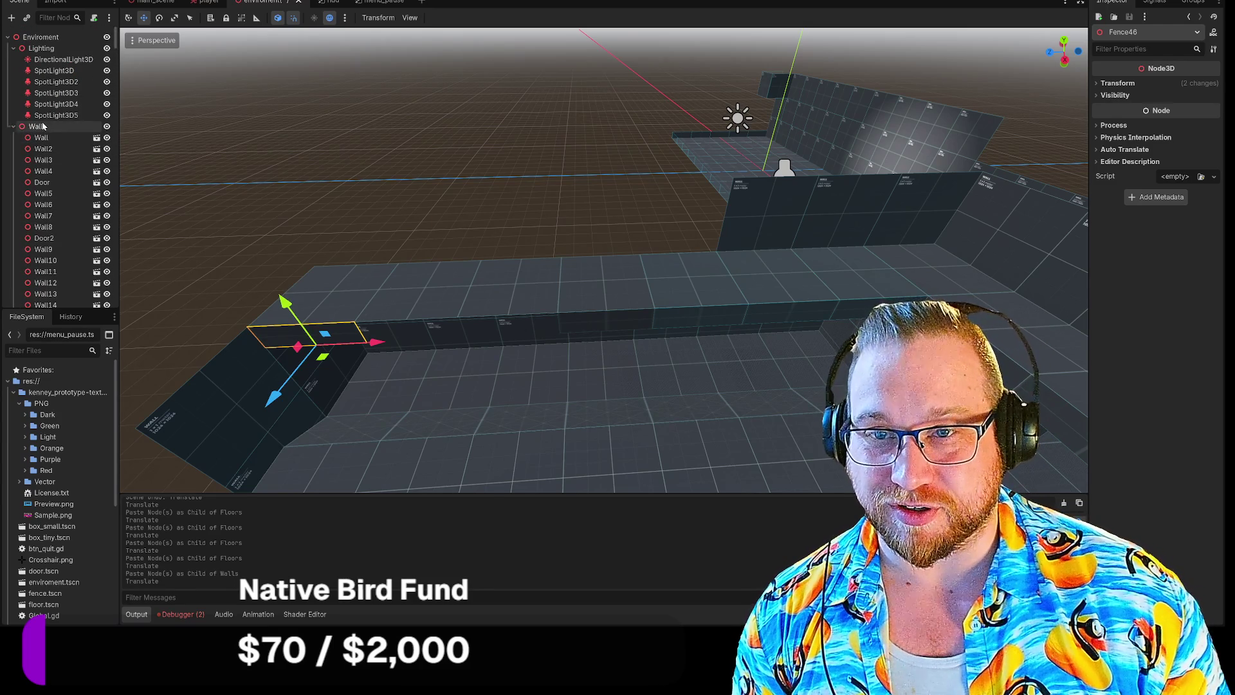
left_click(42, 126)
key("ctrl+v")
left_click_drag(656, 335, 476, 332)
Paste Fence48 into Walls, slide it left to finish the edging, and deselect.
scroll(46, 152, "up", 4)
scroll(46, 152, "up", 15)
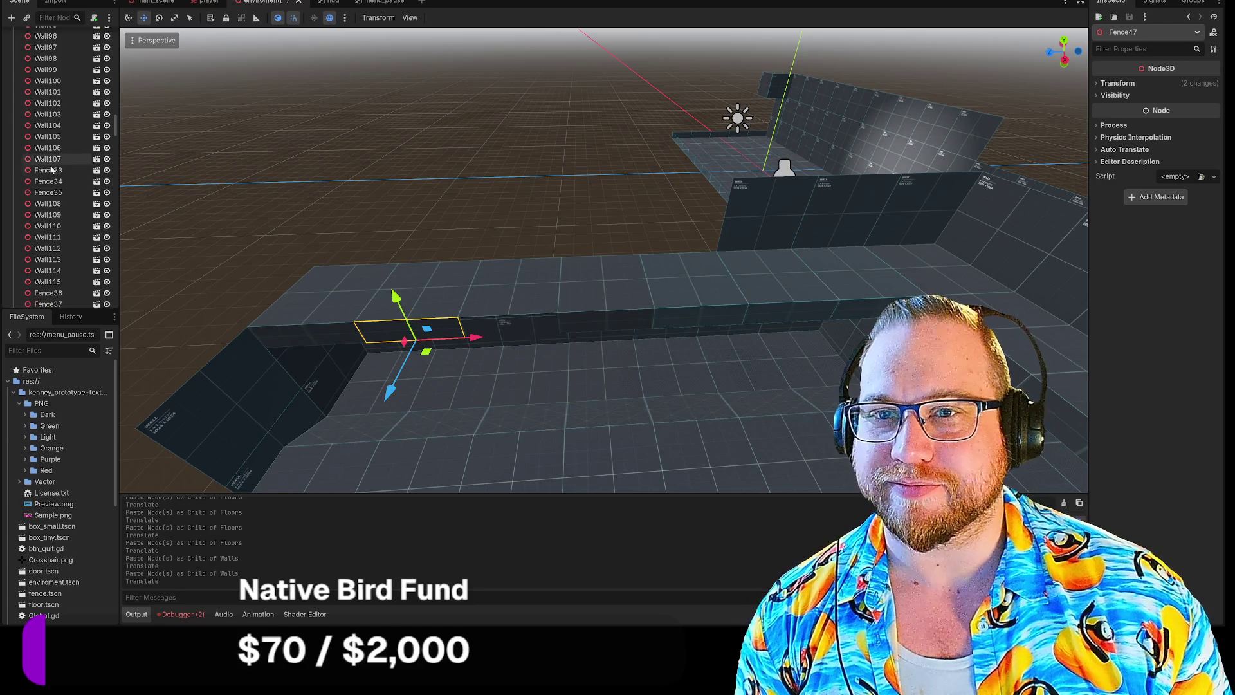
scroll(45, 183, "up", 8)
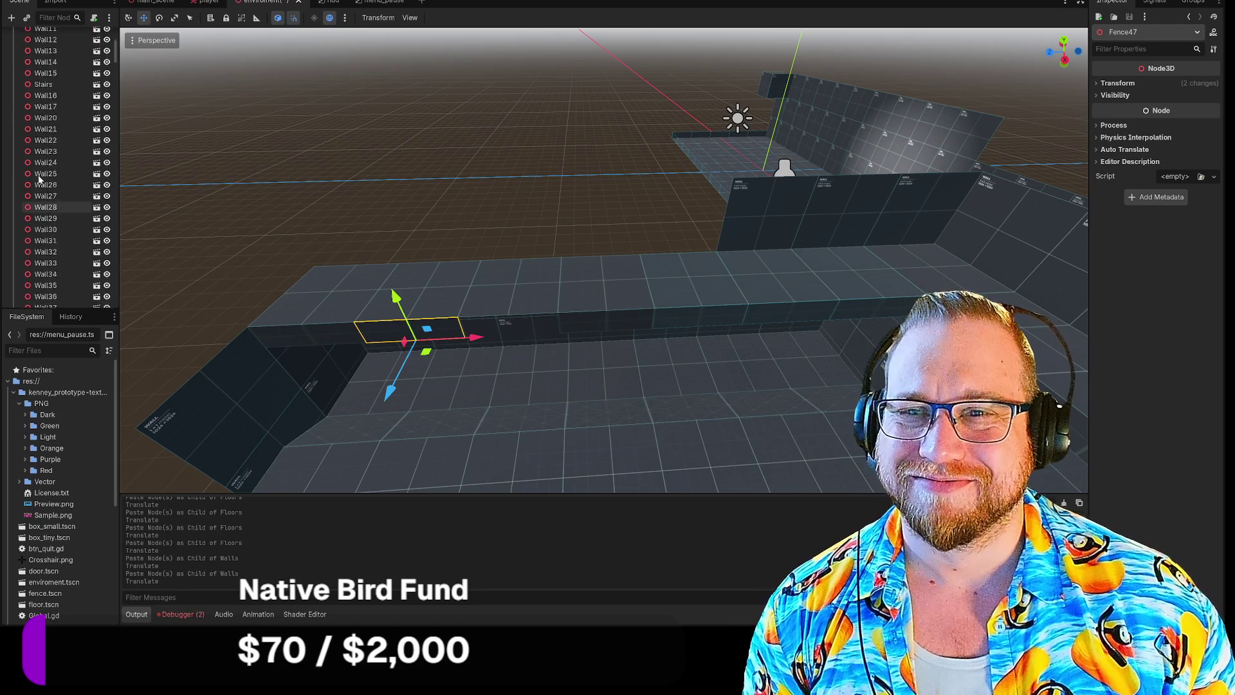
left_click(45, 137)
key("ctrl+v")
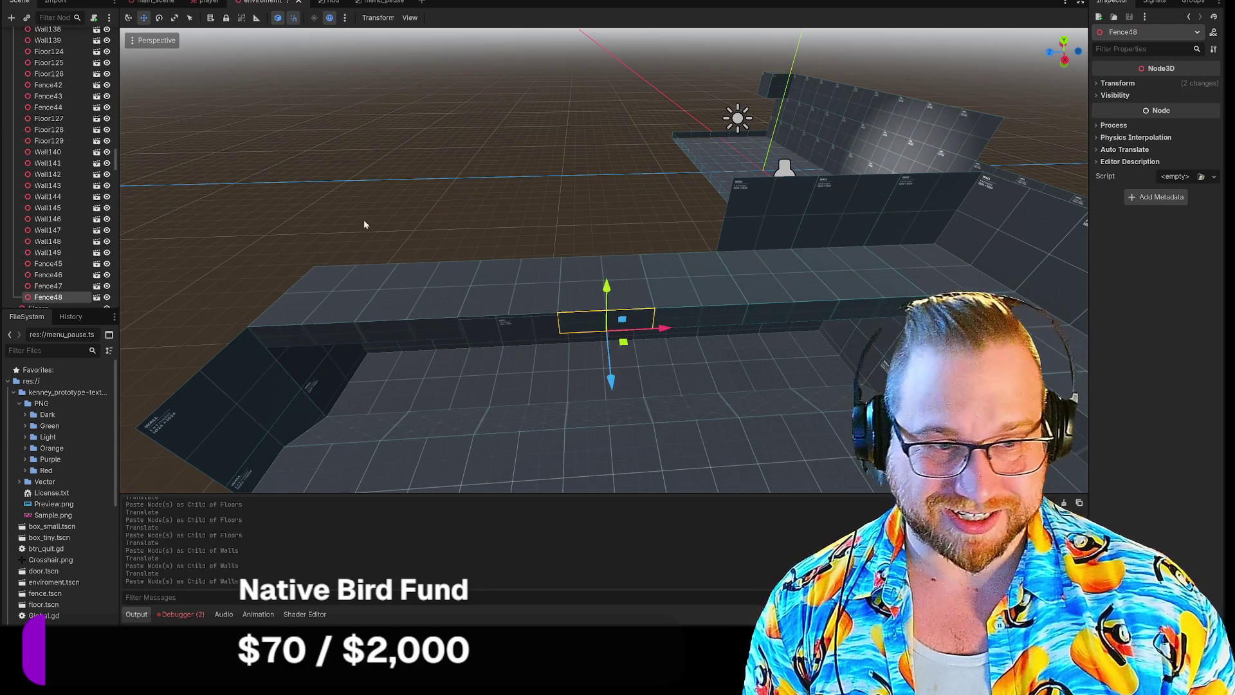
left_click_drag(668, 329, 559, 331)
left_click(521, 145)
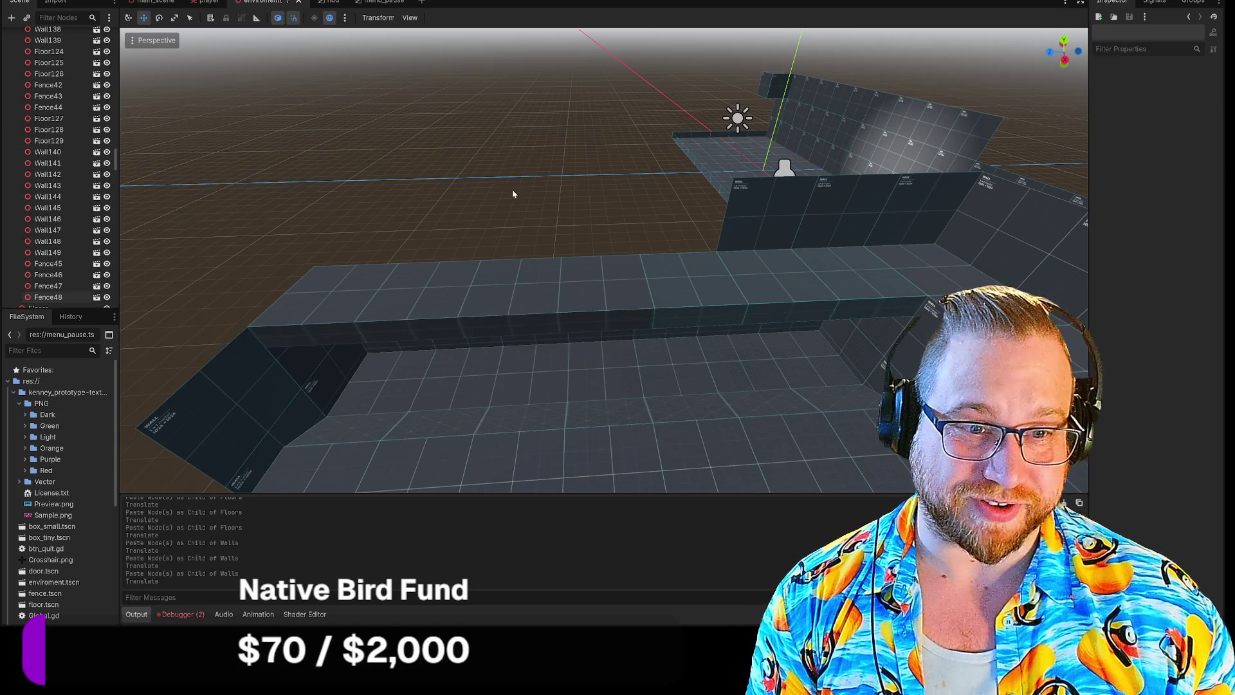
scroll(495, 288, "up", 2)
scroll(604, 261, "up", 5)
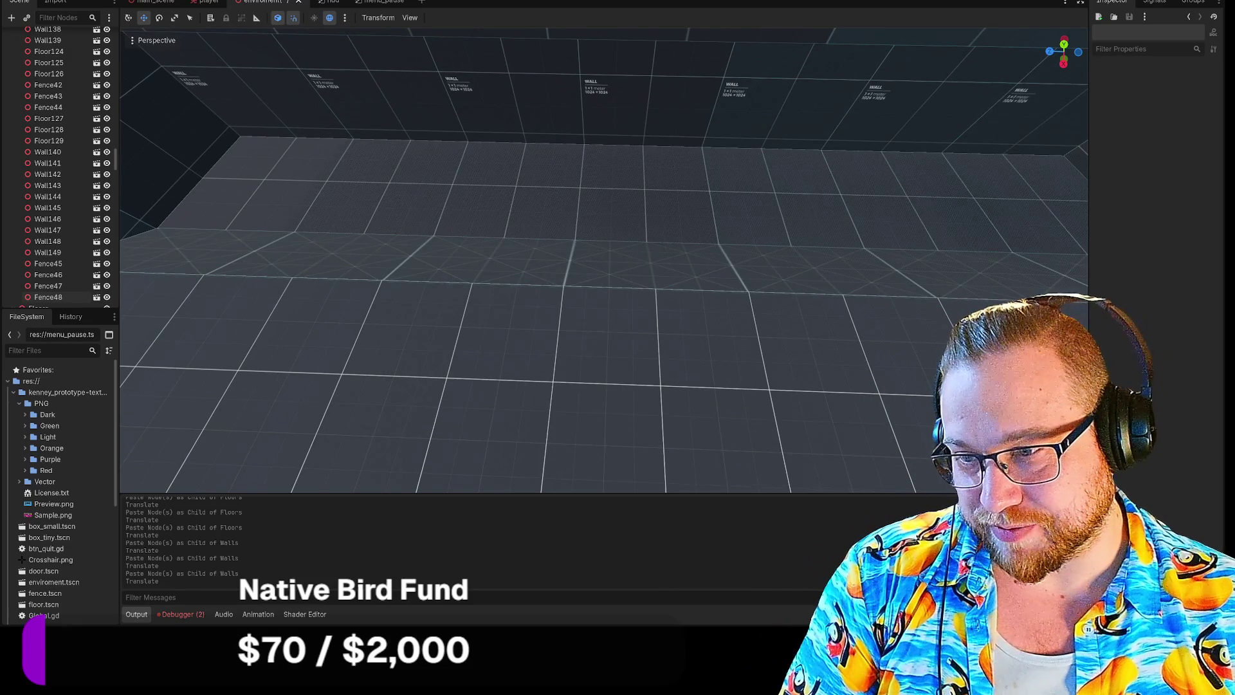
scroll(603, 261, "down", 5)
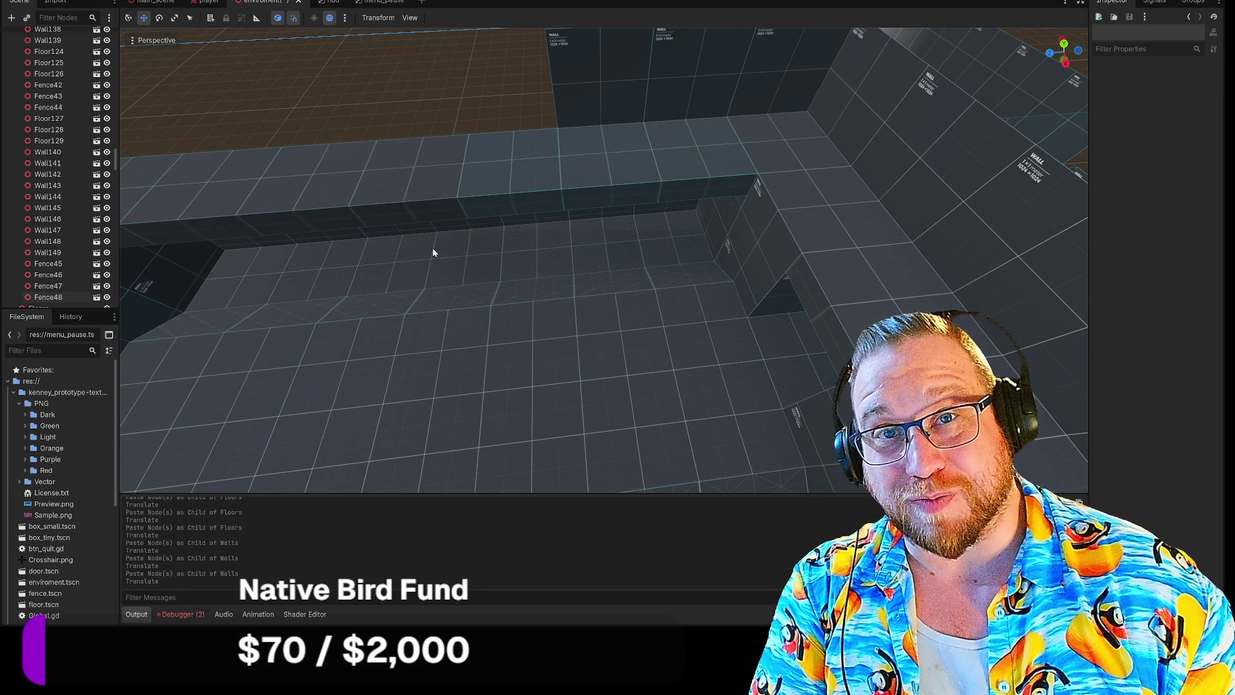
left_click(506, 211)
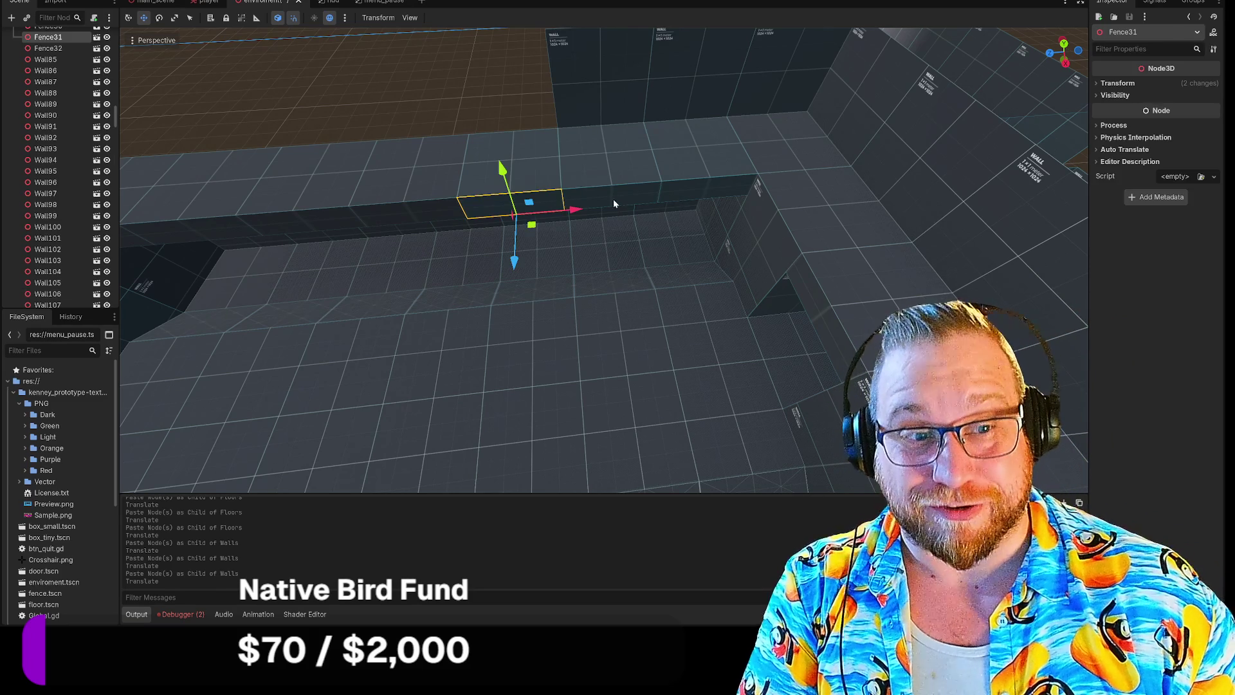
left_click(613, 198, "shift")
left_click(693, 195, "shift")
left_click(522, 163, "shift")
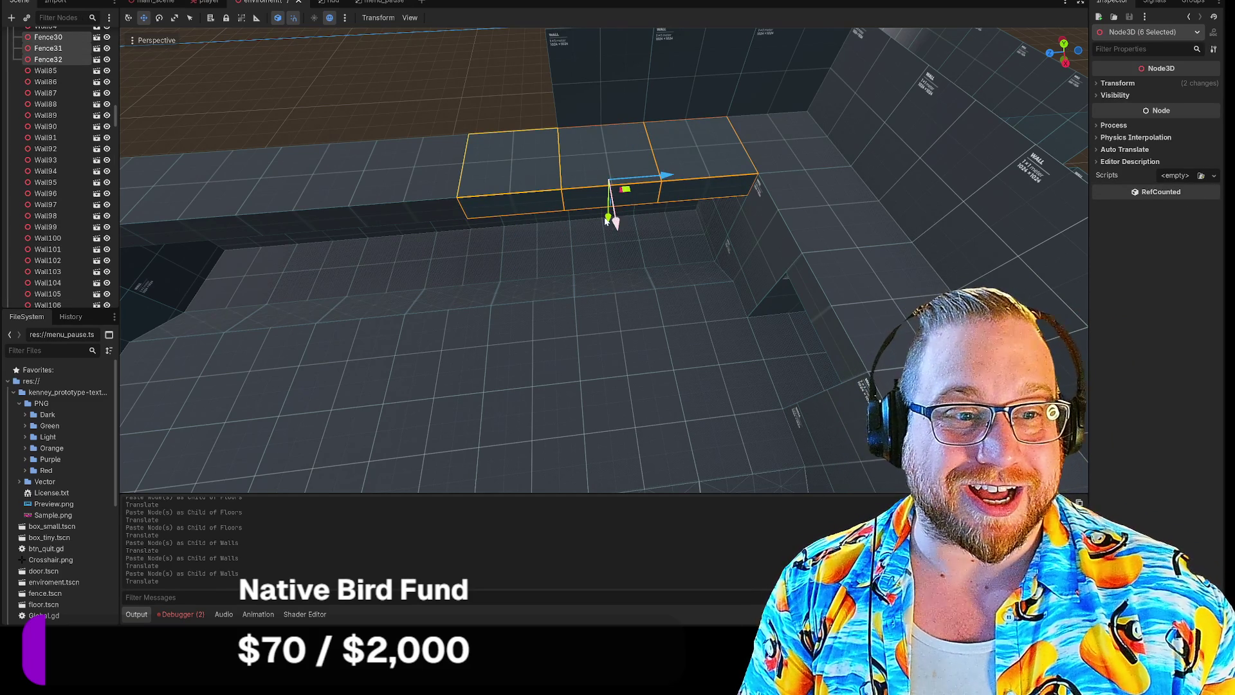
mouse_move(605, 204)
left_mouse_down()
mouse_move(561, 58)
mouse_move(546, 106)
mouse_move(555, 199)
mouse_move(544, 155)
left_mouse_up()
key("ctrl+z")
left_click(454, 106)
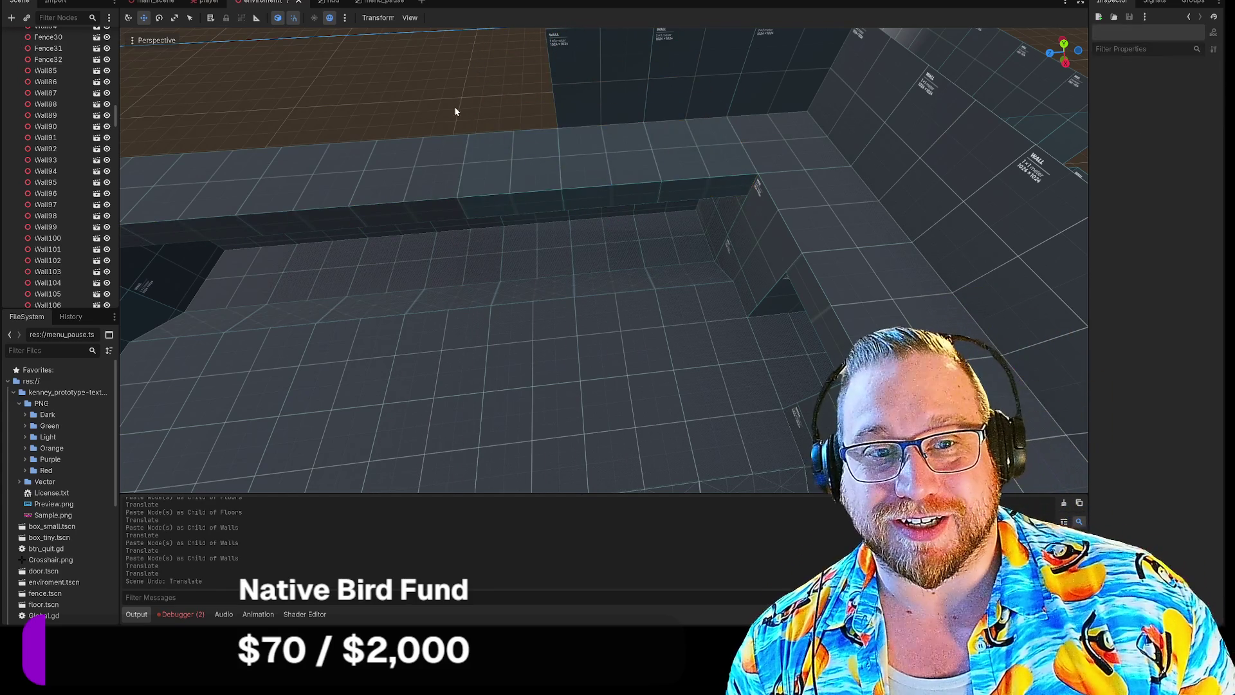
left_click_drag(232, 315, 232, 316)
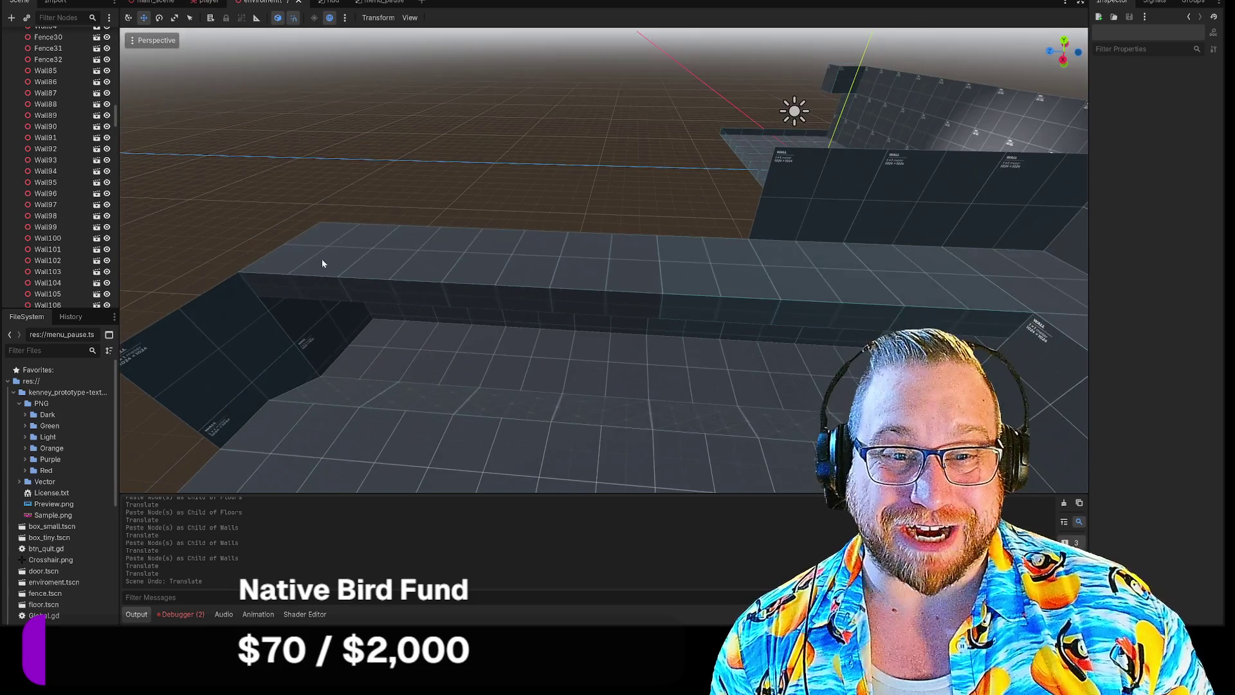
left_click_drag(321, 261, 449, 257)
Paste copies of four floor tiles into Floors and rotate them upright along the walkway front.
left_click(504, 260, "shift")
left_click(569, 281, "shift")
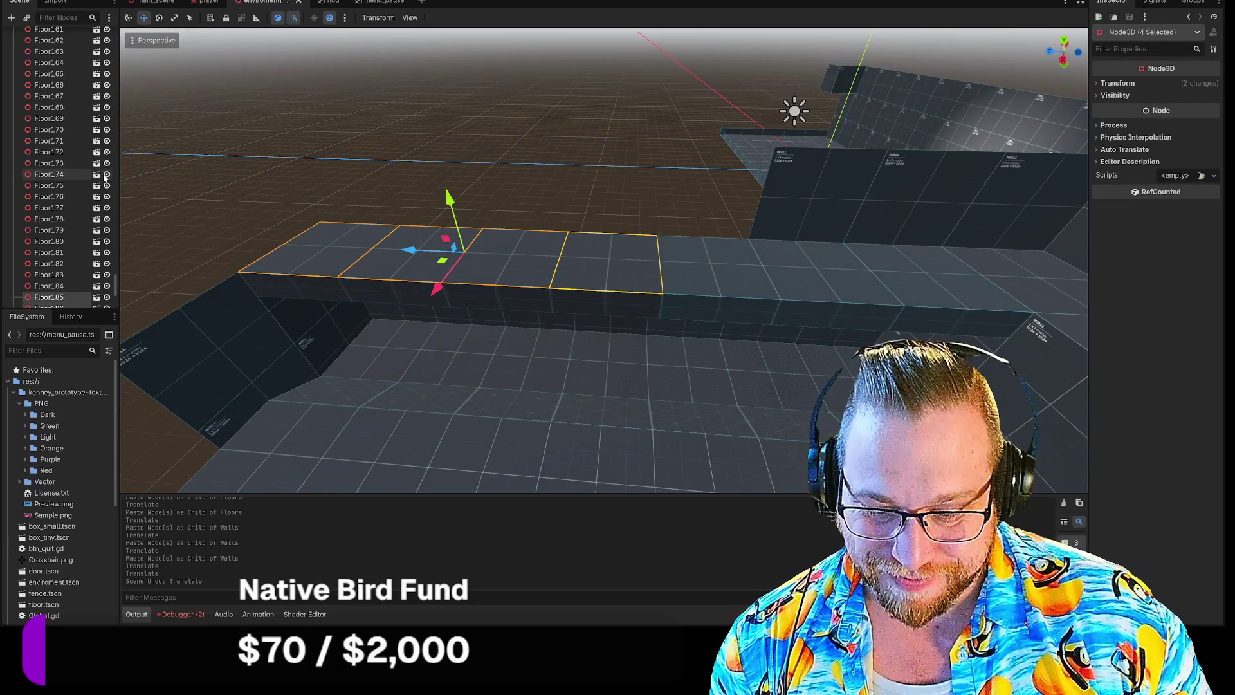
scroll(53, 157, "up", 15)
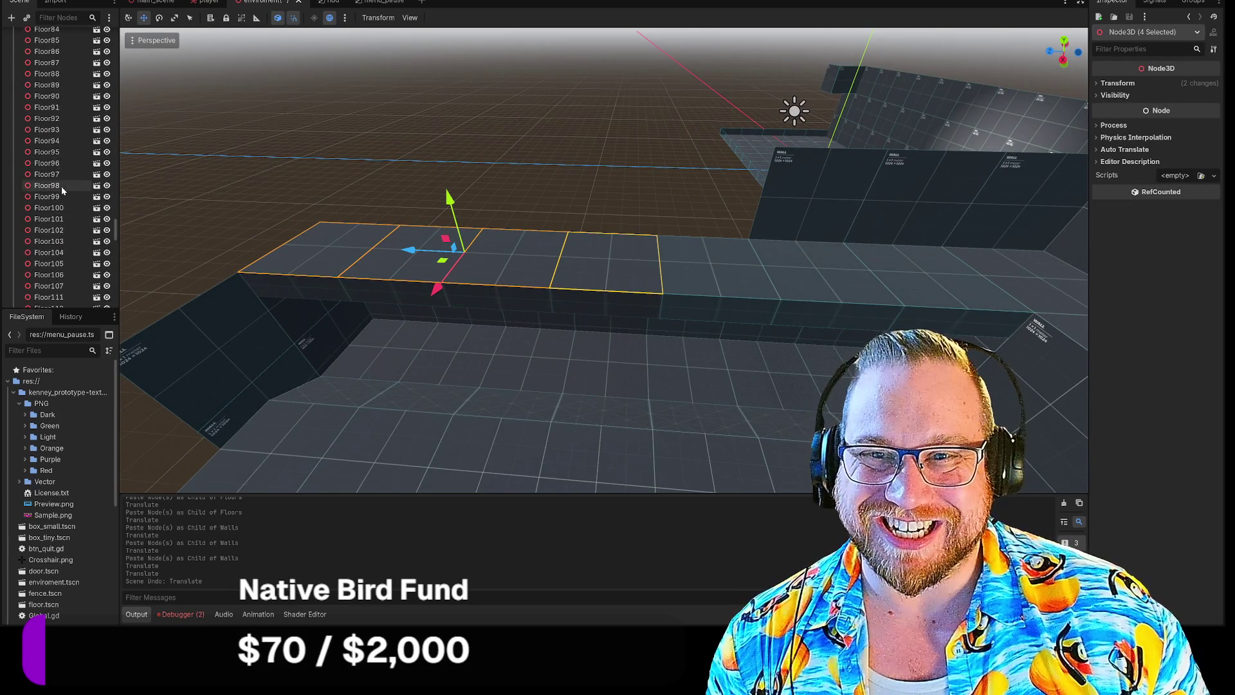
scroll(58, 187, "up", 8)
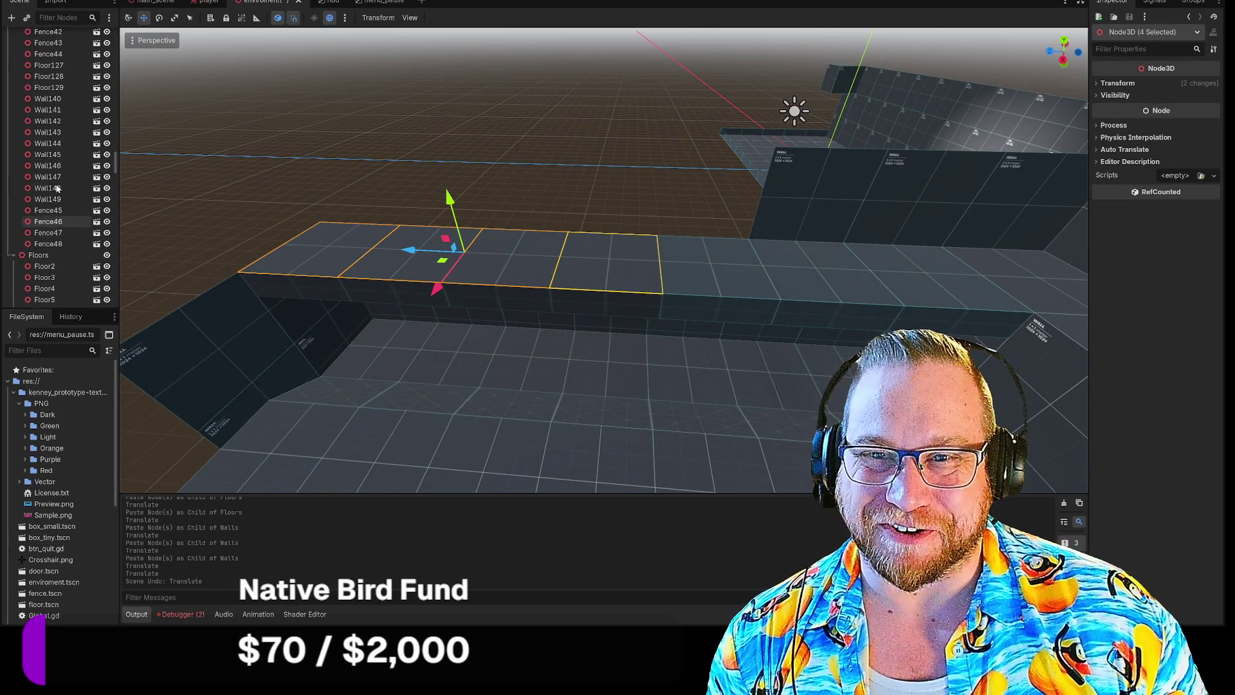
left_click(49, 255)
key("ctrl+v")
key("e")
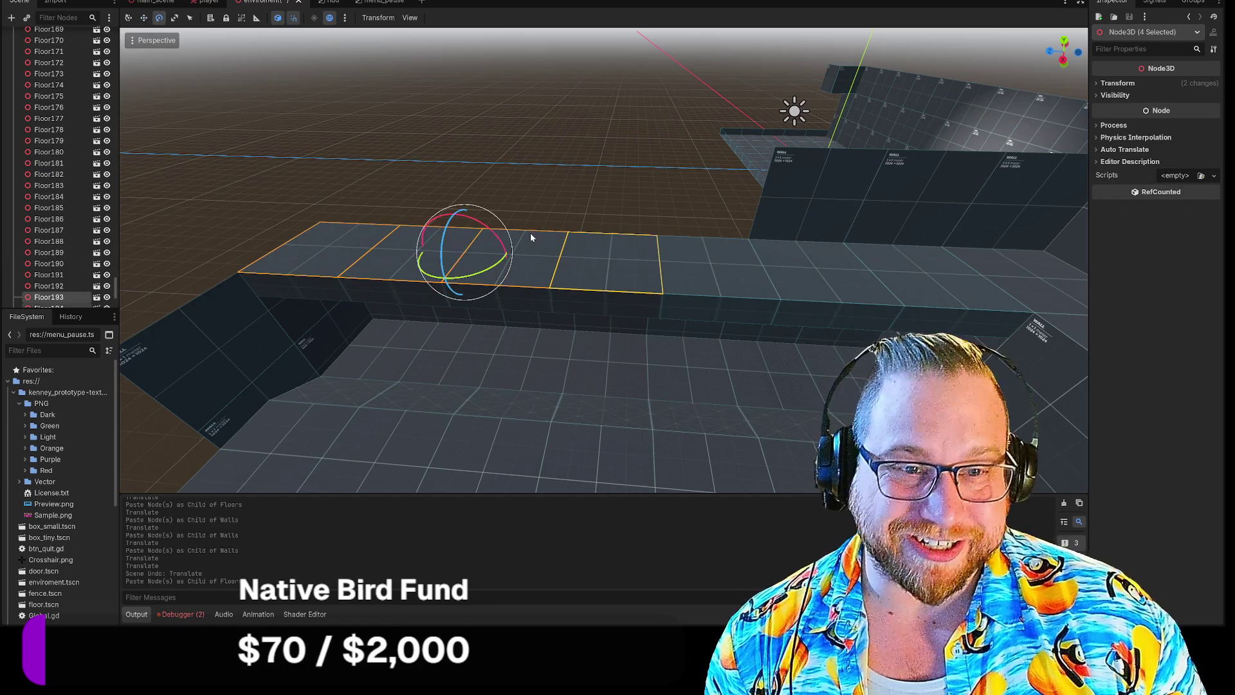
mouse_move(458, 220)
left_mouse_down()
mouse_move(504, 245)
mouse_move(513, 292)
mouse_move(474, 307)
left_mouse_up()
left_click_drag(279, 288, 612, 309)
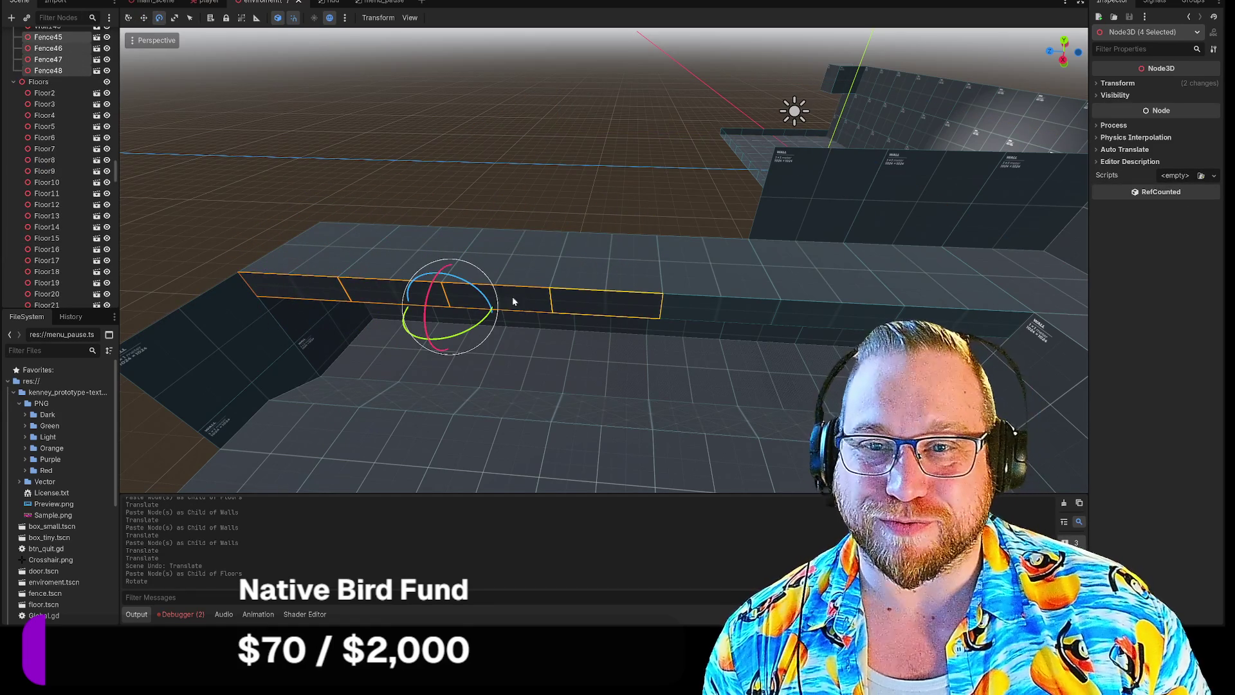
Select the Walls group and box-select the four fence segments on the ledge.
scroll(56, 171, "up", 10)
scroll(57, 172, "up", 15)
scroll(55, 171, "up", 5)
left_click(44, 128)
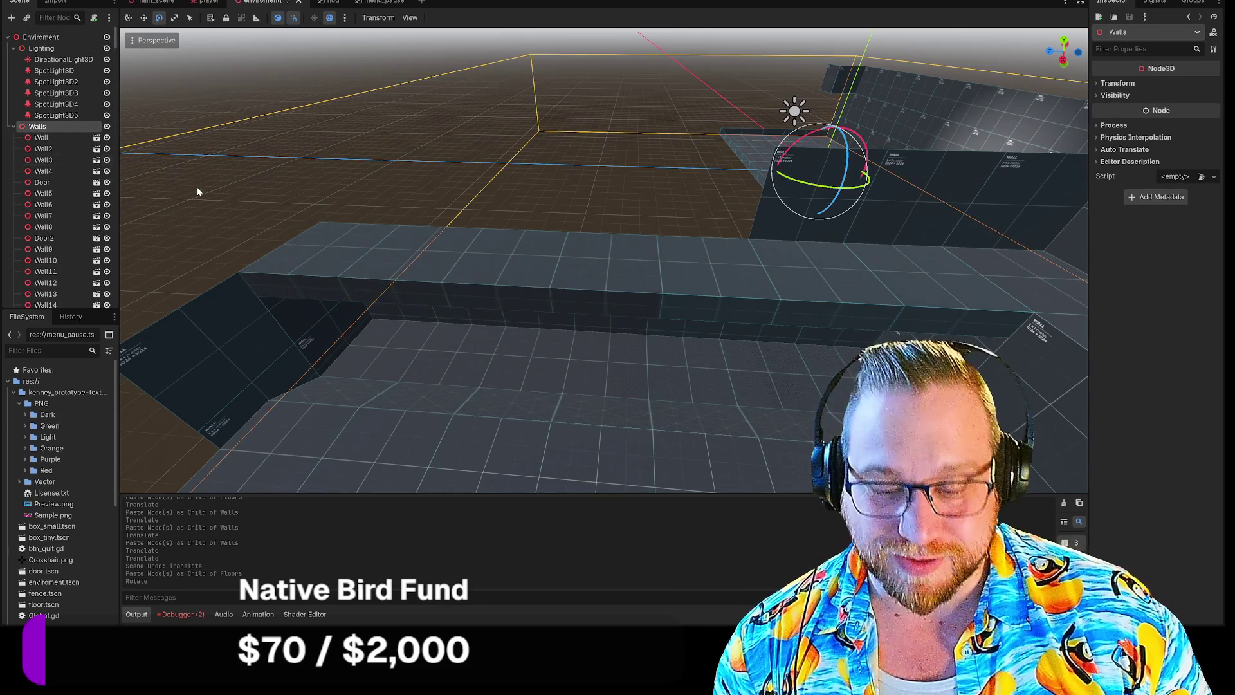
mouse_move(401, 252)
left_mouse_down()
mouse_move(495, 335)
mouse_move(463, 347)
mouse_move(486, 319)
left_mouse_up()
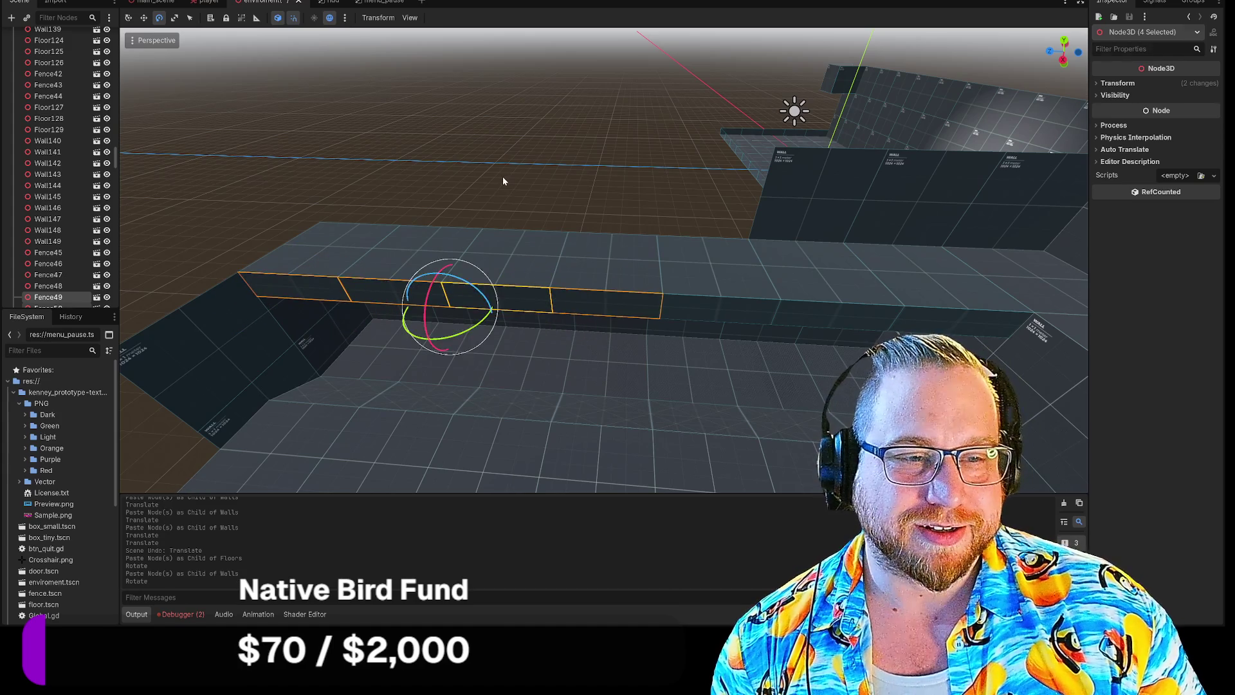
left_click(503, 178)
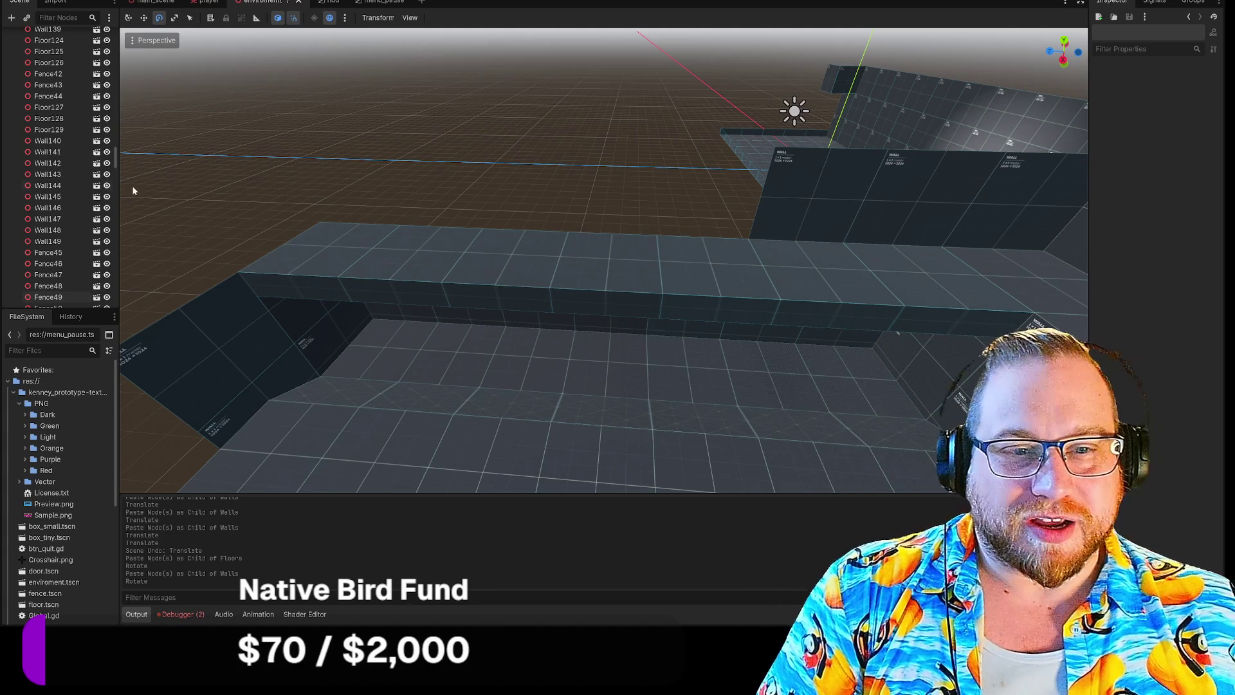
mouse_move(558, 180)
left_mouse_down()
mouse_move(451, 224)
mouse_move(609, 221)
mouse_move(667, 238)
mouse_move(643, 244)
mouse_move(624, 228)
mouse_move(666, 238)
left_mouse_up()
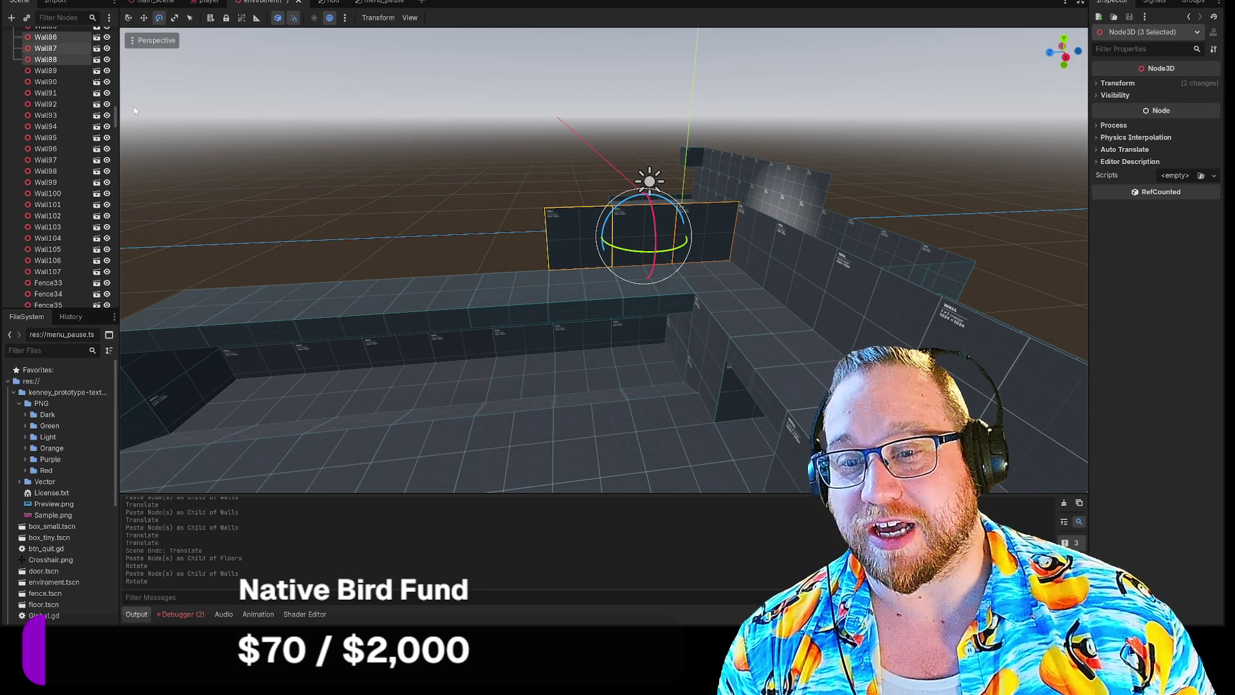
Paste three wall panels into Walls and slide them left along X.
scroll(53, 106, "up", 10)
scroll(53, 106, "up", 10)
left_click(61, 126)
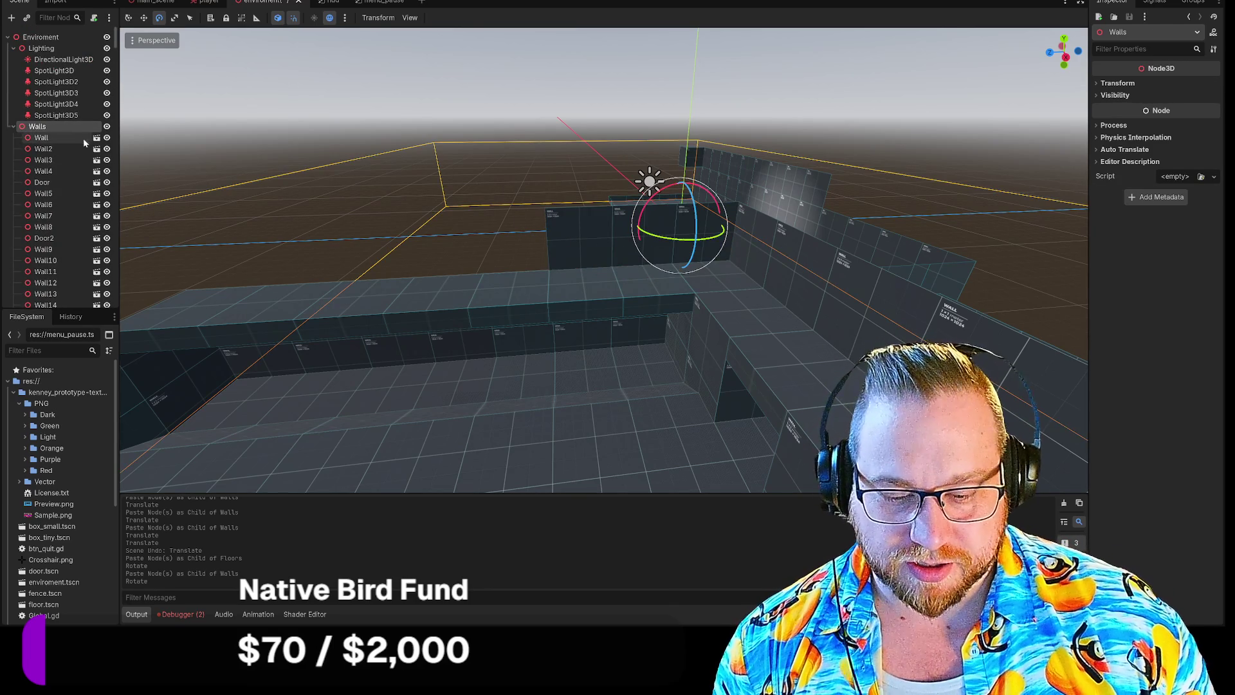
key("ctrl+v")
key("w")
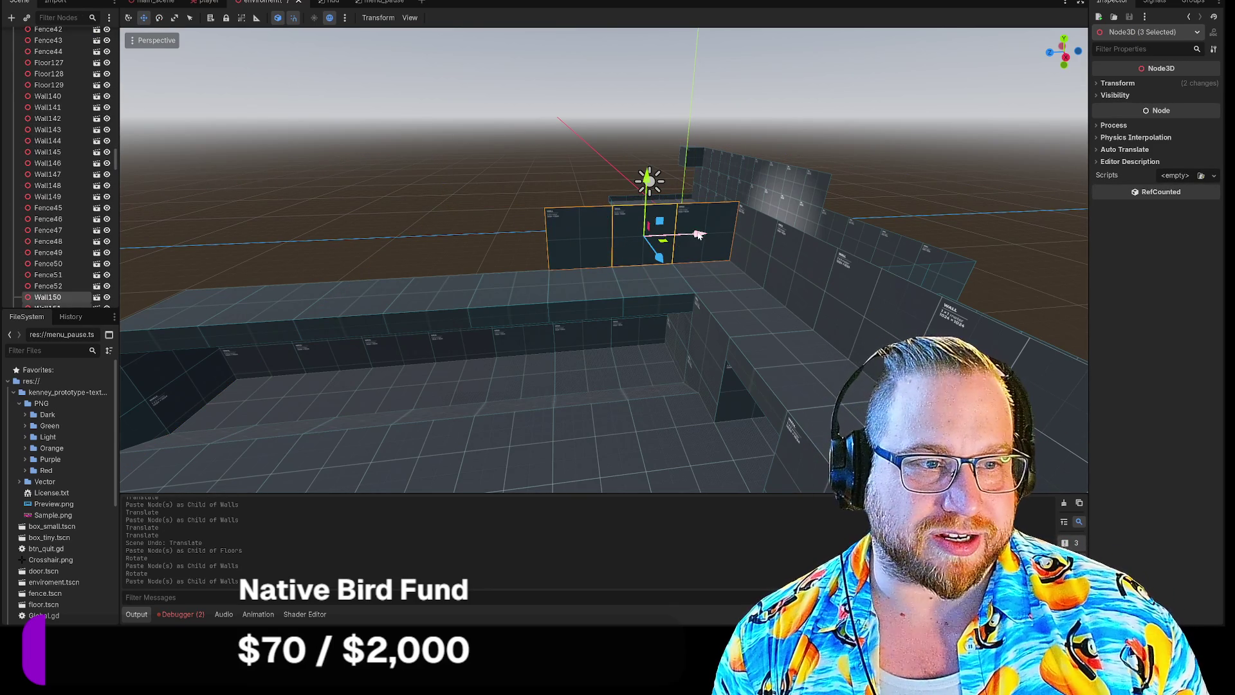
left_click_drag(699, 234, 495, 226)
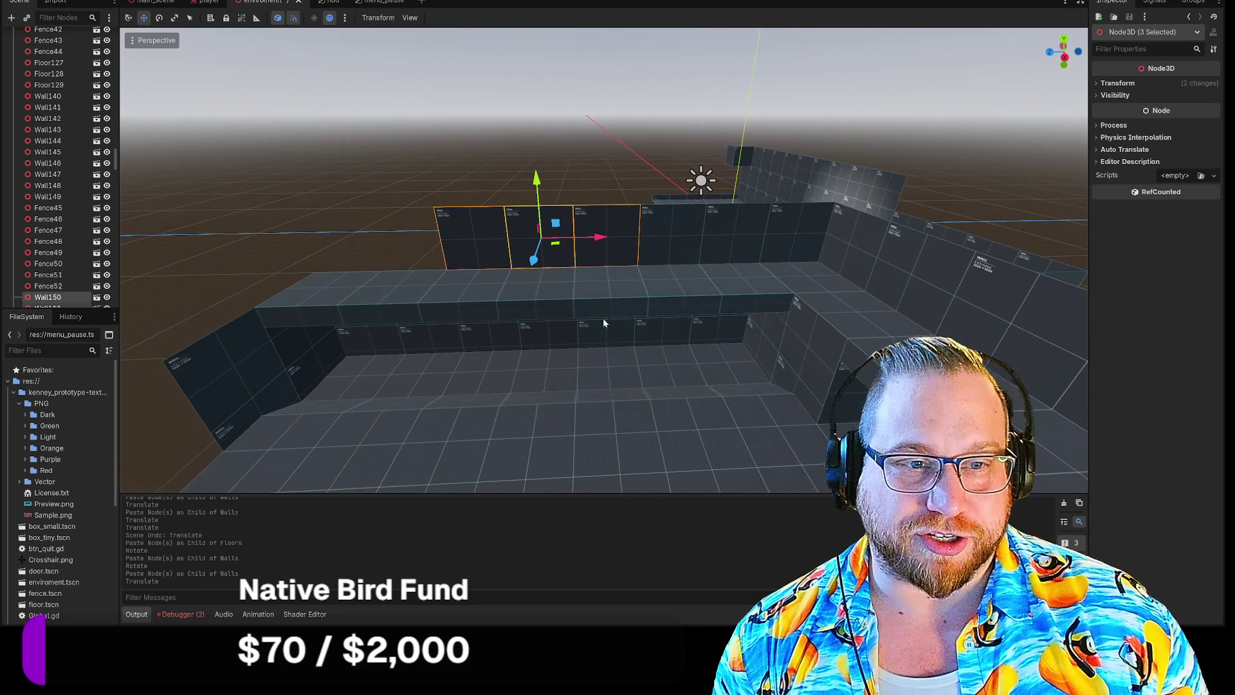
Paste three more wall panels into Walls and slide them left to extend the back wall.
left_click(486, 238)
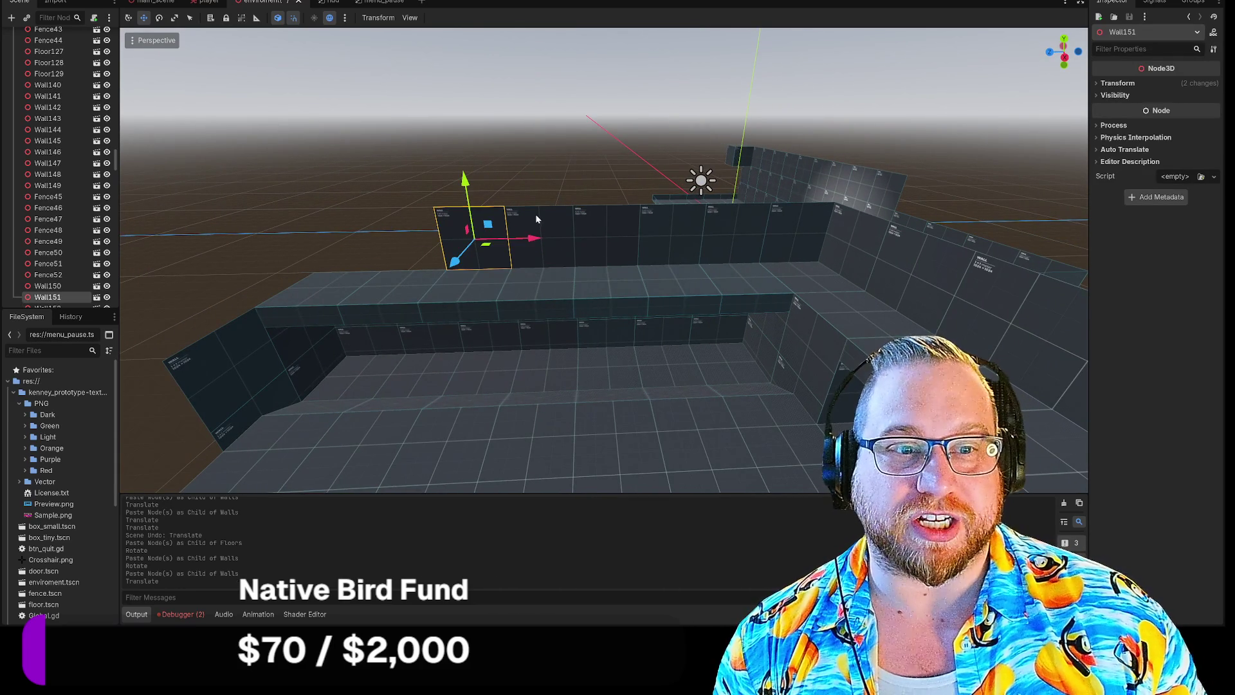
left_click(535, 218)
left_click(479, 251, "shift")
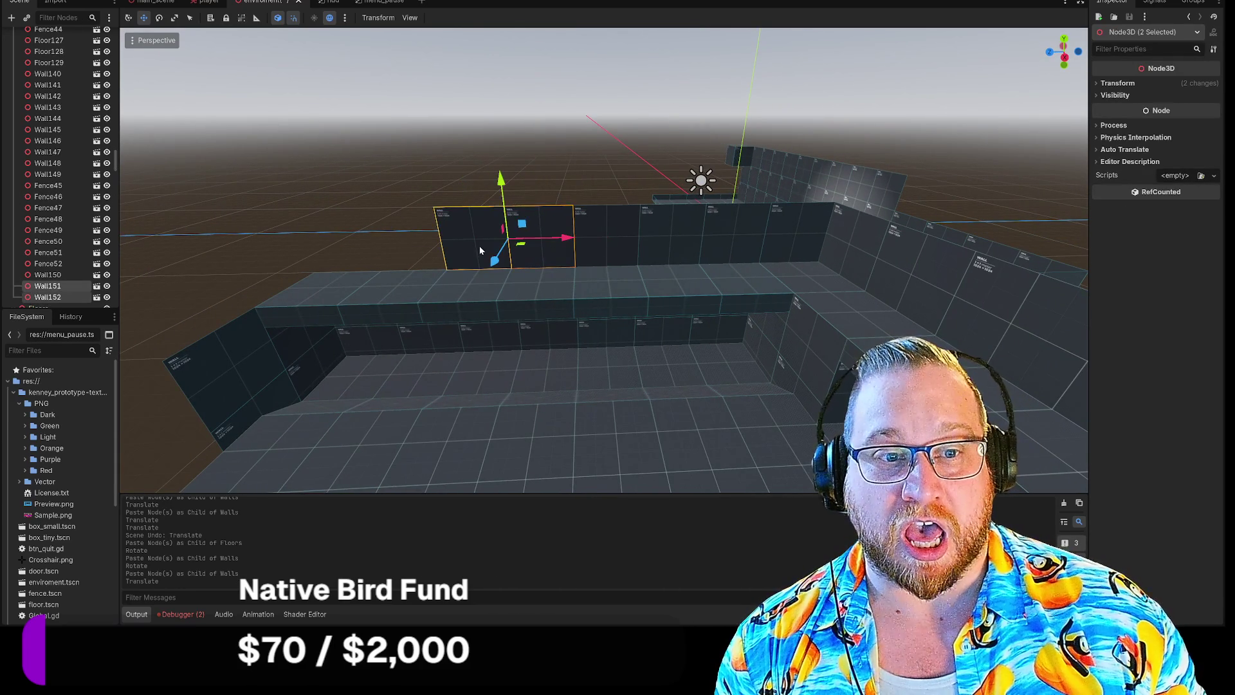
scroll(33, 245, "up", 15)
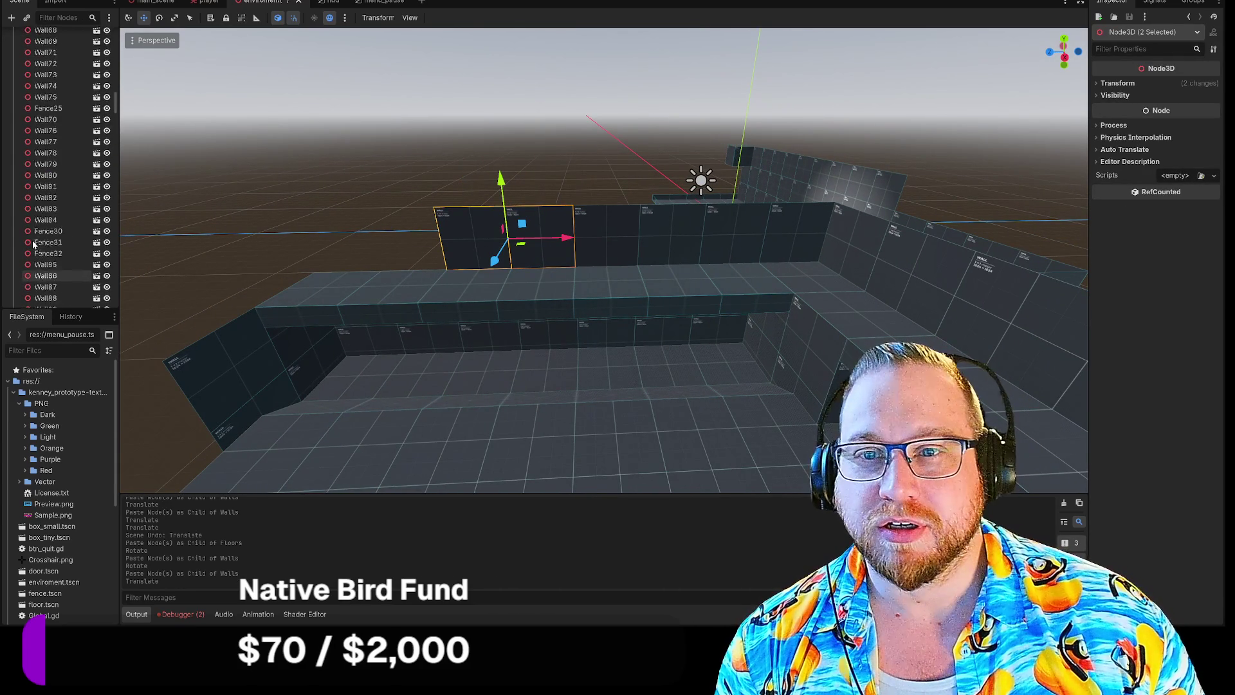
scroll(33, 245, "up", 15)
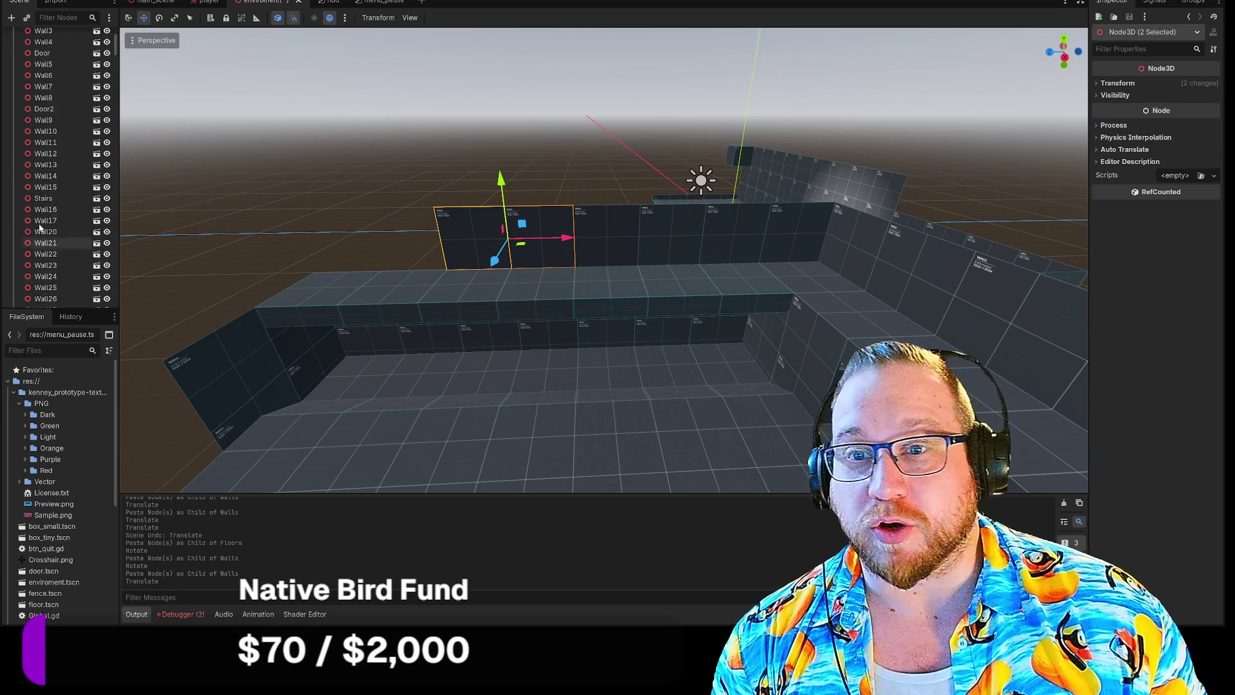
left_click(38, 126)
key("ctrl+v")
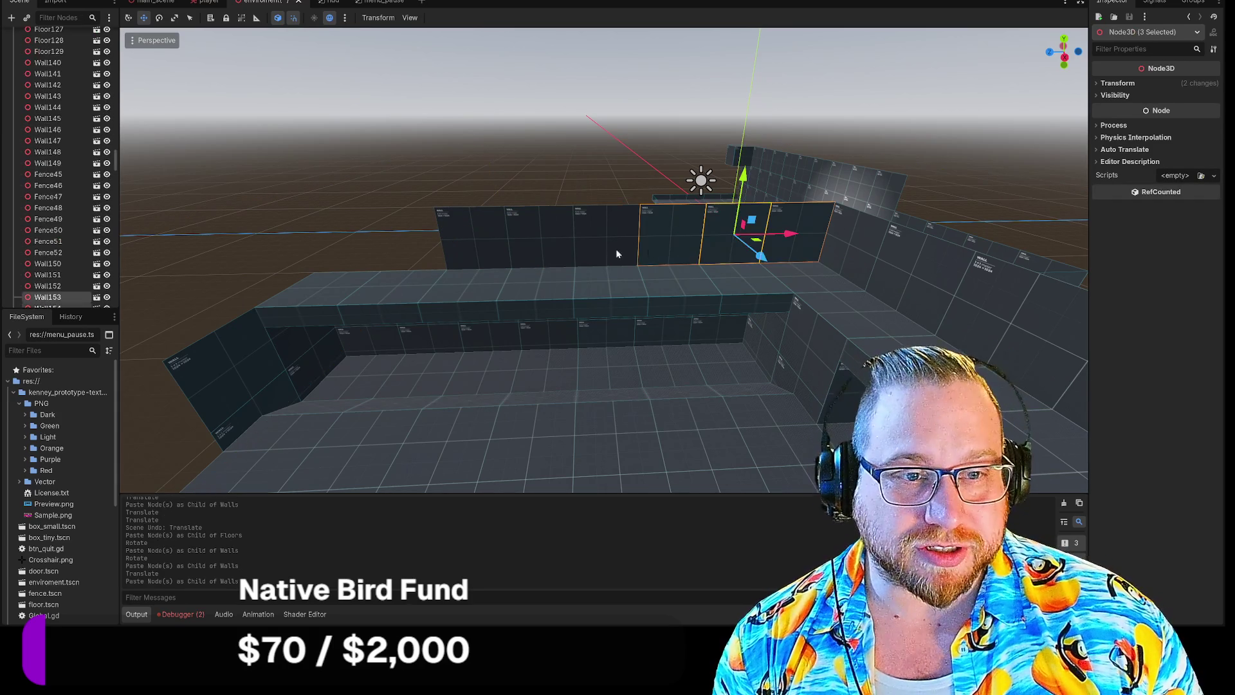
mouse_move(786, 236)
left_mouse_down()
mouse_move(356, 225)
mouse_move(378, 236)
left_mouse_up()
Delete Wall87, undo that, then delete the end panel Wall154 instead.
left_click(678, 236)
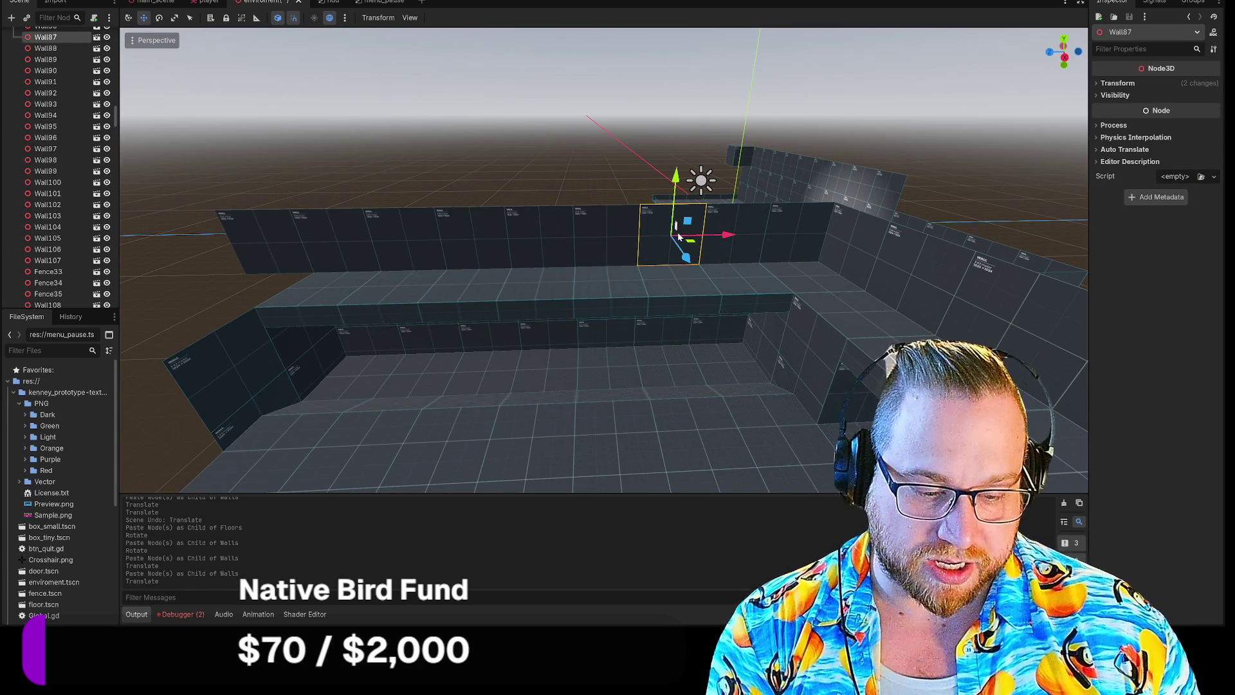
key("Delete")
left_click(599, 319)
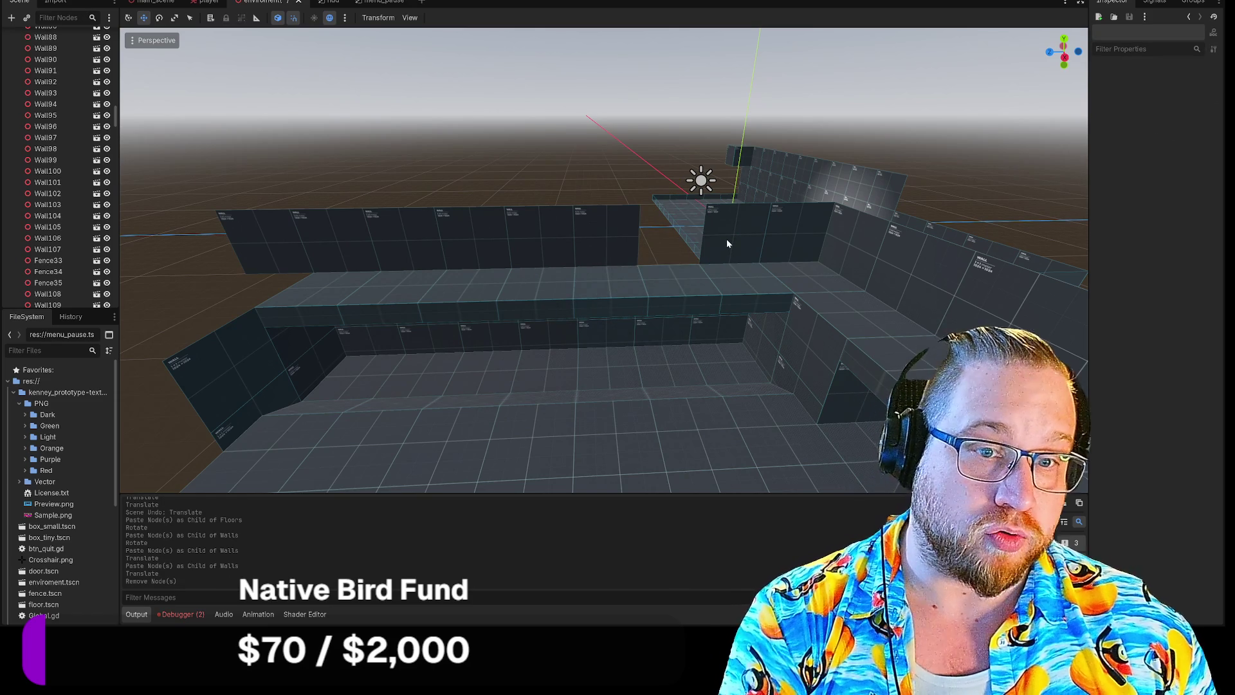
key("ctrl+z")
left_click(277, 251)
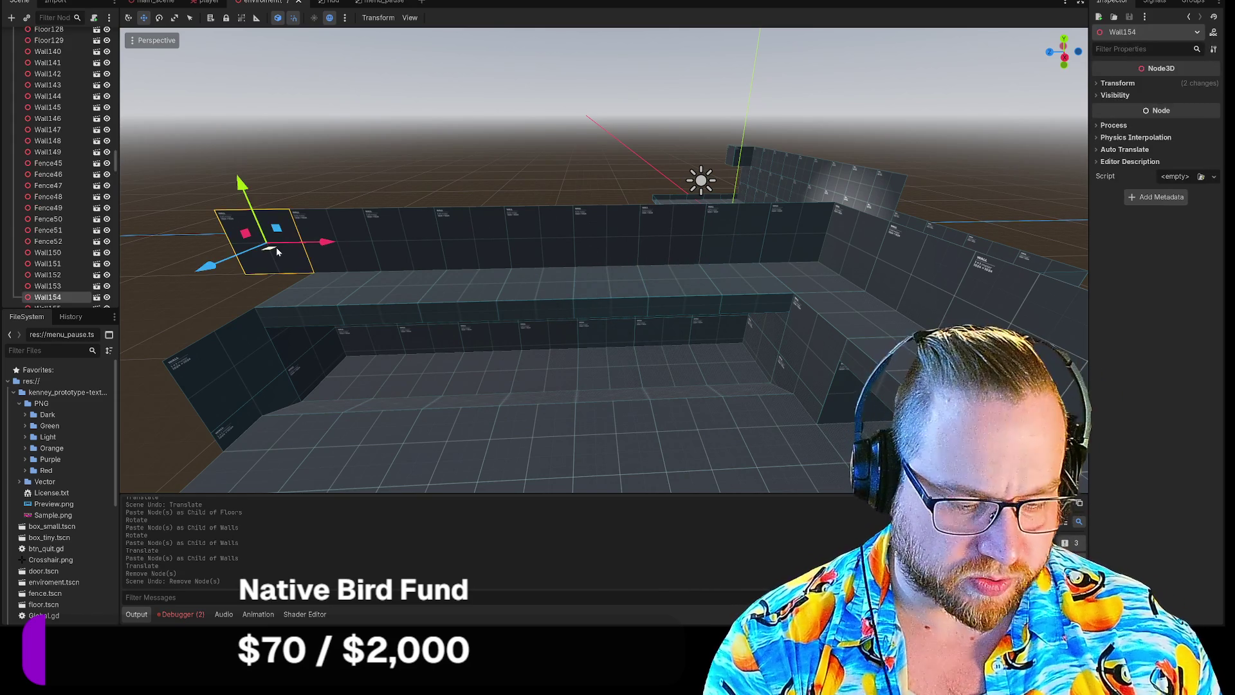
key("Delete")
left_click(585, 314)
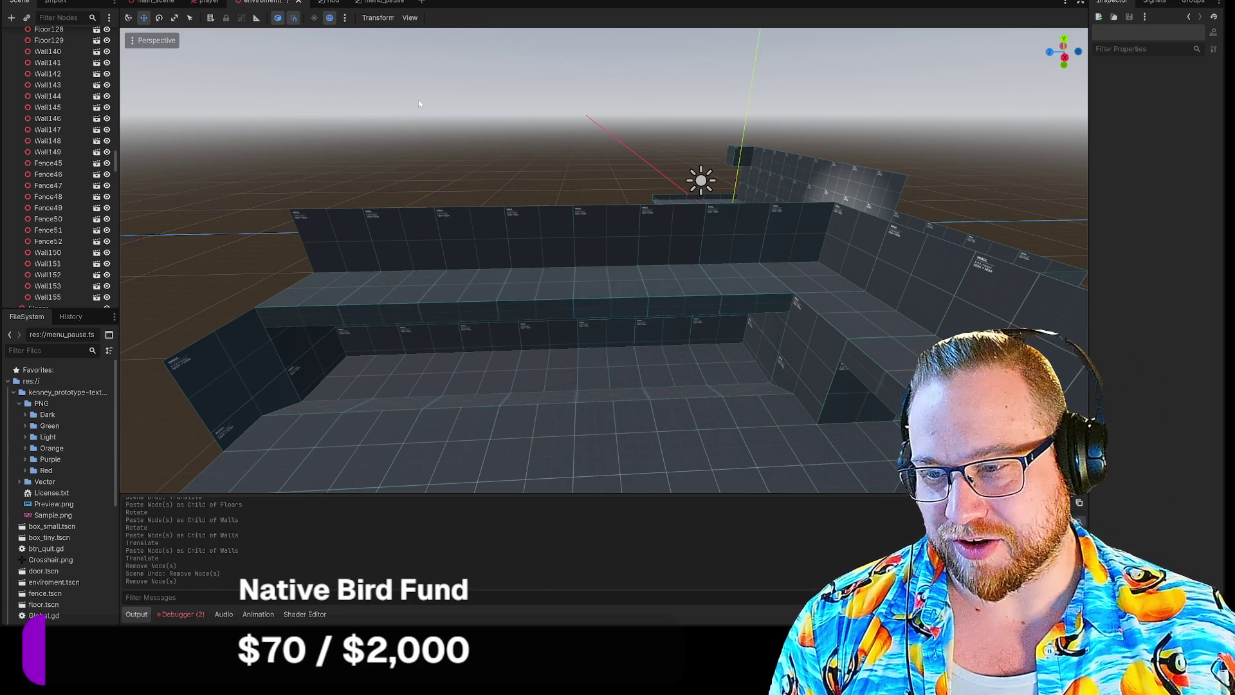
Bring the view close to the back wall and select the end panel Wall155.
left_click_drag(483, 89, 508, 305)
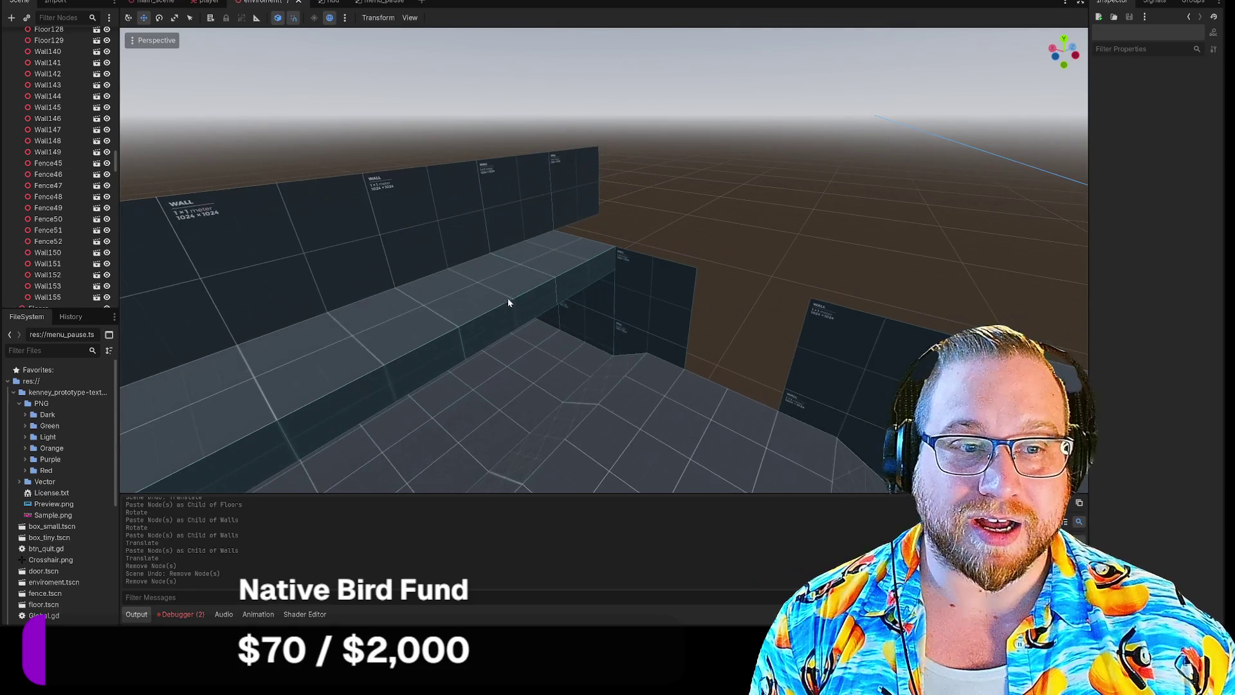
left_click(587, 190)
left_click(781, 187)
mouse_move(781, 187)
left_mouse_down()
mouse_move(707, 193)
mouse_move(701, 155)
left_mouse_up()
left_click(605, 277)
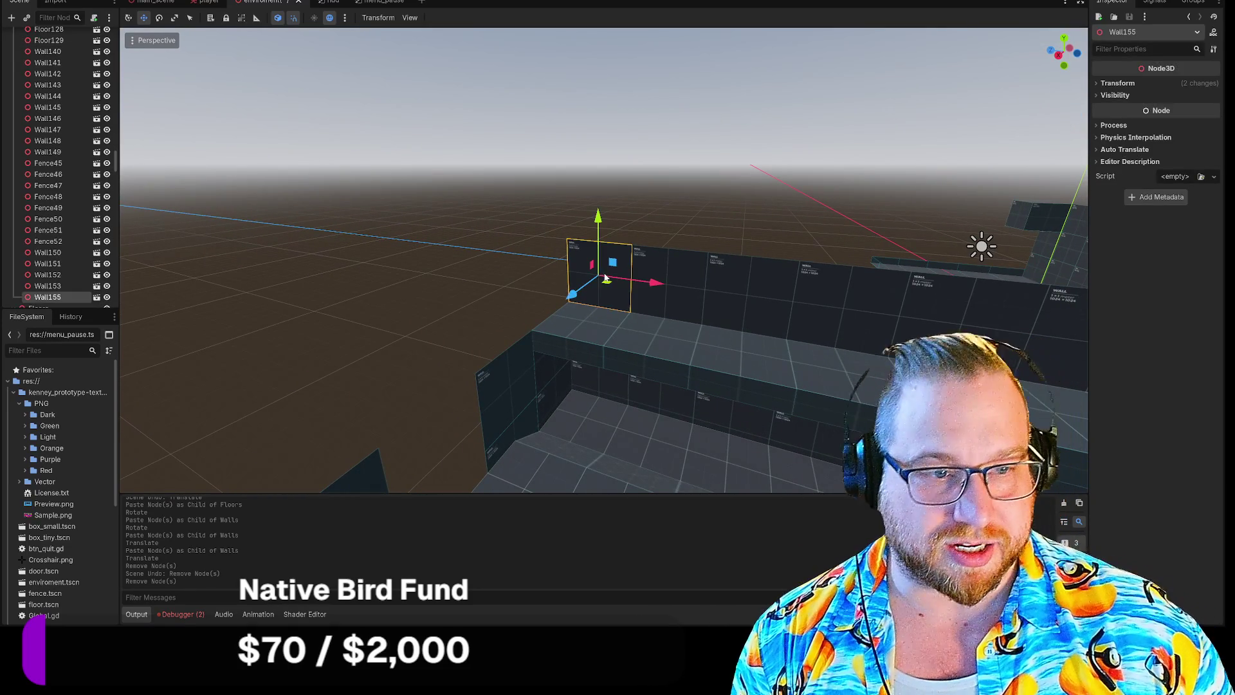
Paste a copy as Wall156 into Walls and slide it left to extend the row.
scroll(65, 209, "up", 15)
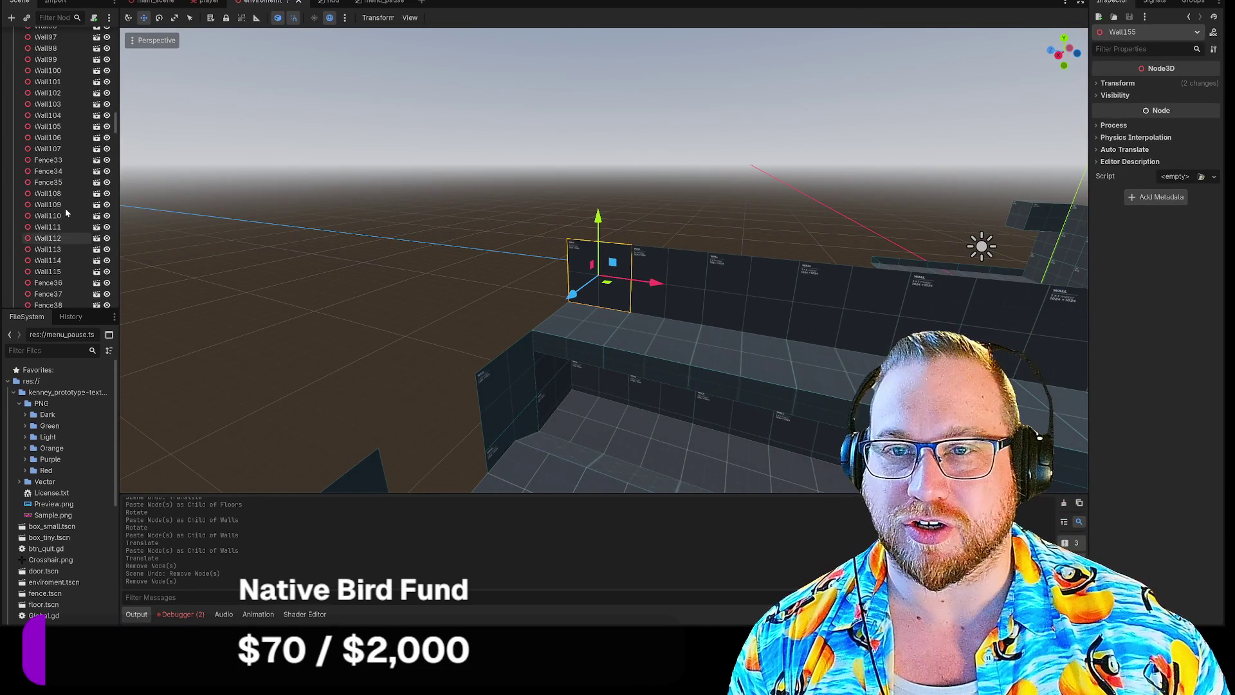
scroll(64, 207, "up", 10)
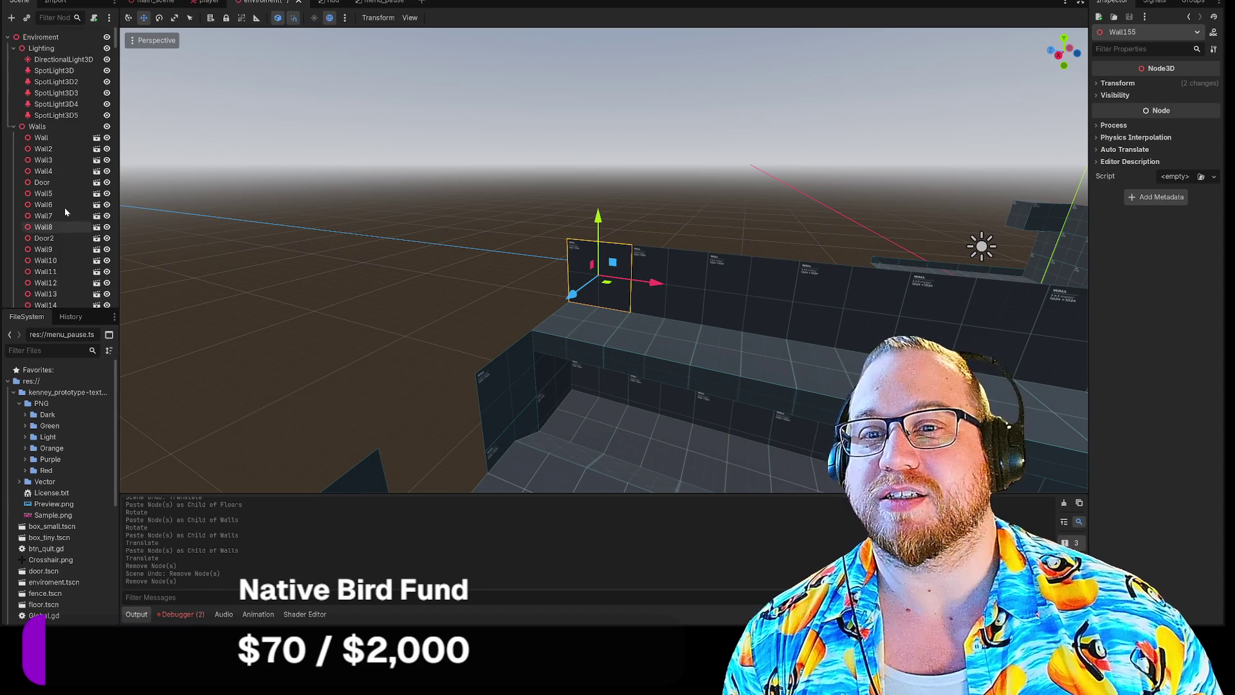
left_click(41, 126)
key("ctrl+v")
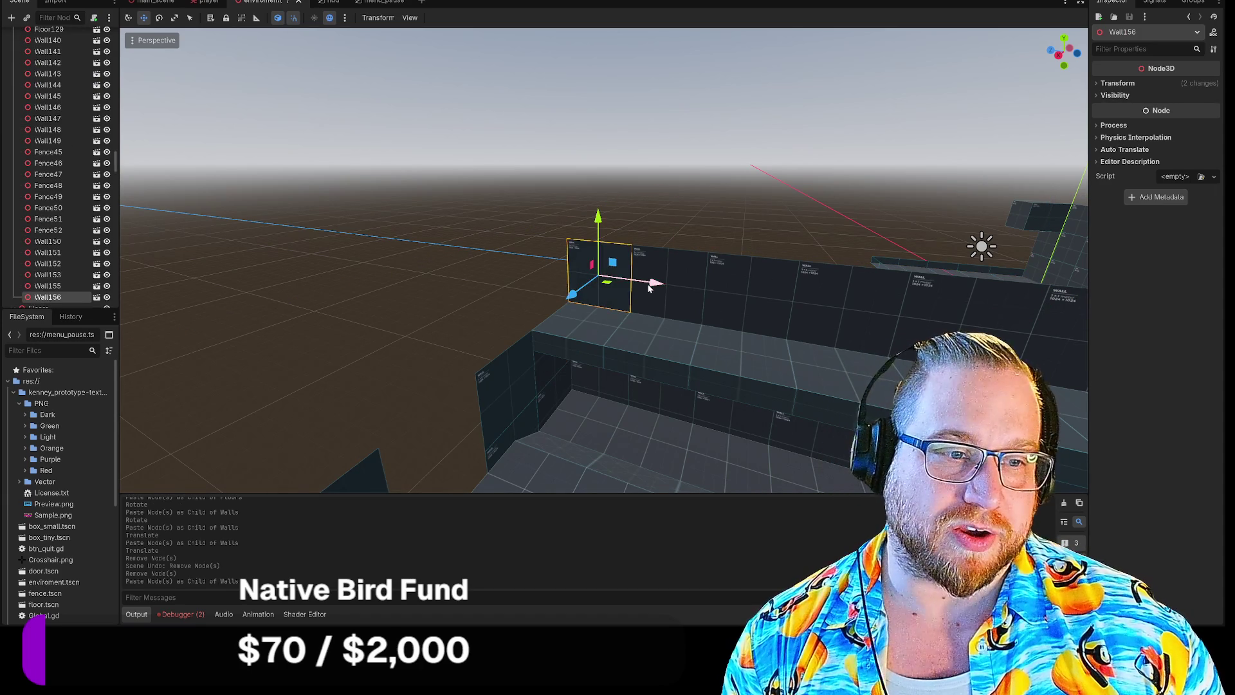
left_click_drag(649, 280, 585, 278)
left_click(594, 207)
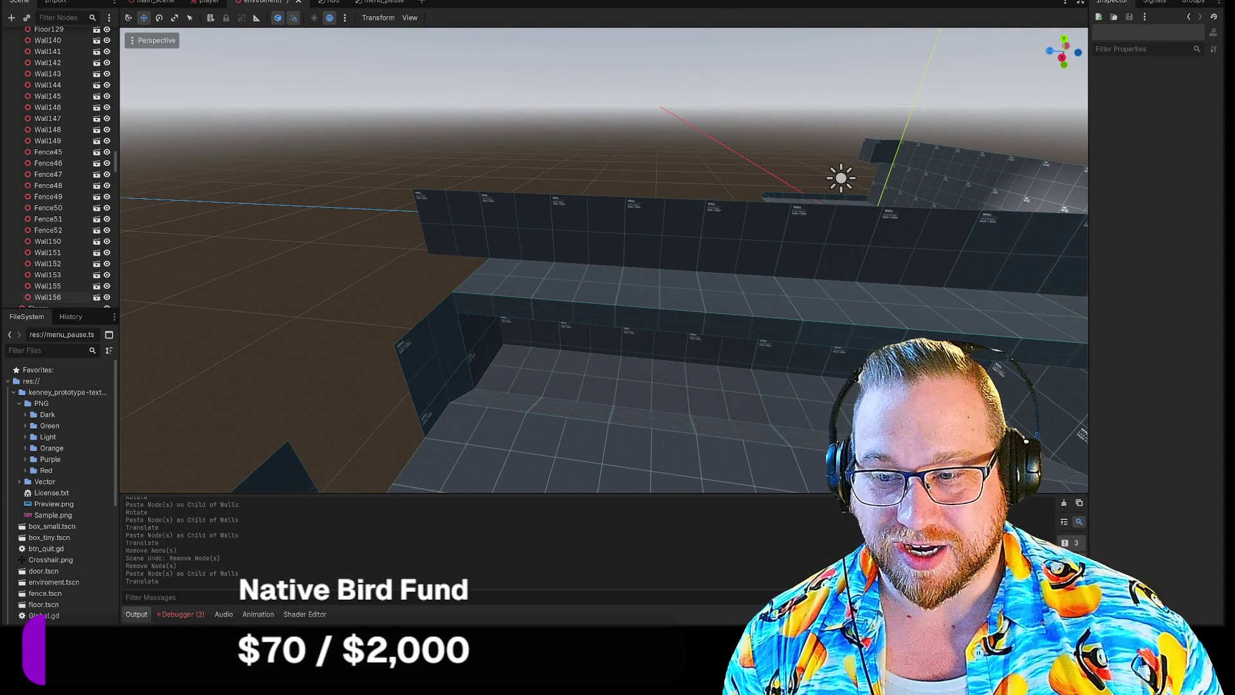
Select five wall panels in the row, ending with Wall152.
left_click(450, 219)
left_click(547, 221, "shift")
left_click(611, 217, "shift")
left_click(654, 218, "shift")
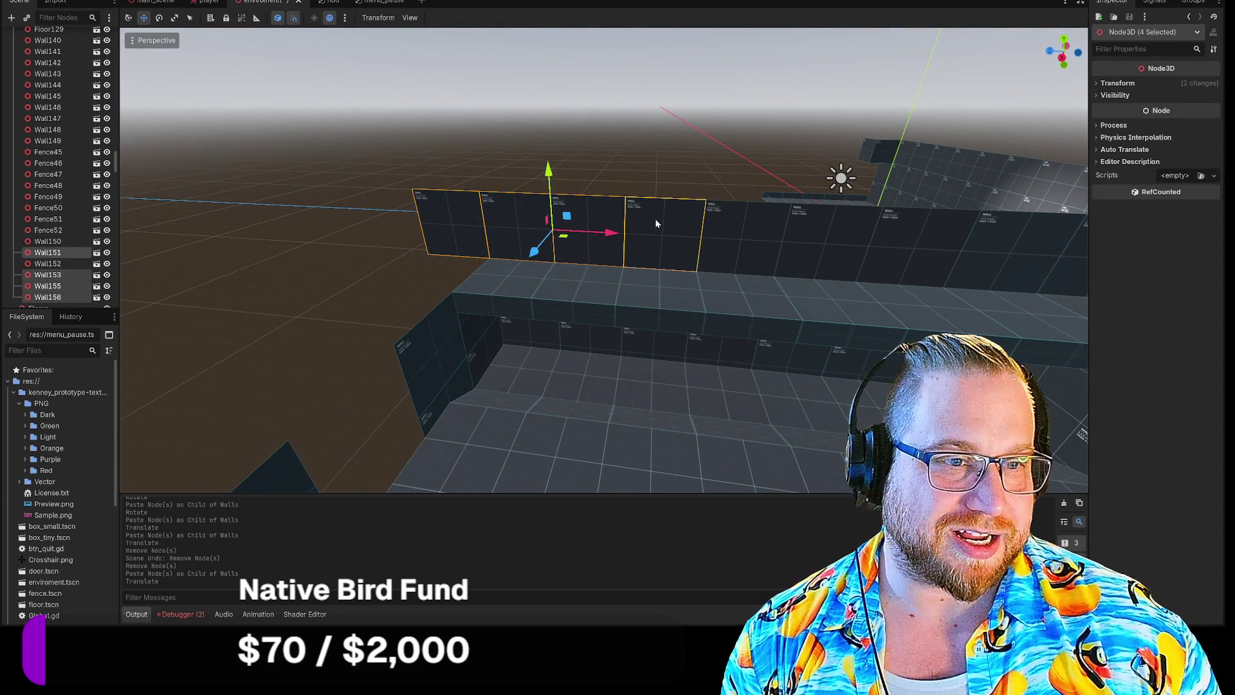
scroll(388, 268, "down", 3)
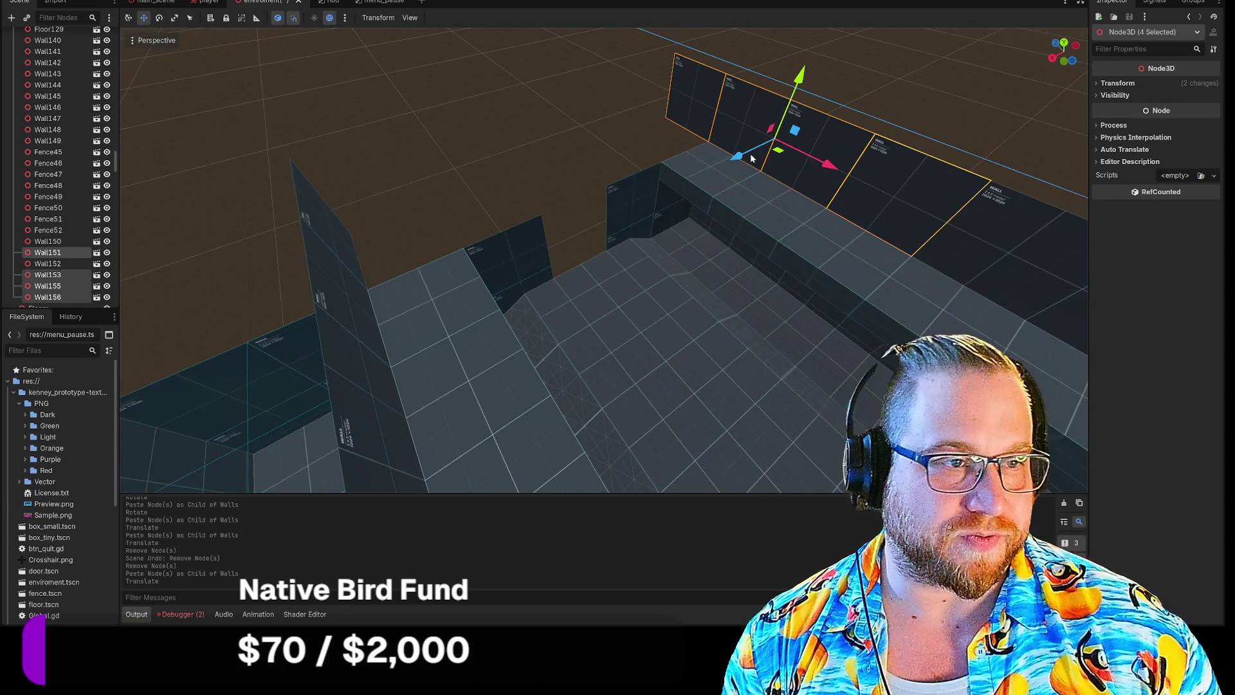
left_click(722, 184, "shift")
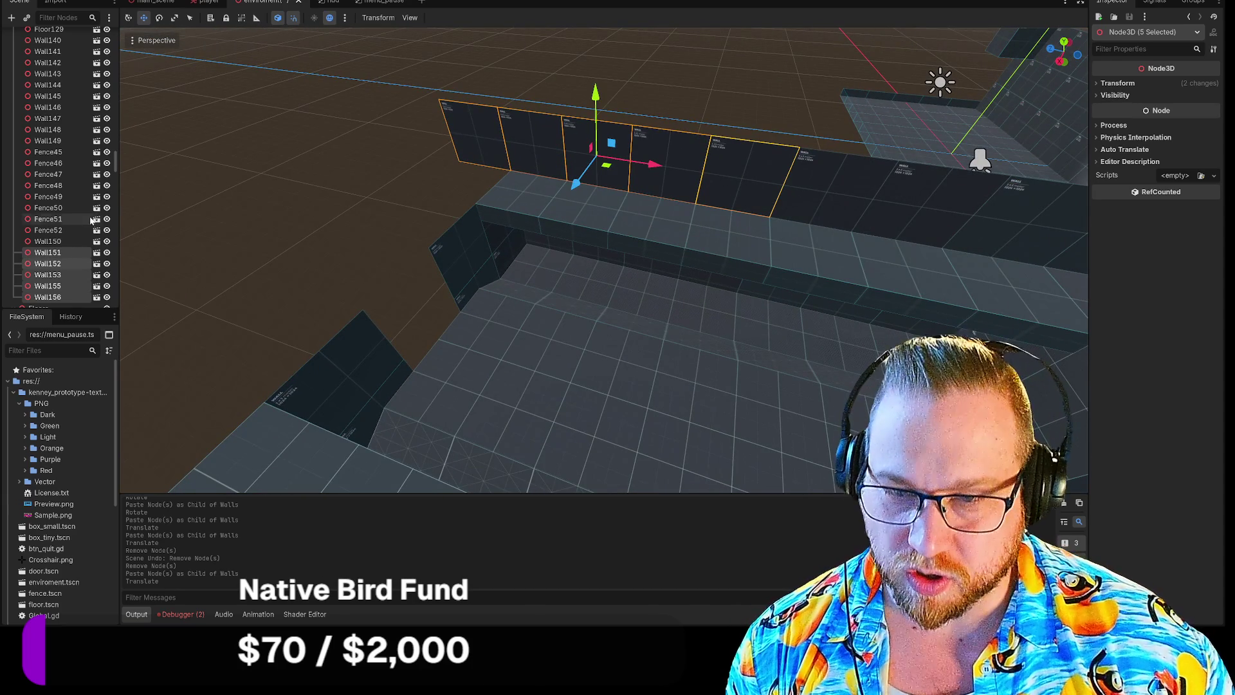
scroll(52, 185, "up", 10)
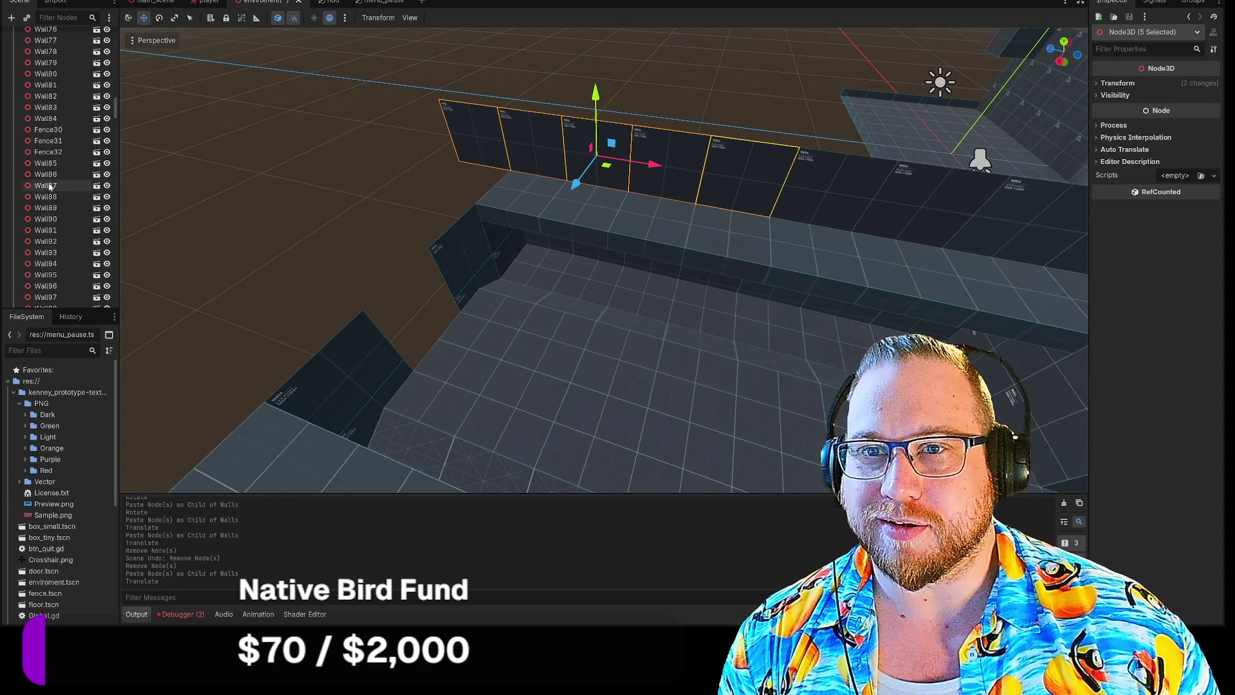
scroll(53, 186, "up", 20)
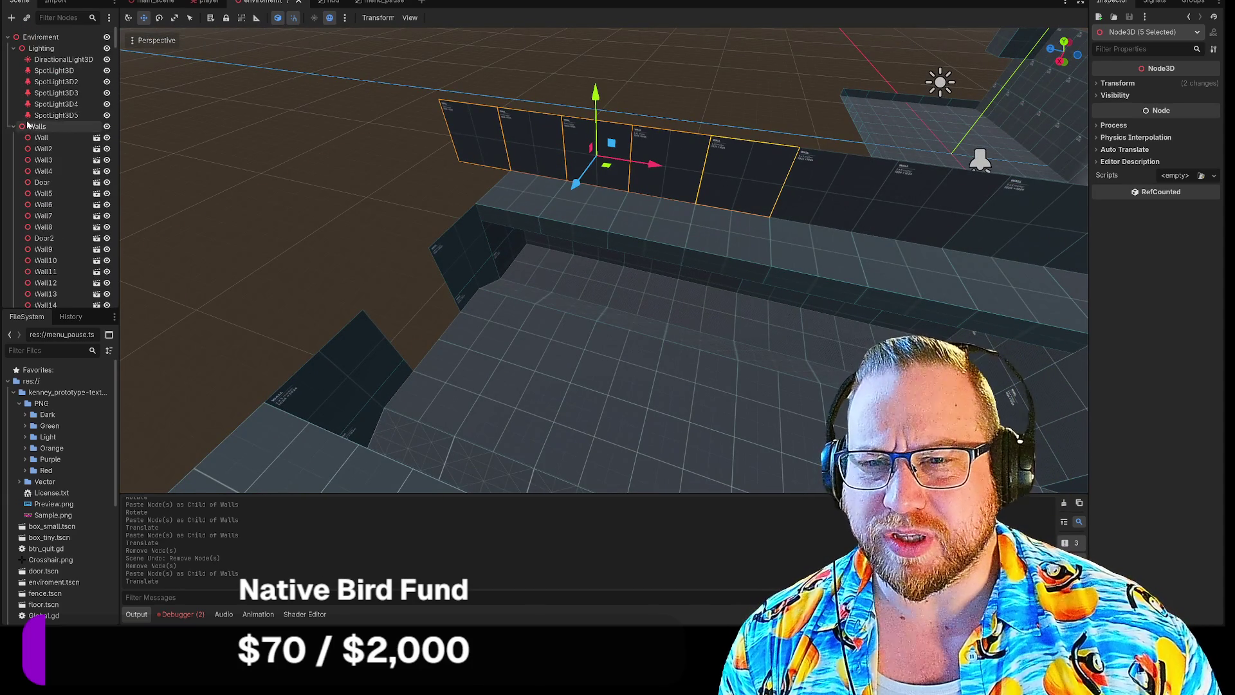
Paste the five wall panels, move them back, and rotate them 90° to close the enclosure end.
key("ctrl+v")
mouse_move(609, 170)
left_mouse_down()
mouse_move(431, 115)
mouse_move(363, 110)
left_mouse_up()
left_click_drag(412, 199, 410, 194)
key("r")
key("t")
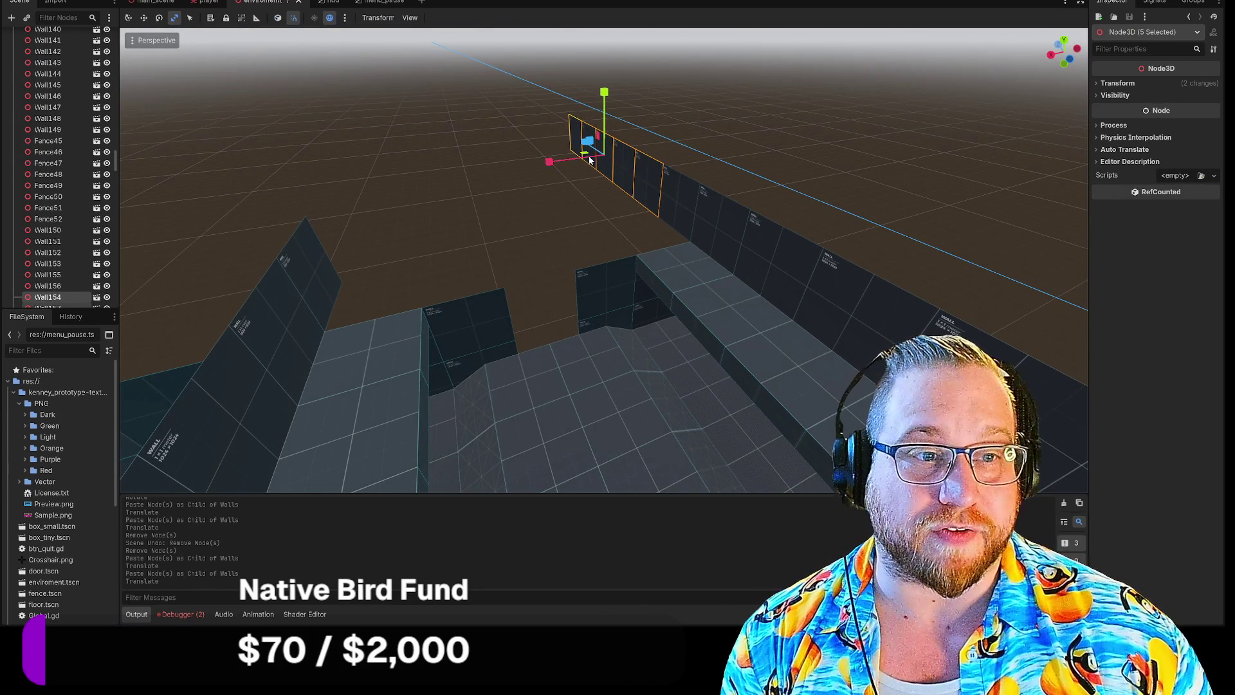
key("e")
mouse_move(582, 169)
left_mouse_down()
mouse_move(611, 168)
mouse_move(586, 153)
mouse_move(511, 207)
left_mouse_up()
key("r")
key("w")
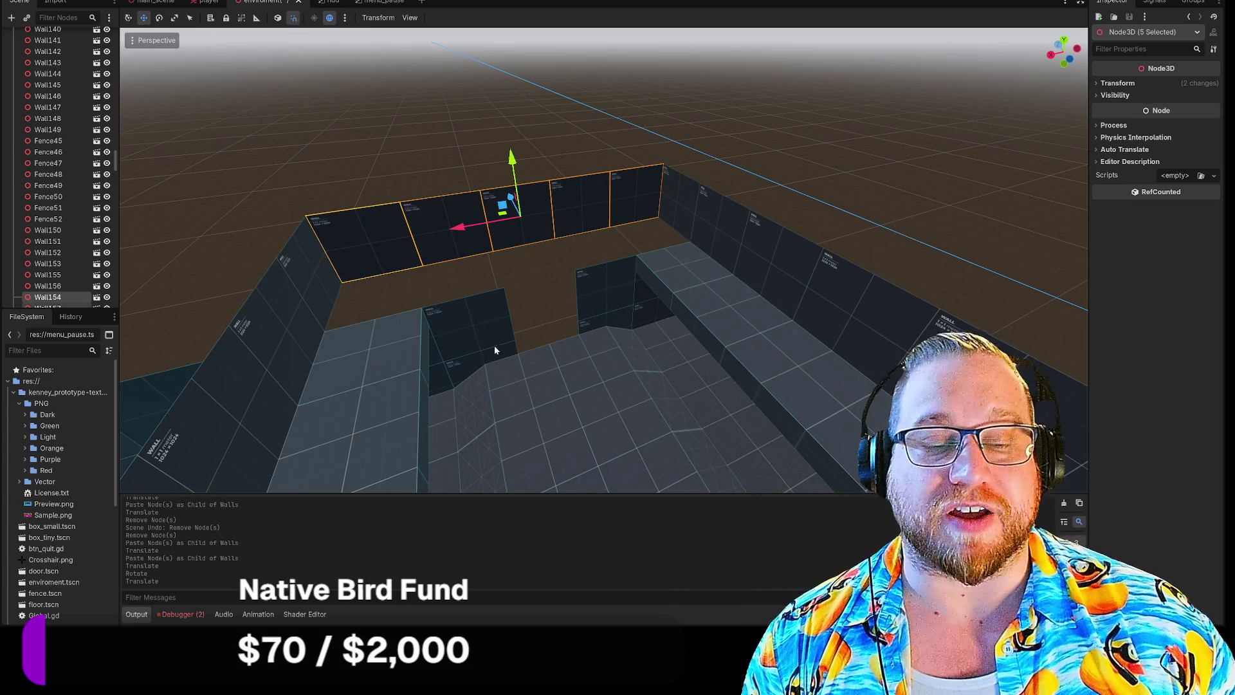
scroll(508, 327, "down", 2)
scroll(466, 326, "up", 5)
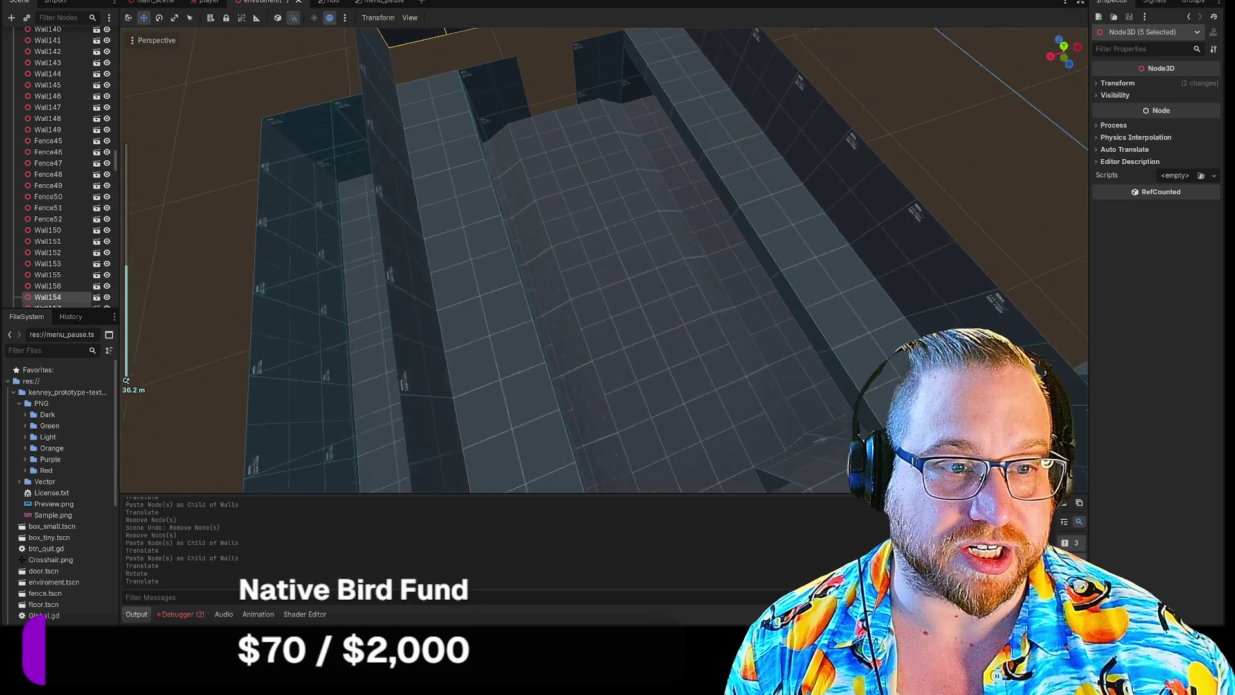
Paste copies of five floor tiles from Floor145 onward into Floors and shift them 6 along Z.
left_click(579, 297)
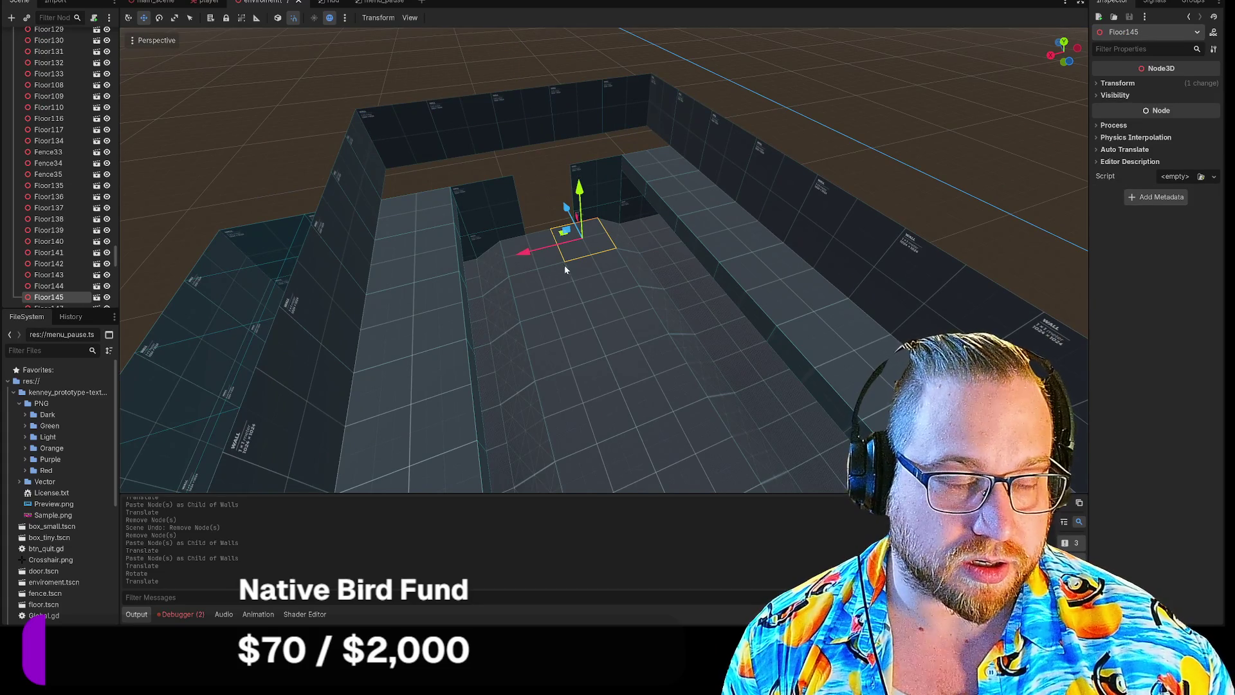
left_click(597, 280, "shift")
left_click(616, 315, "shift")
left_click(651, 376, "shift")
left_click(691, 423, "shift")
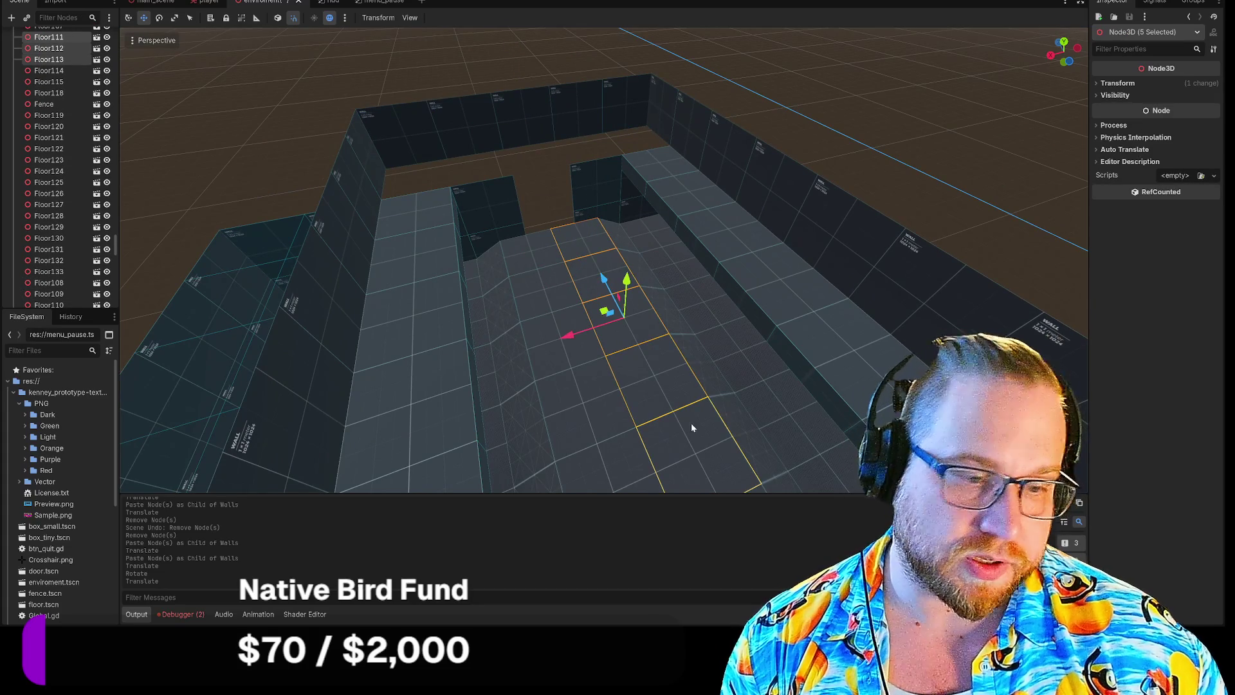
scroll(57, 217, "up", 15)
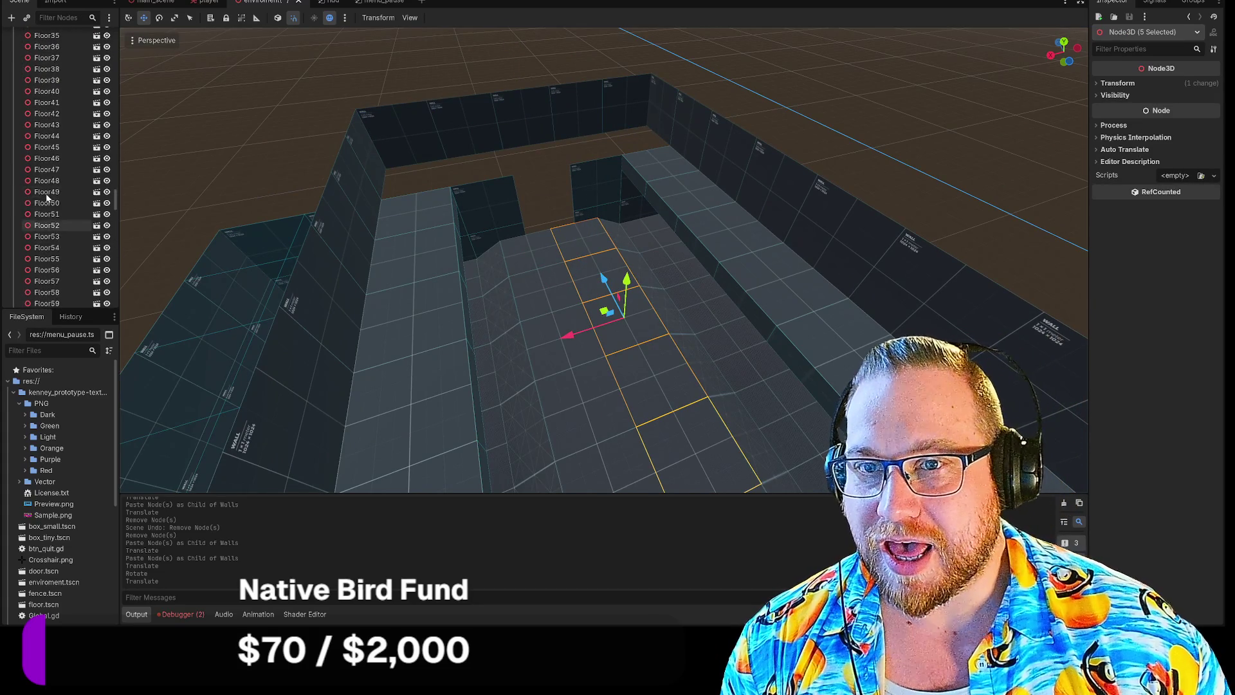
scroll(56, 217, "up", 8)
left_click(38, 198)
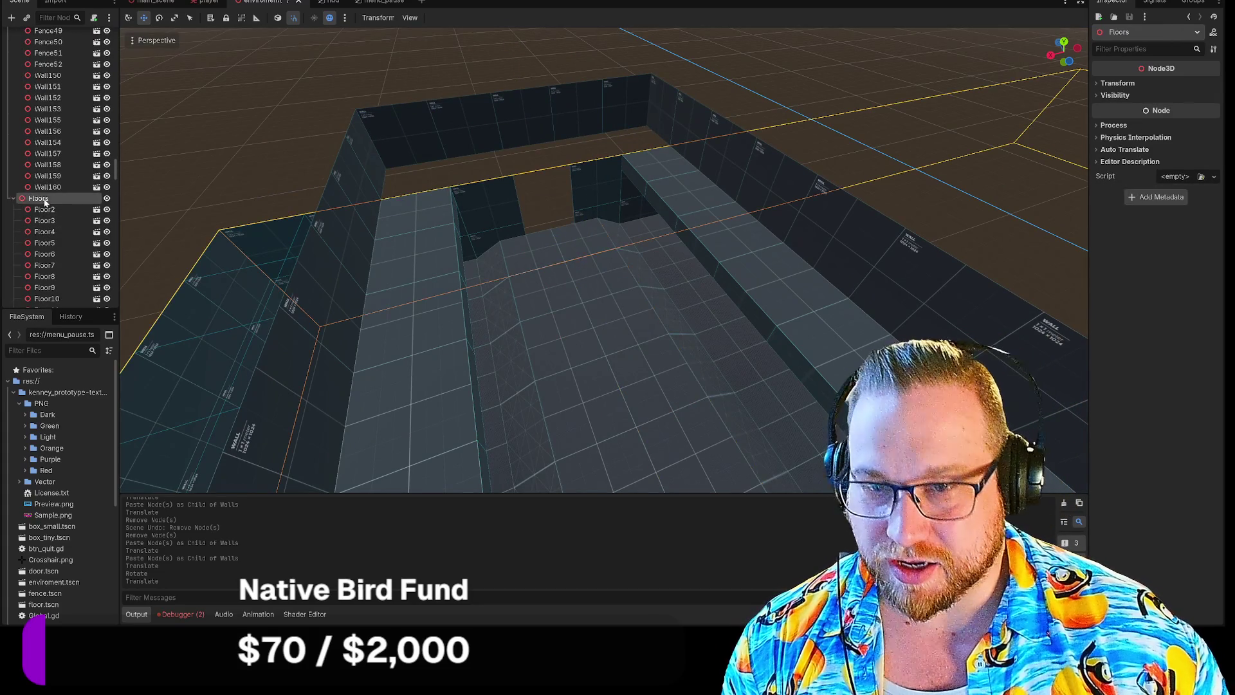
key("ctrl+v")
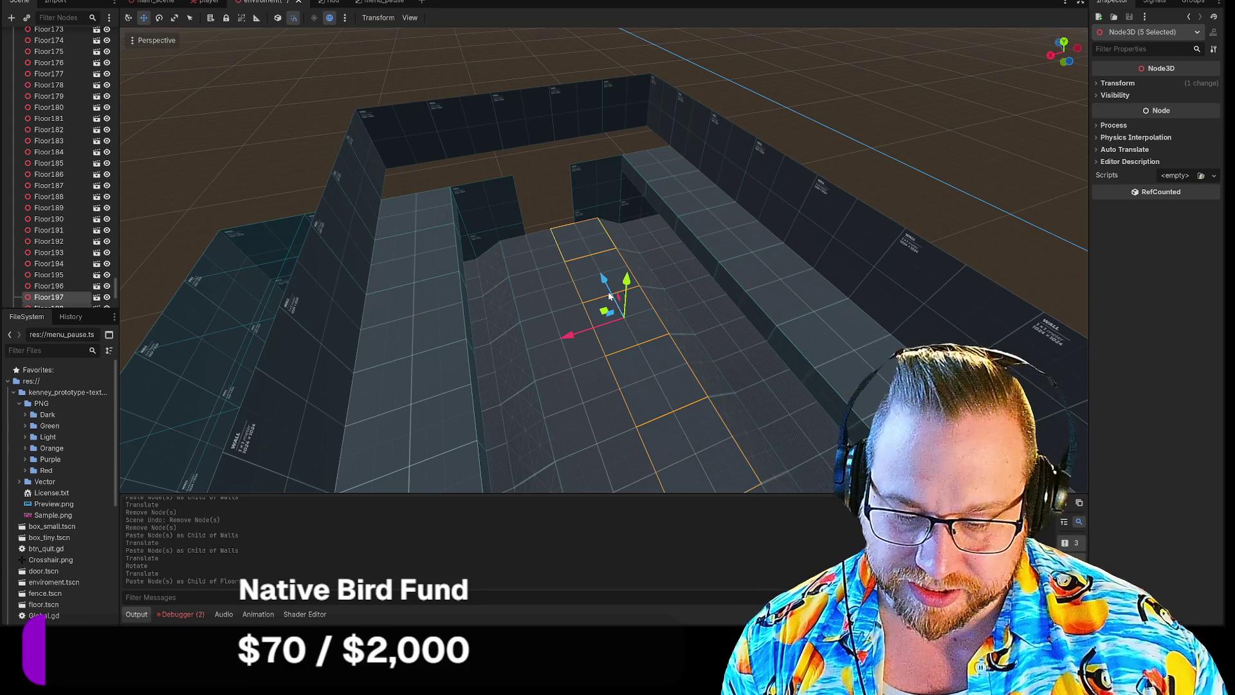
mouse_move(608, 291)
left_mouse_down()
mouse_move(537, 200)
mouse_move(517, 231)
left_mouse_up()
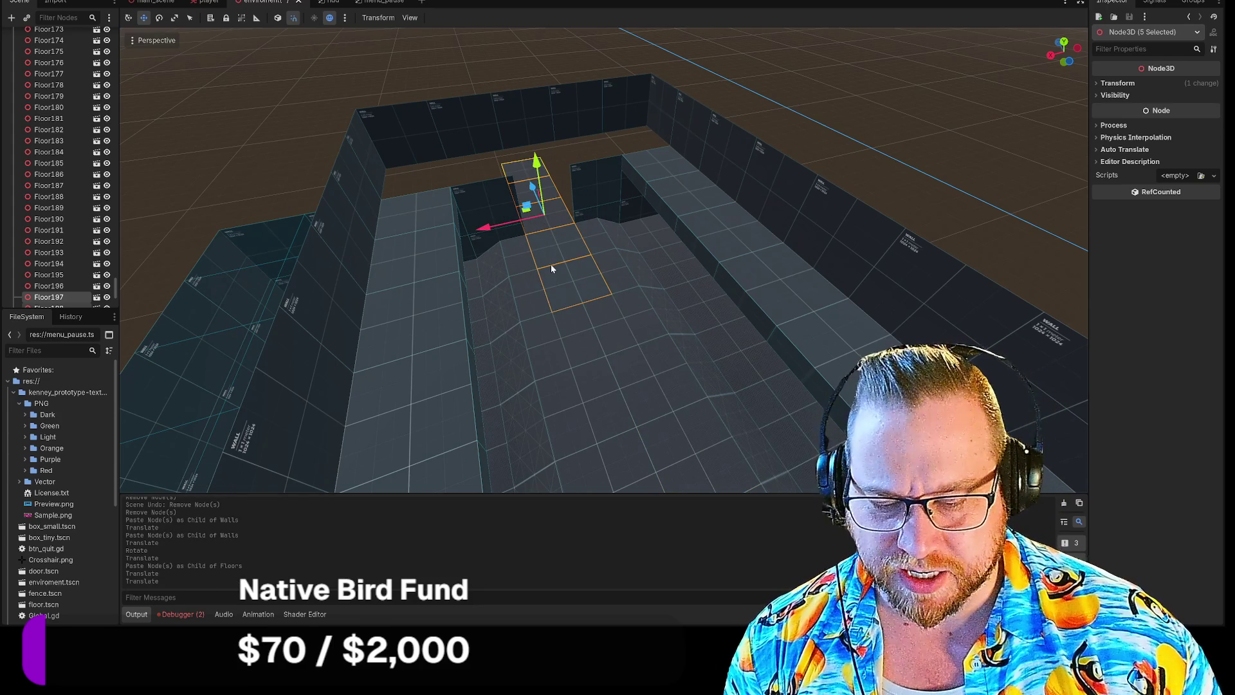
Rotate the copied tiles 90° about Y and lower them along Y.
key("e")
mouse_move(526, 242)
left_mouse_down()
mouse_move(576, 233)
mouse_move(573, 243)
left_mouse_up()
key("r")
key("w")
mouse_move(537, 157)
left_mouse_down()
mouse_move(524, 81)
mouse_move(524, 97)
left_mouse_up()
left_click(537, 204)
mouse_move(538, 205)
left_mouse_down()
mouse_move(549, 214)
mouse_move(532, 238)
left_mouse_up()
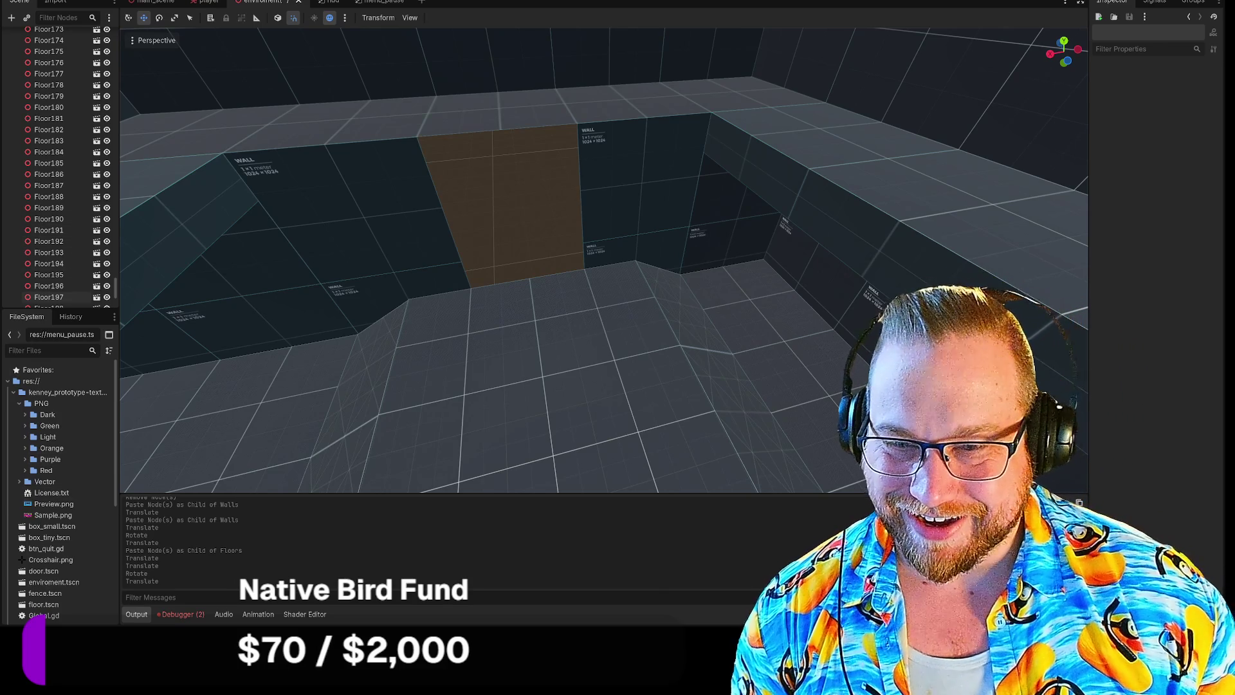
Place a Fence2 instance, rotate it across the back-wall opening, and raise it 2 units.
scroll(63, 473, "down", 5)
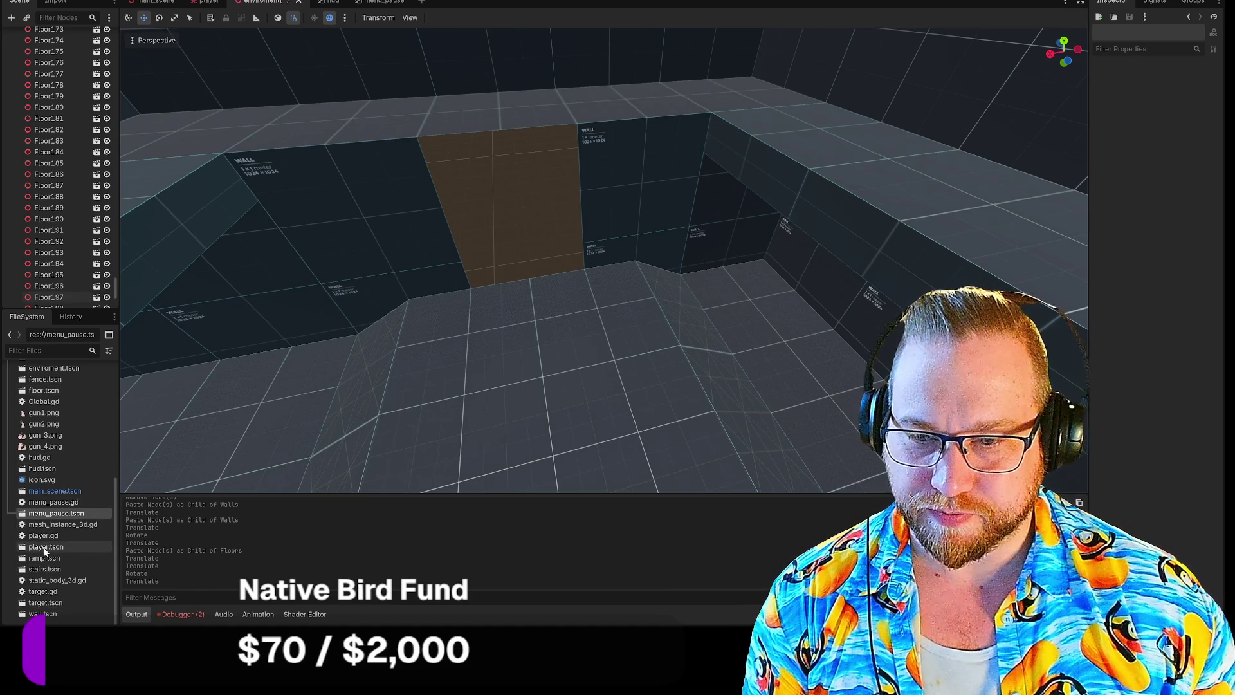
scroll(45, 467, "up", 1)
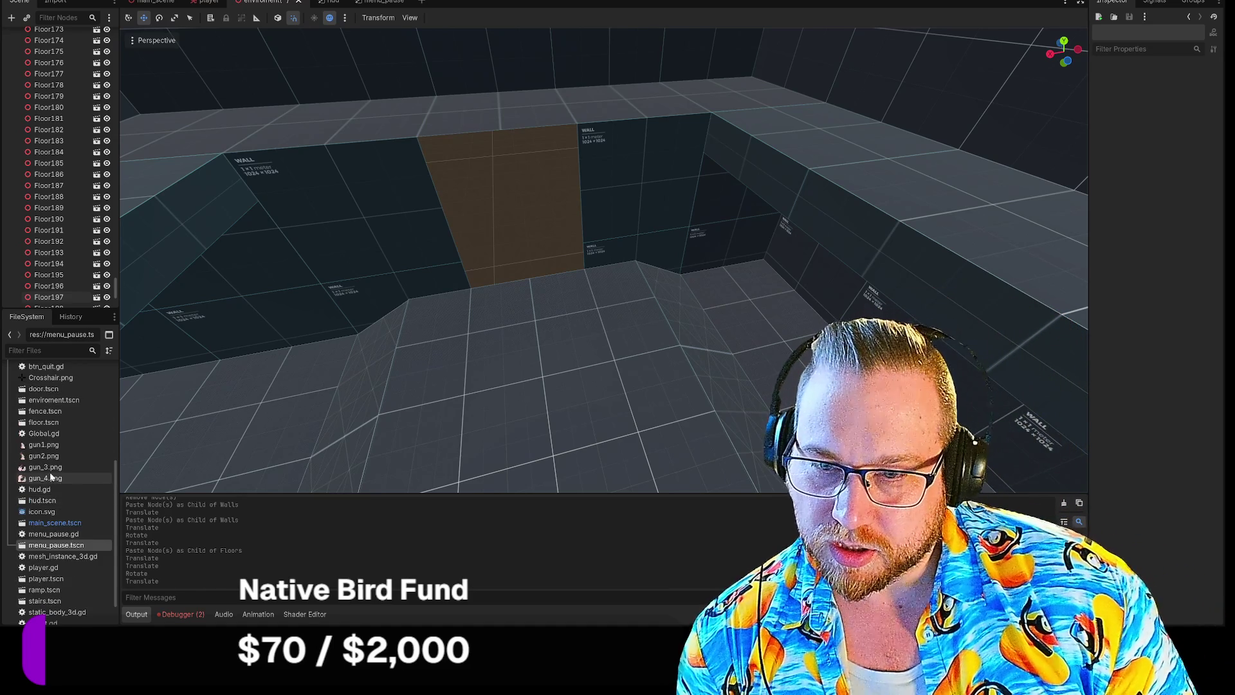
mouse_move(45, 411)
left_mouse_down()
mouse_move(61, 450)
mouse_move(522, 277)
left_mouse_up()
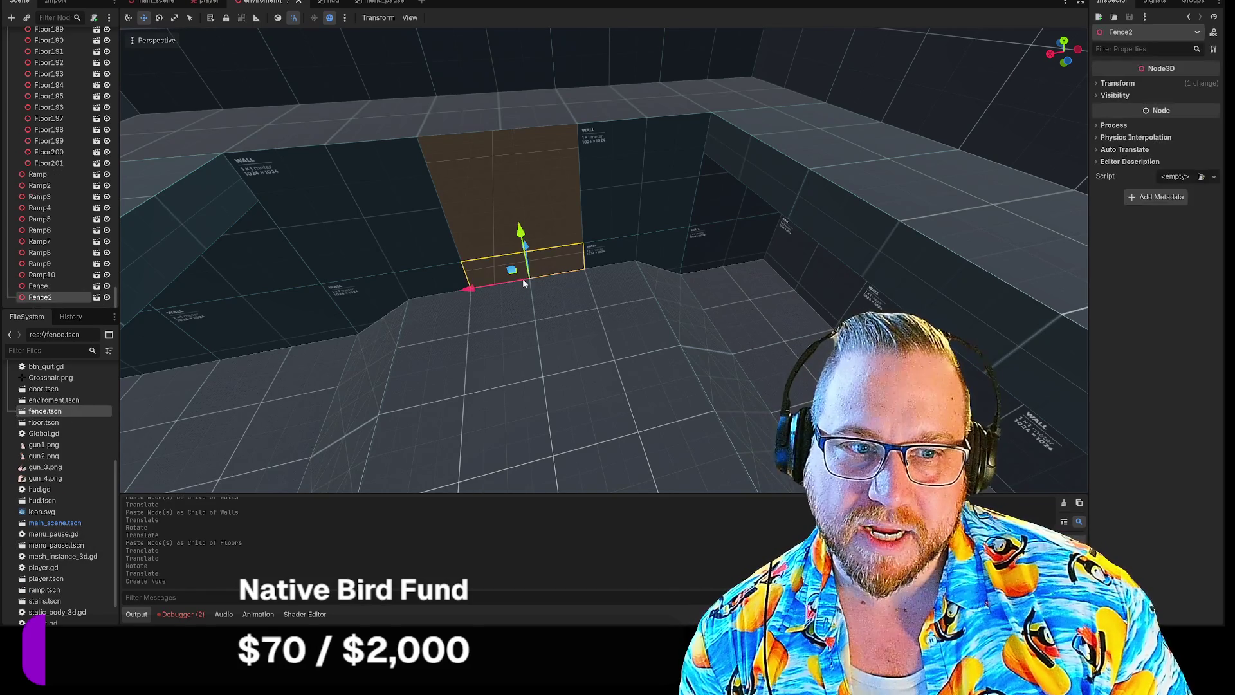
key("e")
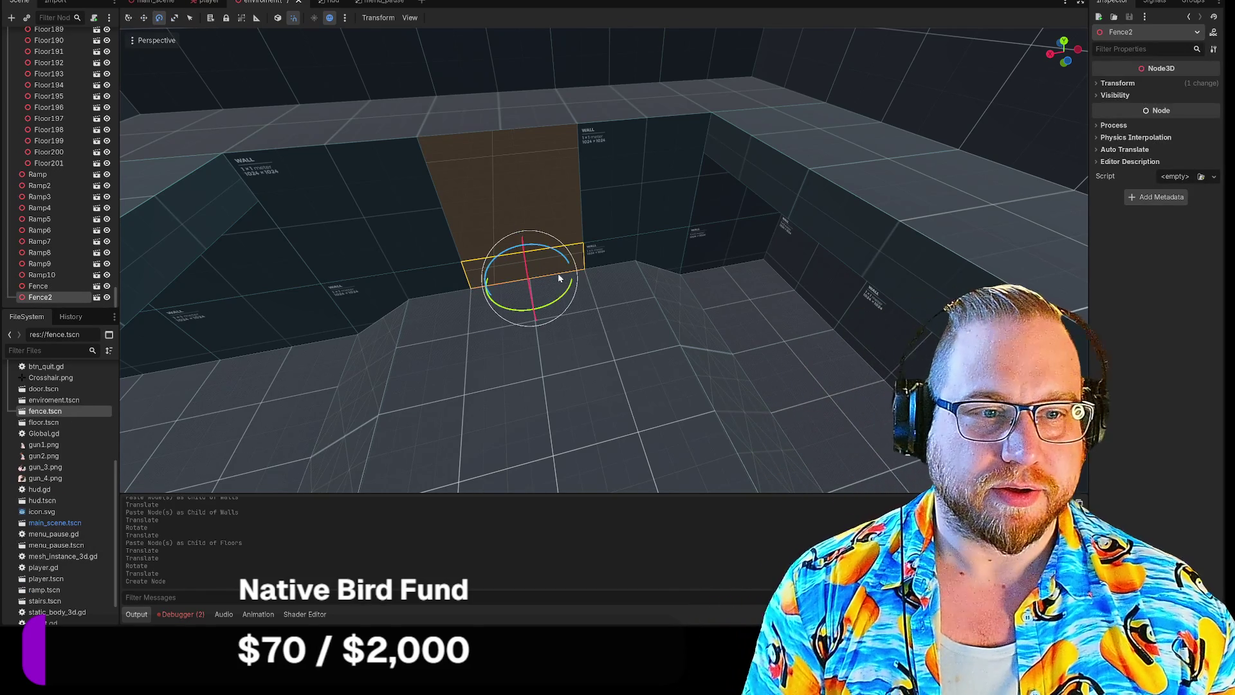
mouse_move(563, 295)
left_mouse_down()
mouse_move(450, 289)
mouse_move(218, 312)
left_mouse_up()
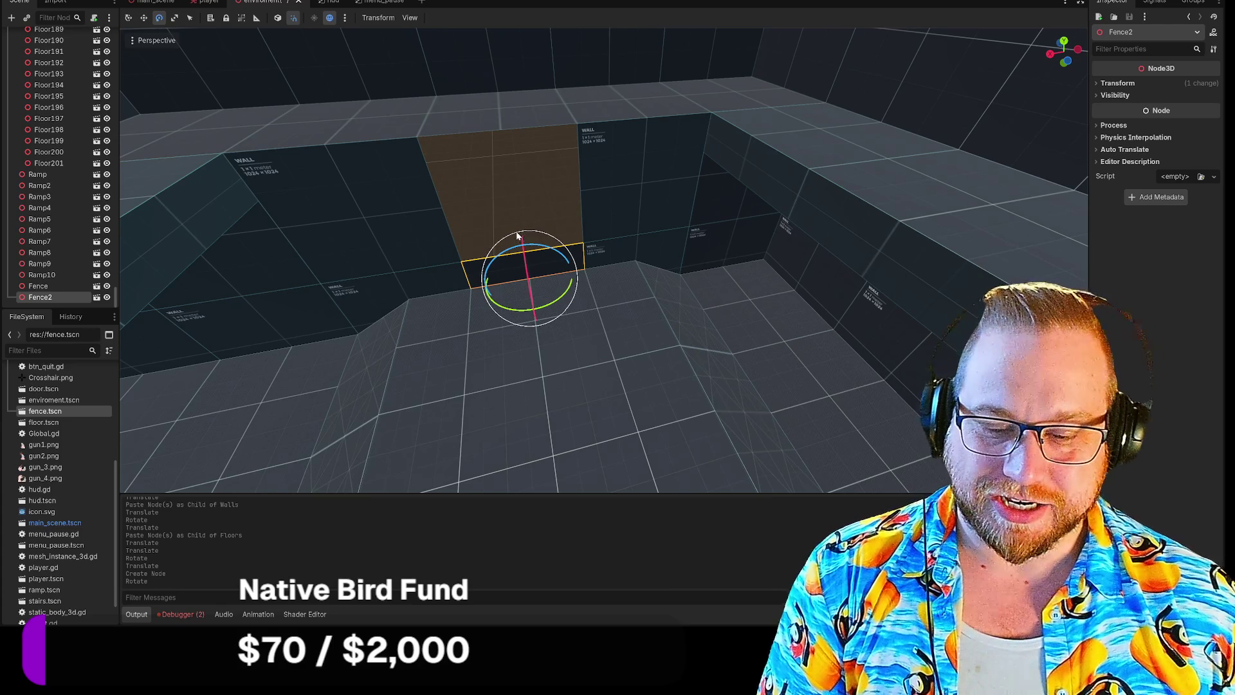
key("w")
left_click_drag(511, 238, 498, 135)
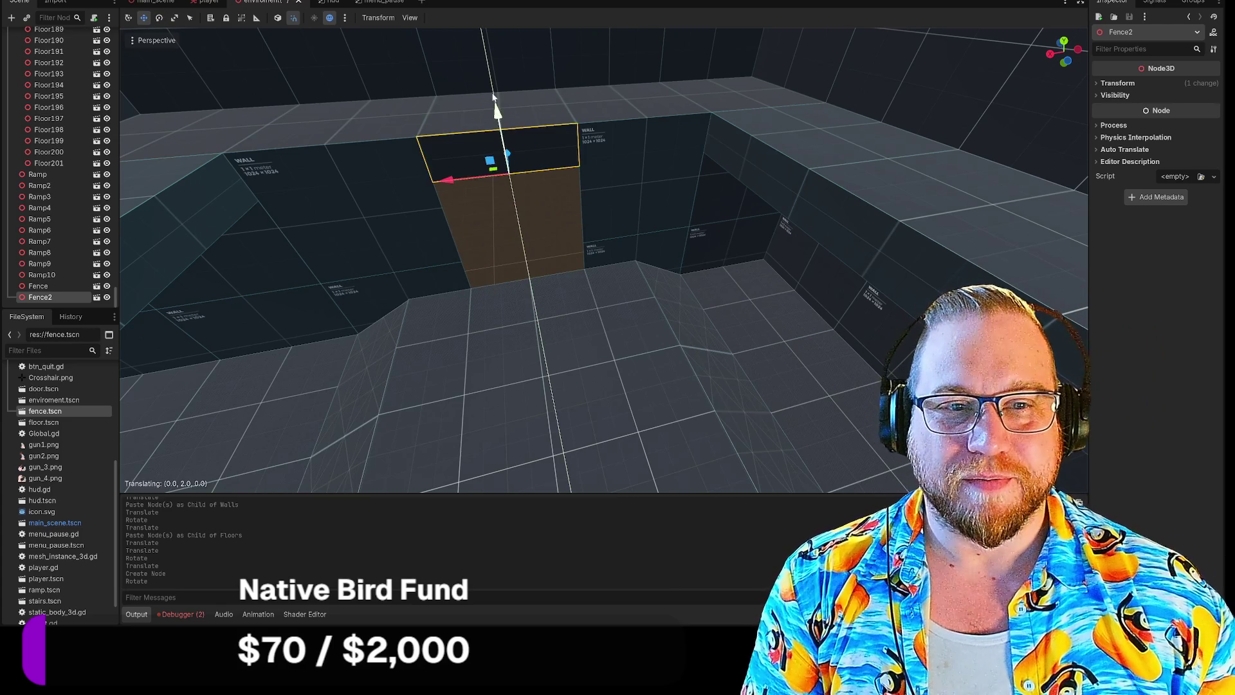
left_click(494, 236)
key("w")
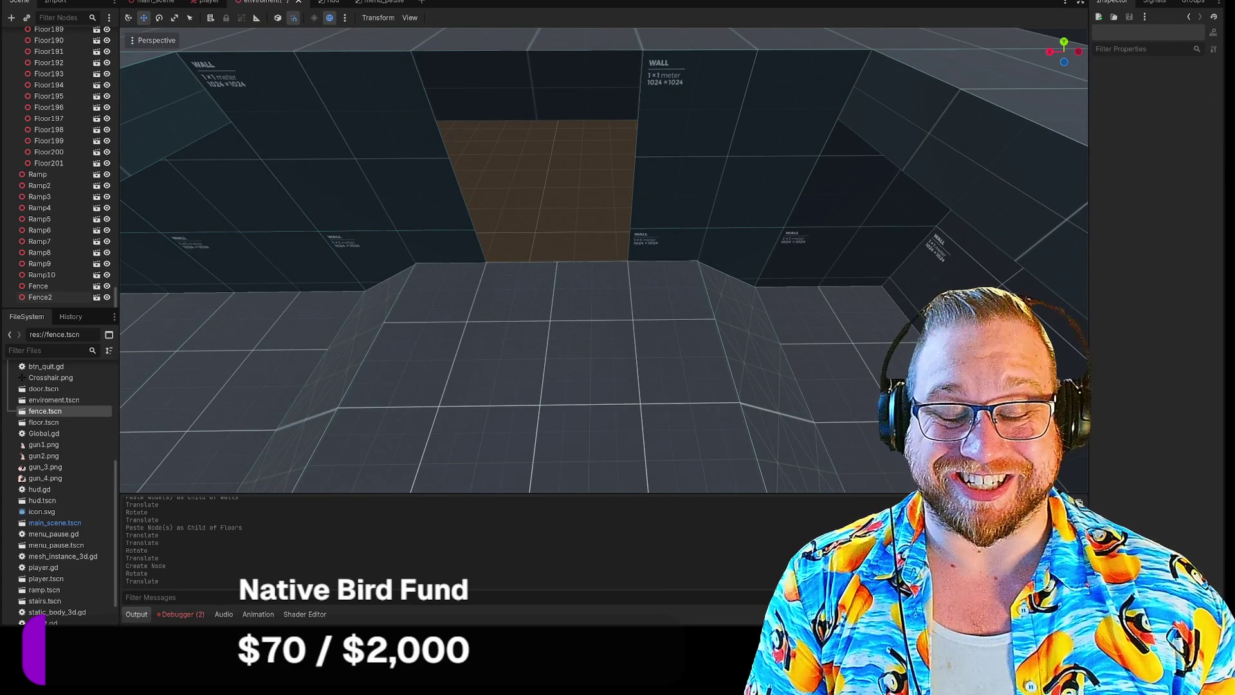
left_click(493, 312)
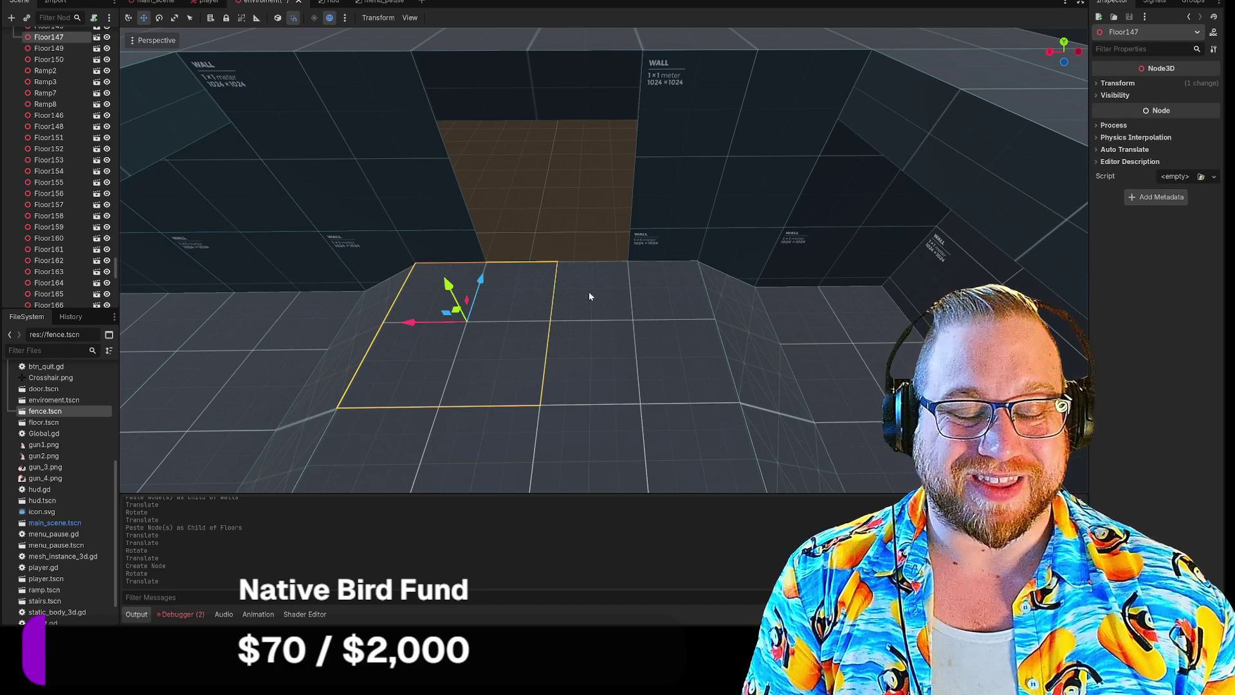
Paste five selected floor tiles into the Walls group and move them to the far corner by the opening.
scroll(537, 297, "down", 10)
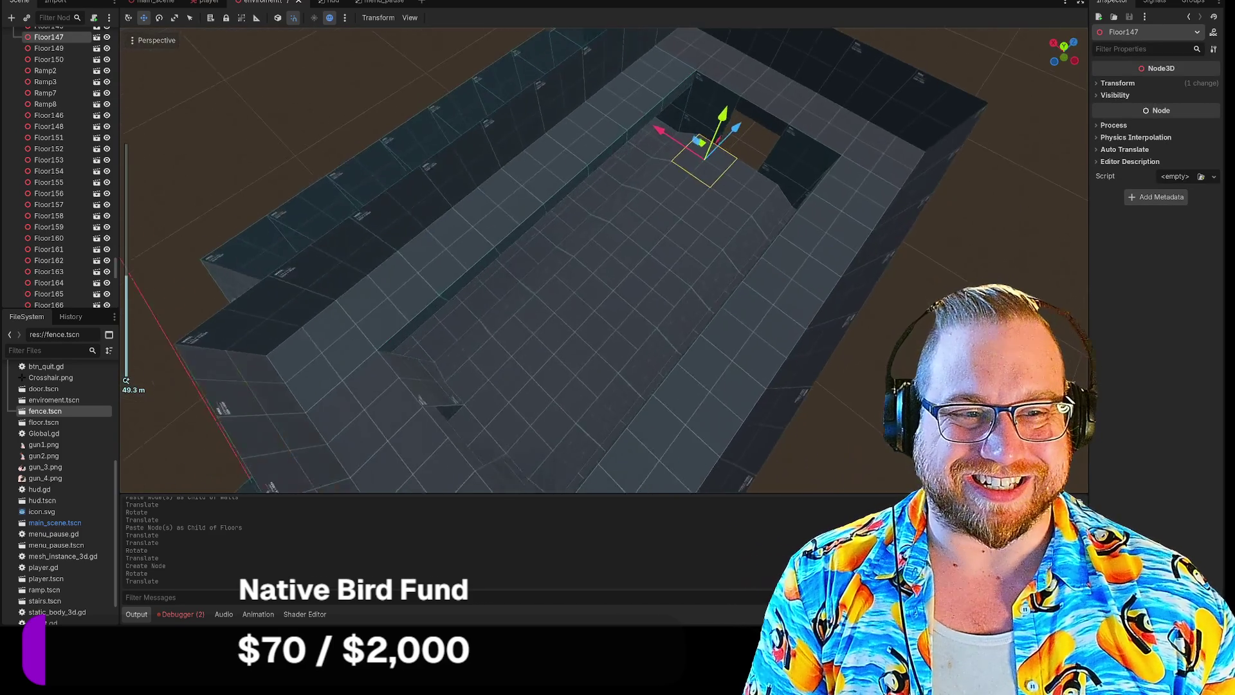
scroll(612, 297, "up", 5)
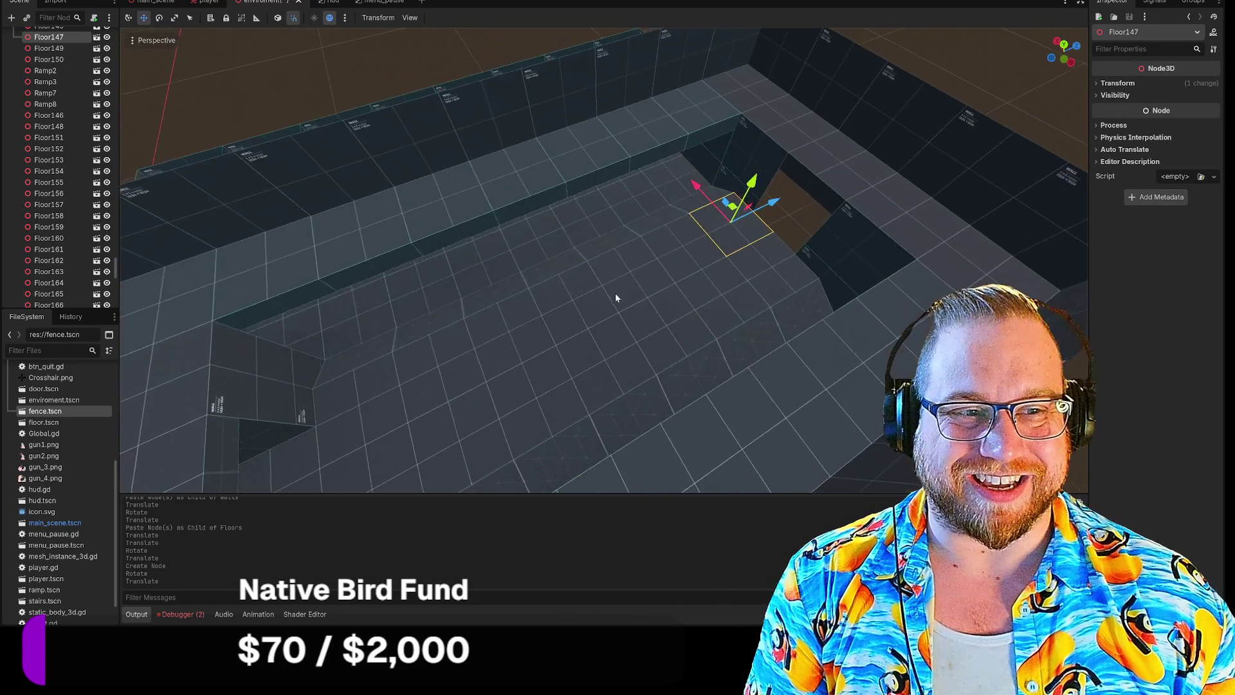
left_click(676, 260, "shift")
left_click(581, 284, "shift")
left_click(530, 314, "shift")
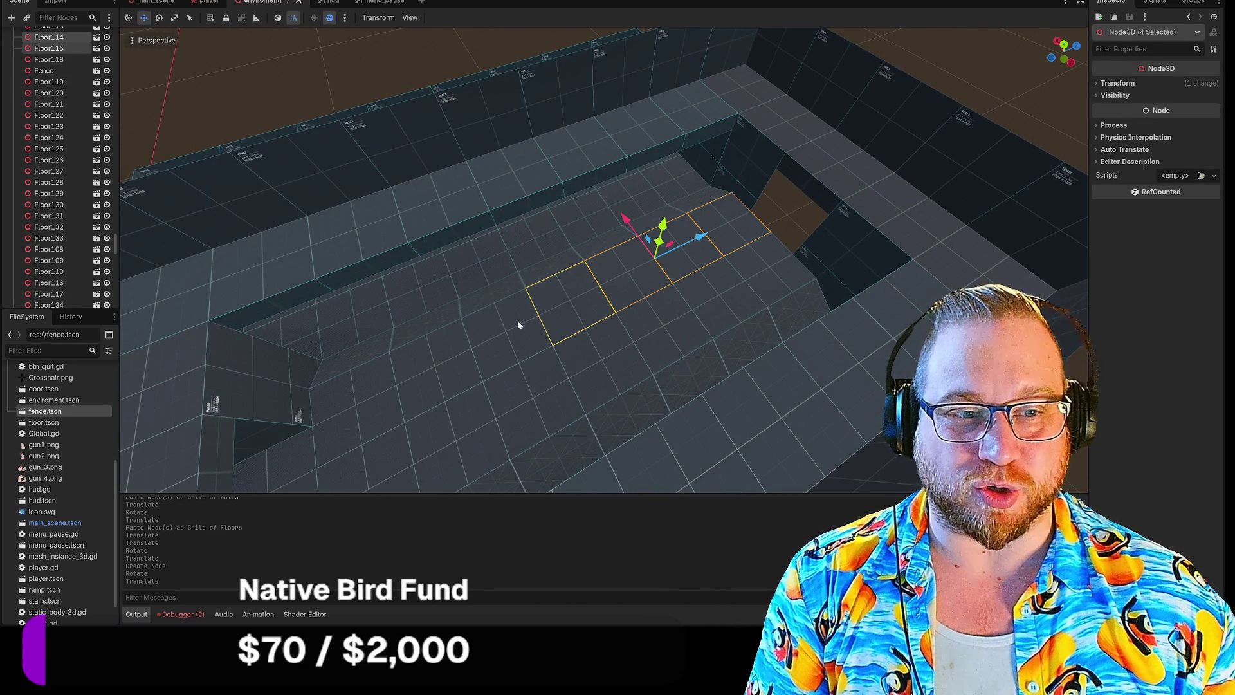
left_click(518, 324, "shift")
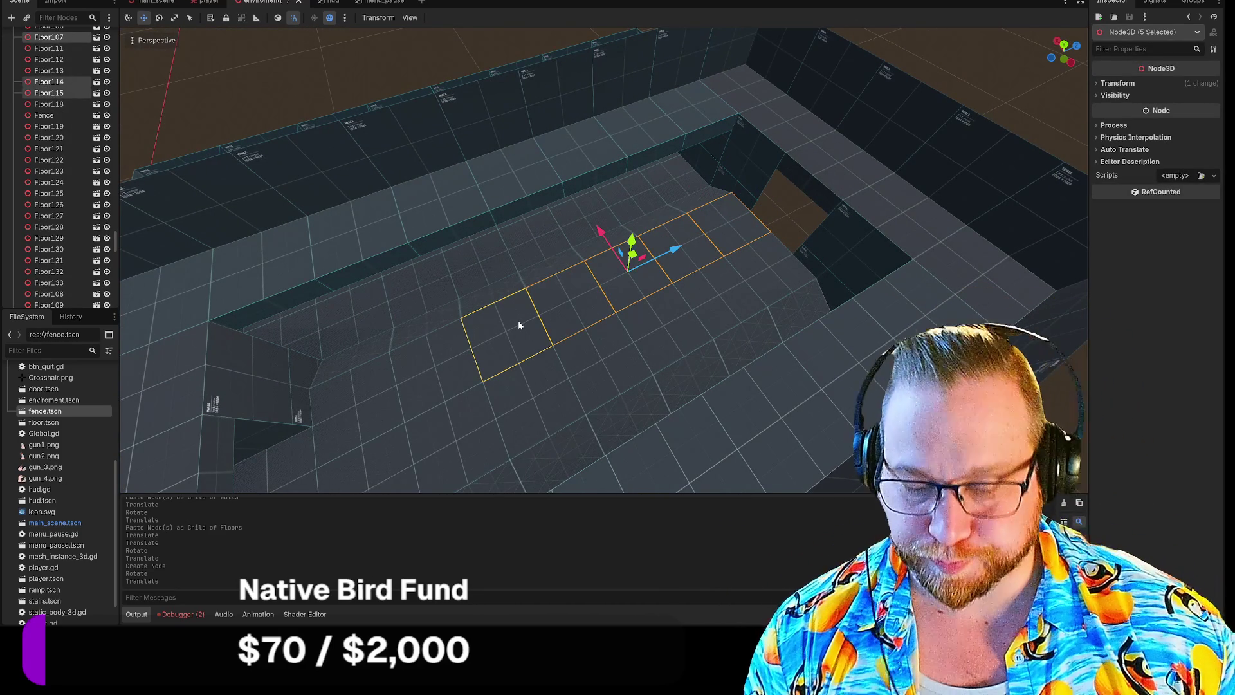
scroll(79, 125, "up", 10)
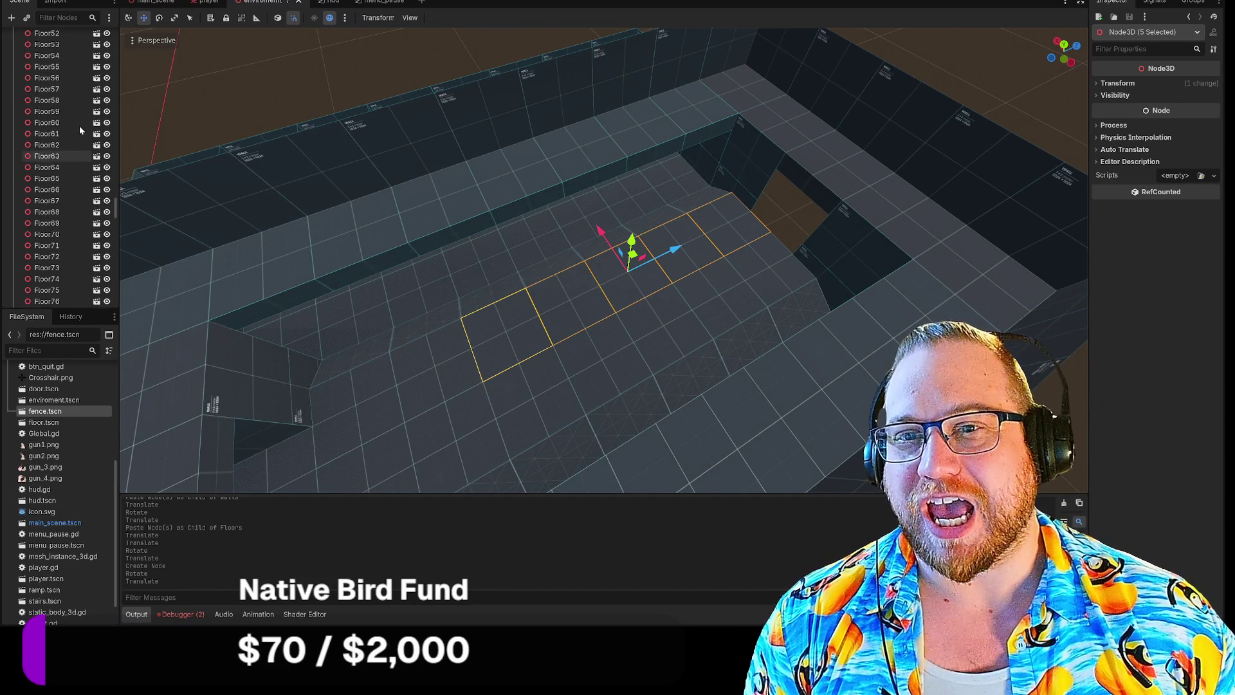
scroll(97, 160, "up", 10)
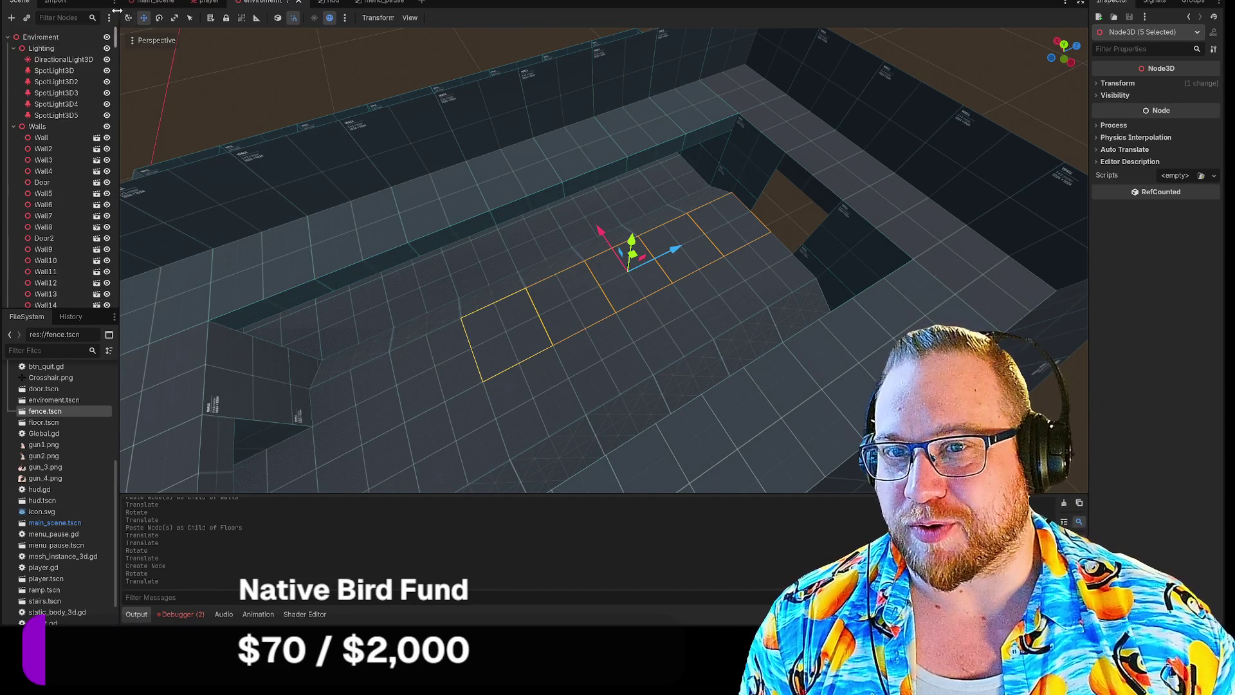
left_click(37, 126)
key("ctrl+v")
mouse_move(653, 264)
left_mouse_down()
mouse_move(791, 167)
mouse_move(807, 136)
mouse_move(823, 144)
left_mouse_up()
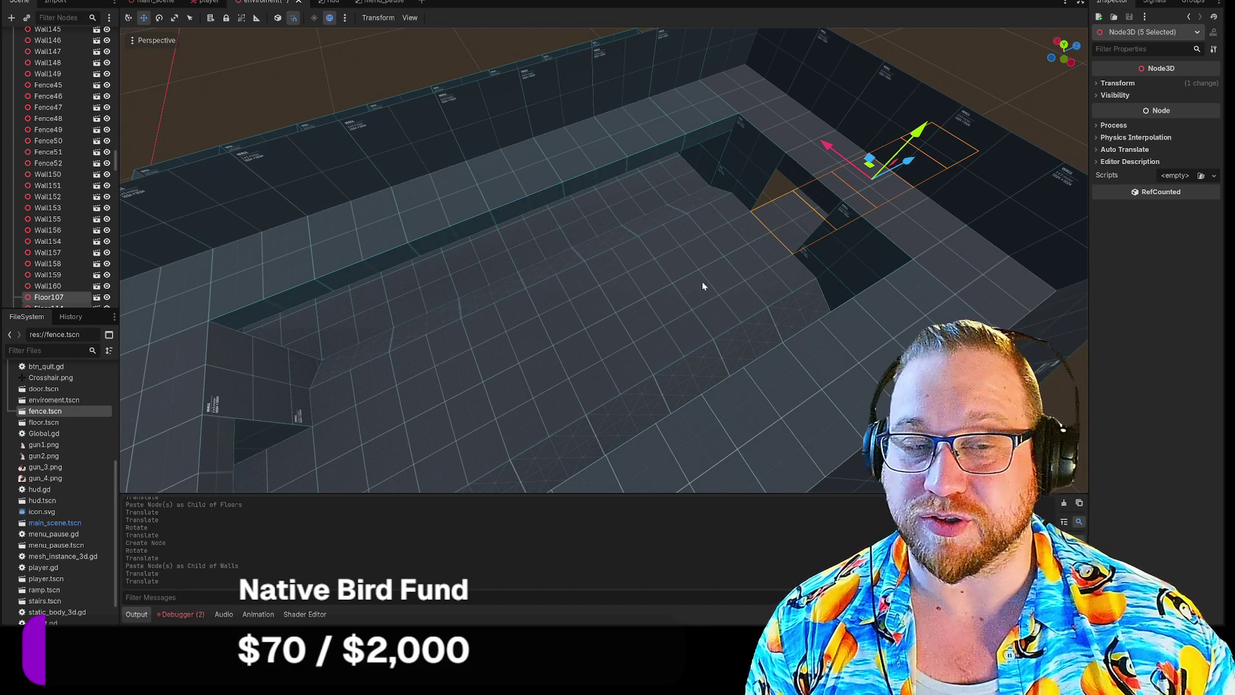
key("w")
key("s")
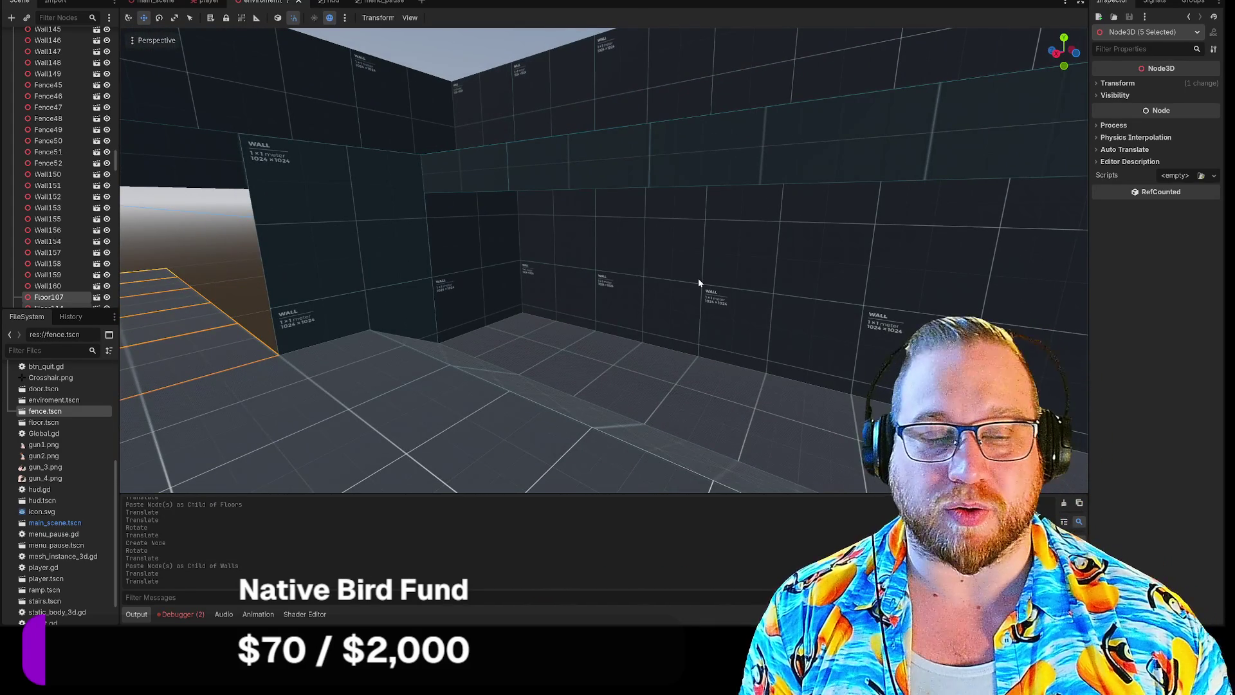
Copy the selected wall panels from the long wall into the Walls group.
key("s")
left_click(405, 247)
left_click(476, 234, "shift")
left_click(579, 231, "shift")
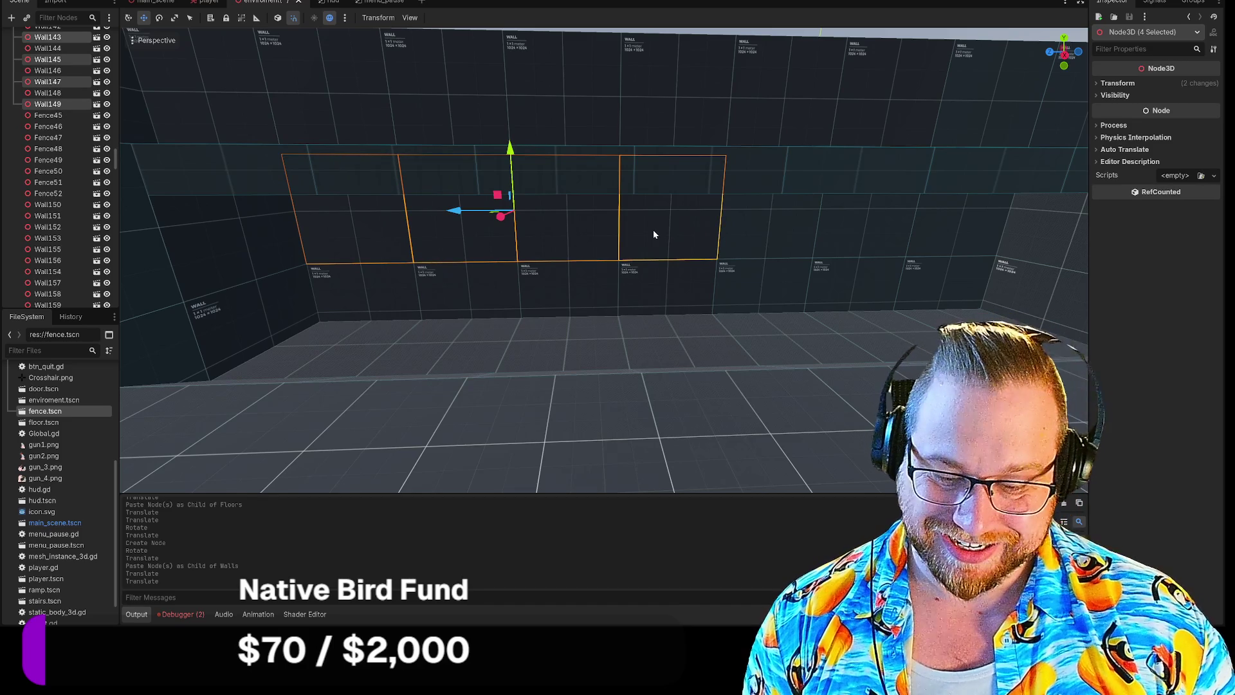
left_click_drag(653, 234, 594, 265)
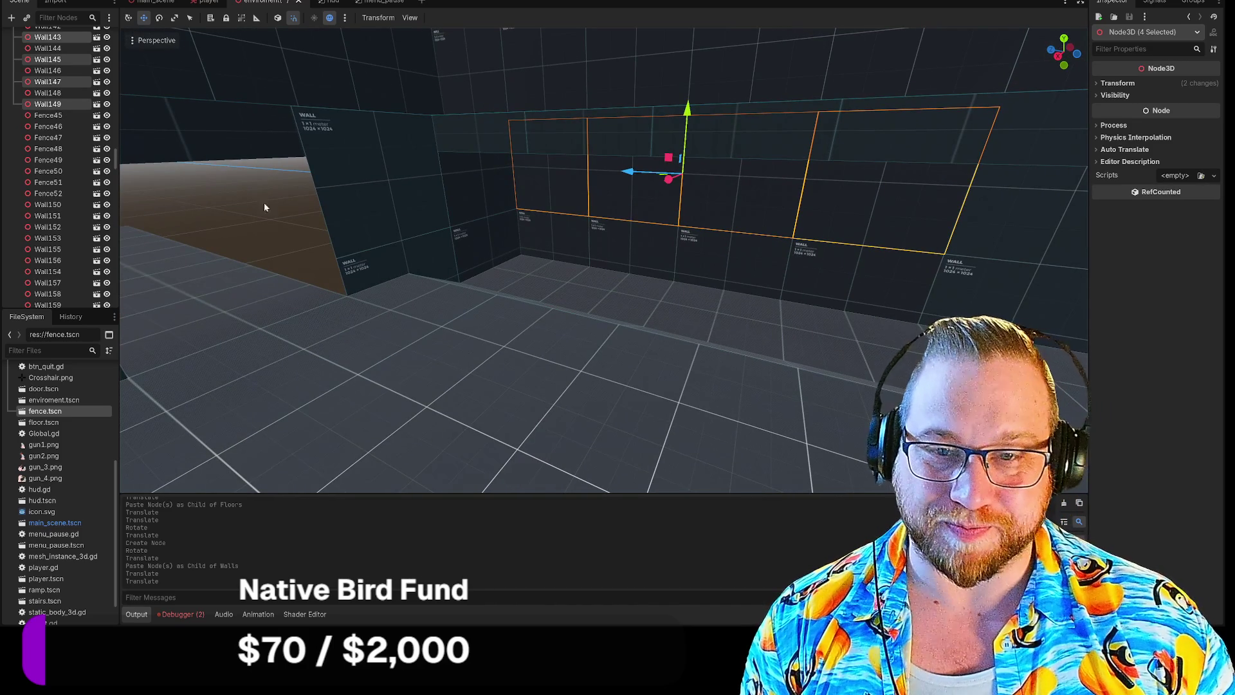
scroll(19, 139, "up", 15)
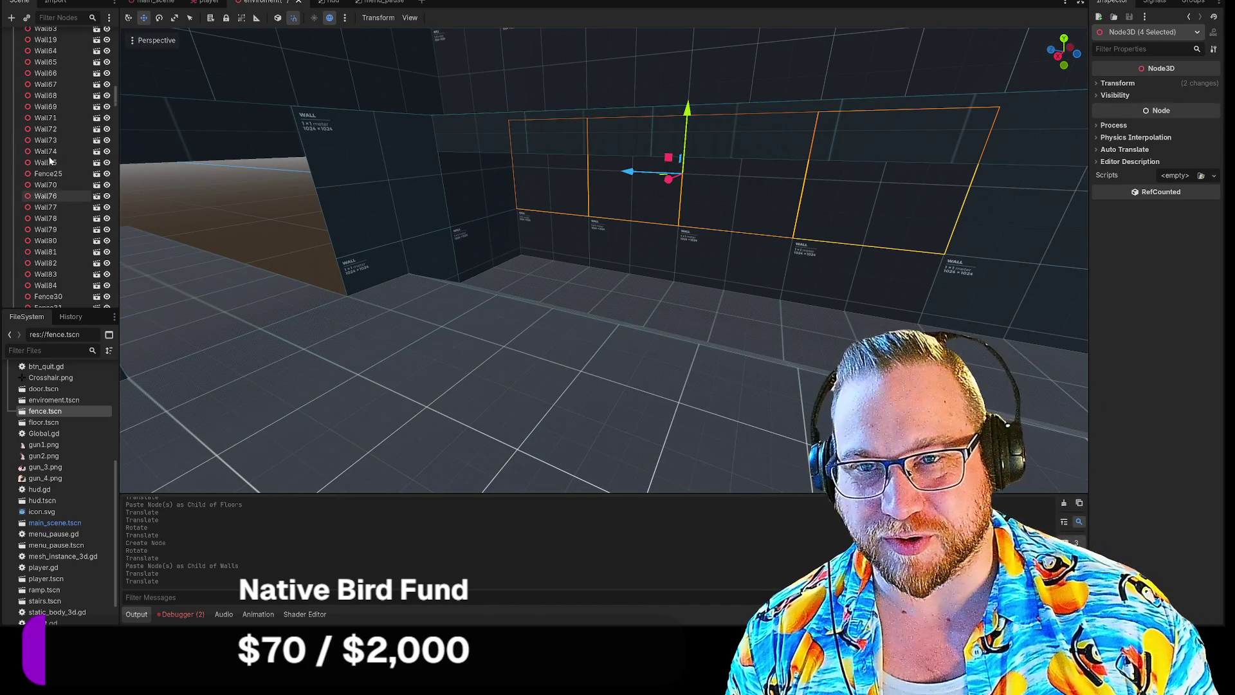
scroll(43, 160, "up", 15)
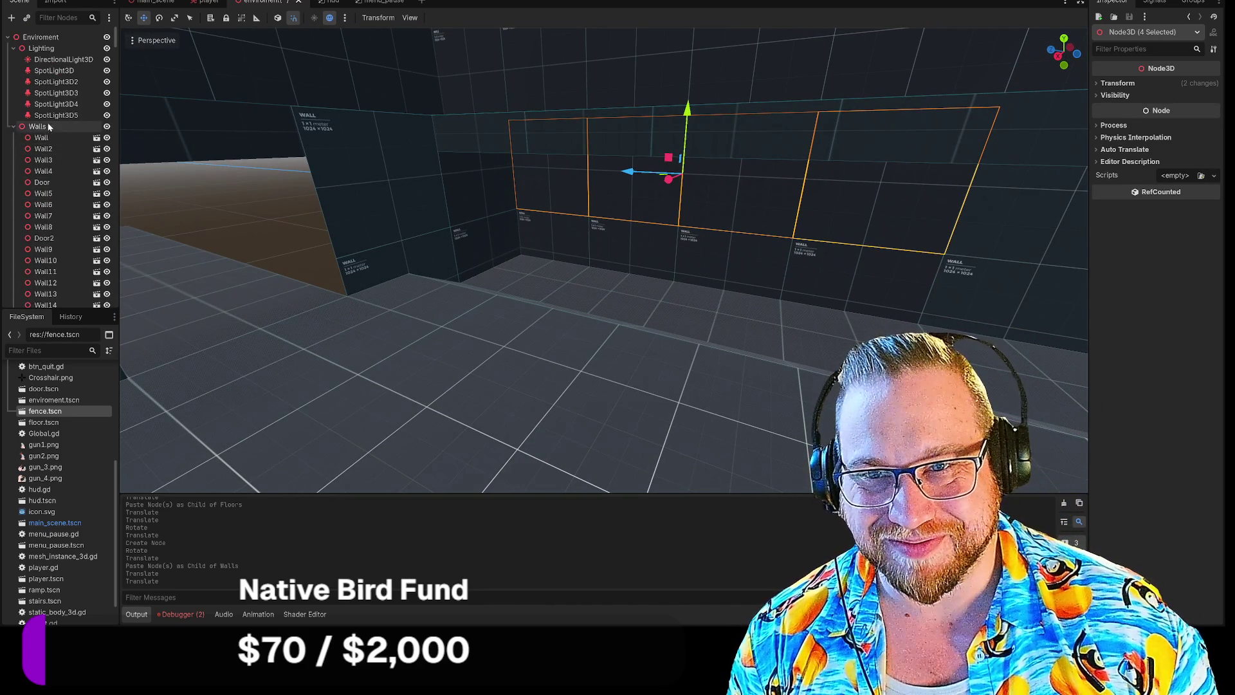
left_click(48, 125)
key("ctrl+v")
Shift the pasted walls along X, lower them 1 unit, and push them 4 units back along Z.
mouse_move(628, 172)
left_mouse_down()
mouse_move(247, 164)
mouse_move(107, 201)
left_mouse_up()
left_click_drag(494, 236, 466, 237)
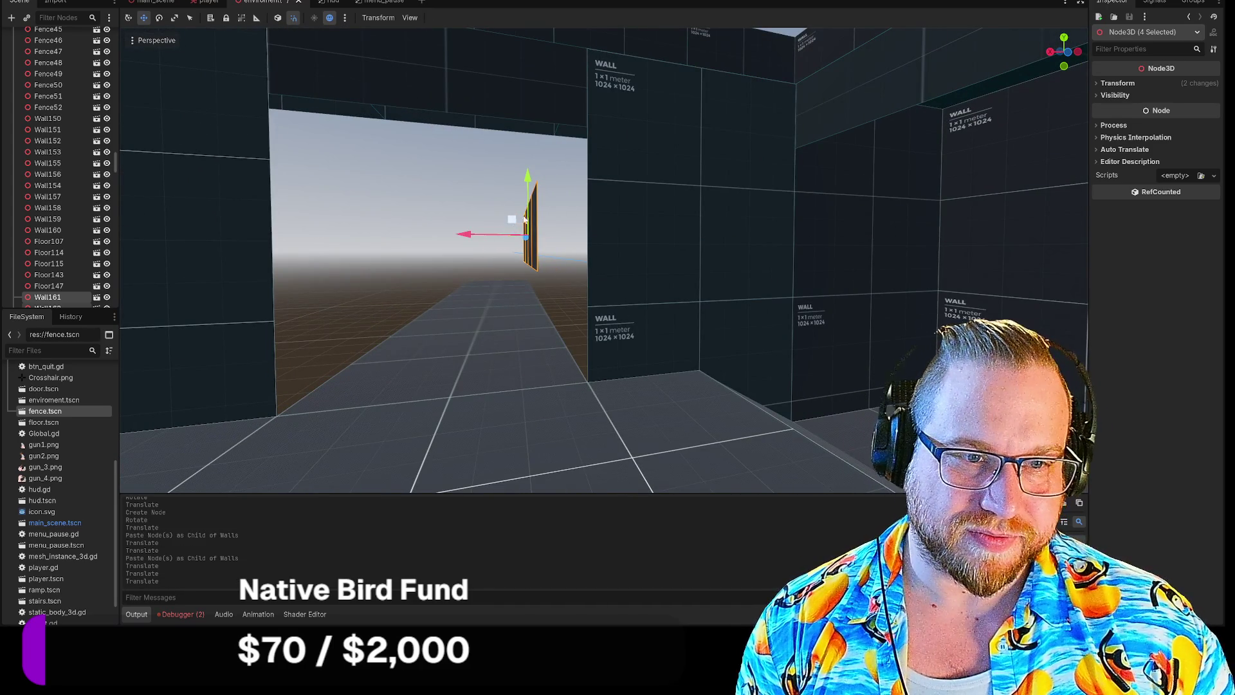
mouse_move(526, 175)
left_mouse_down()
mouse_move(527, 205)
mouse_move(527, 180)
left_mouse_up()
left_click_drag(464, 281, 414, 310)
scroll(214, 247, "down", 3)
mouse_move(469, 187)
left_mouse_down()
mouse_move(701, 211)
mouse_move(682, 270)
mouse_move(634, 293)
left_mouse_up()
left_click(584, 287)
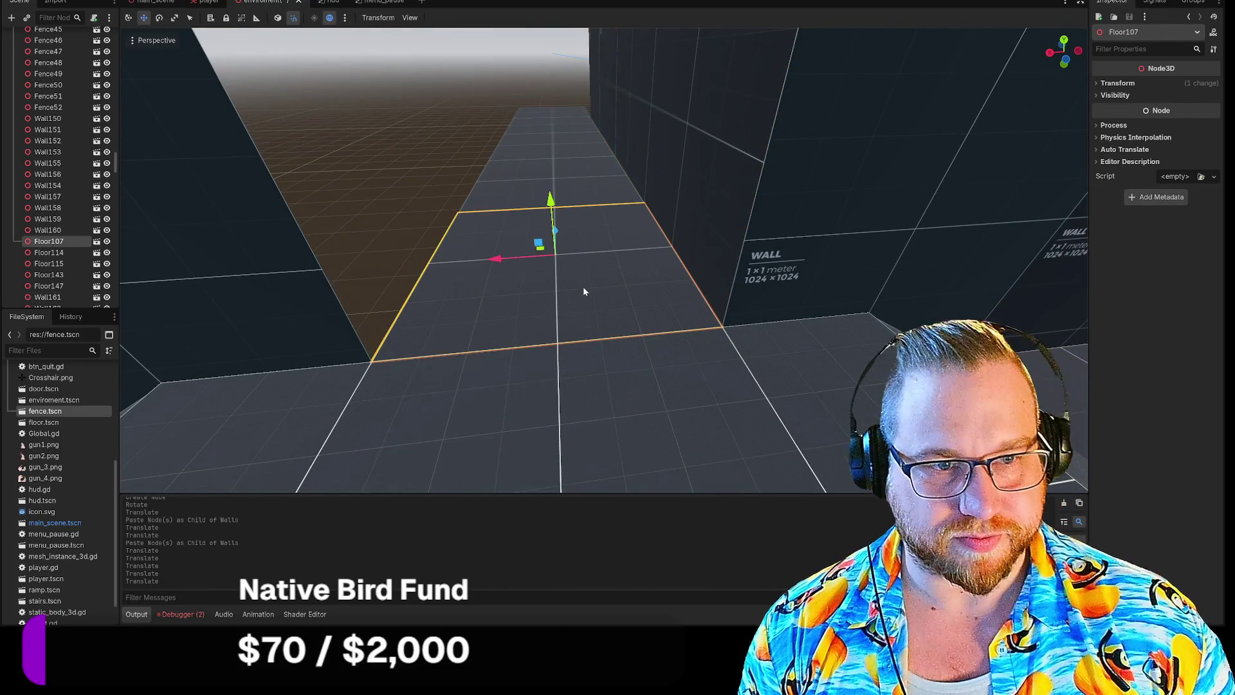
Select the five corridor floor tiles beyond the far wall's opening.
left_click_drag(554, 184, 565, 149)
left_click(565, 141, "shift")
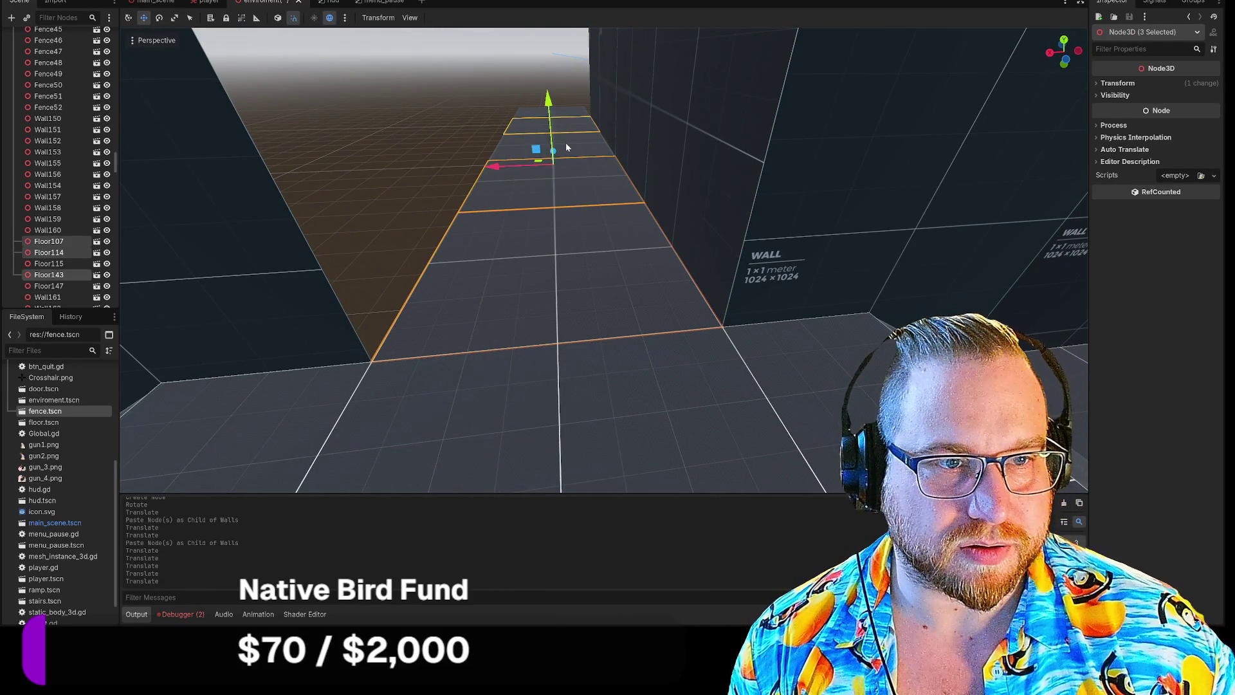
left_click(569, 133, "shift")
left_click(575, 114, "shift")
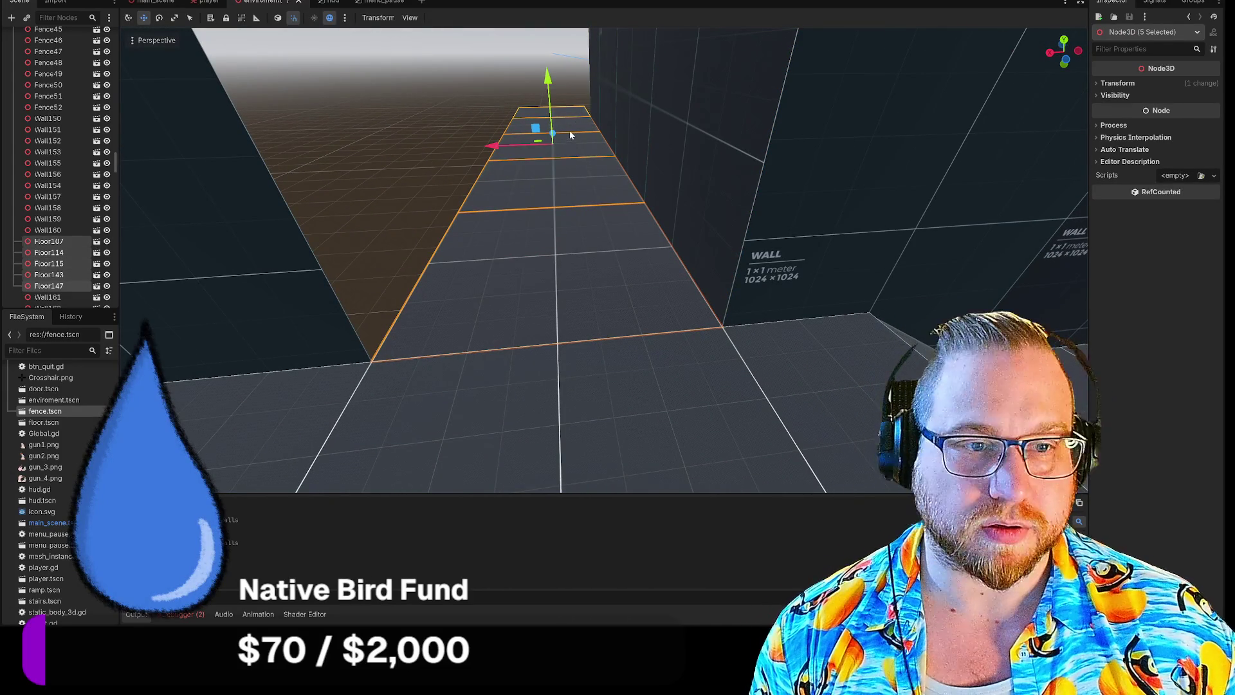
Paste the copied corridor tiles as children of the Walls node.
scroll(50, 180, "up", 10)
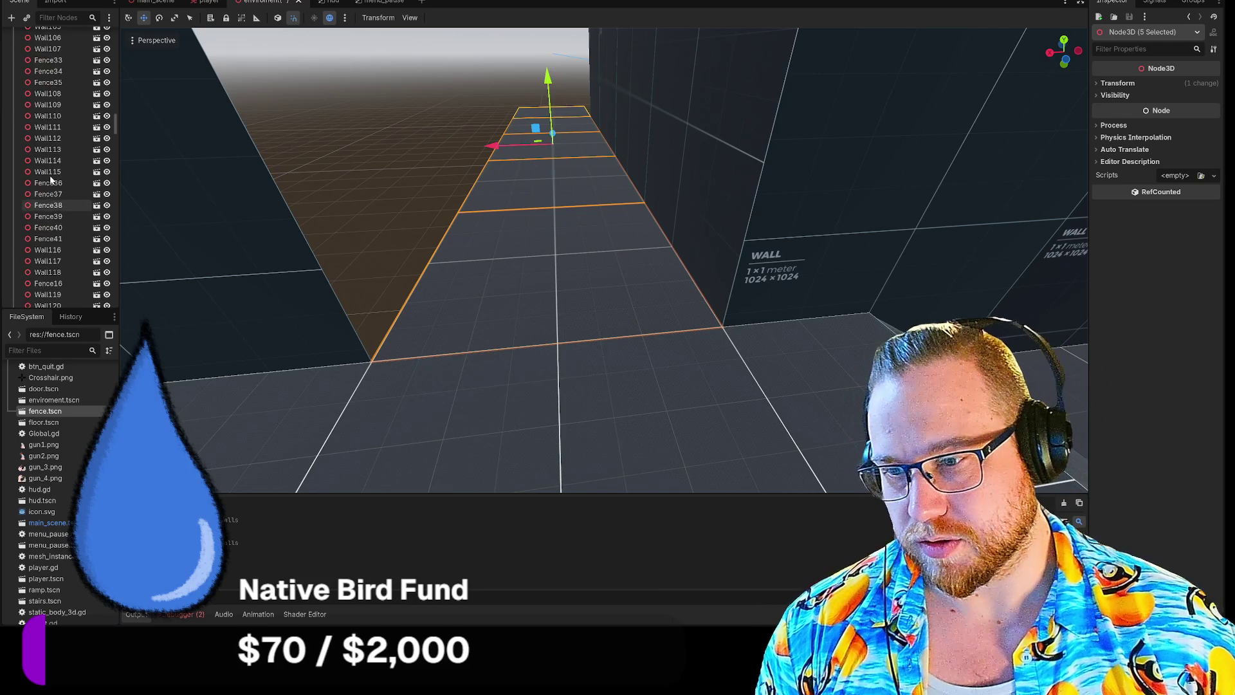
scroll(51, 180, "up", 4)
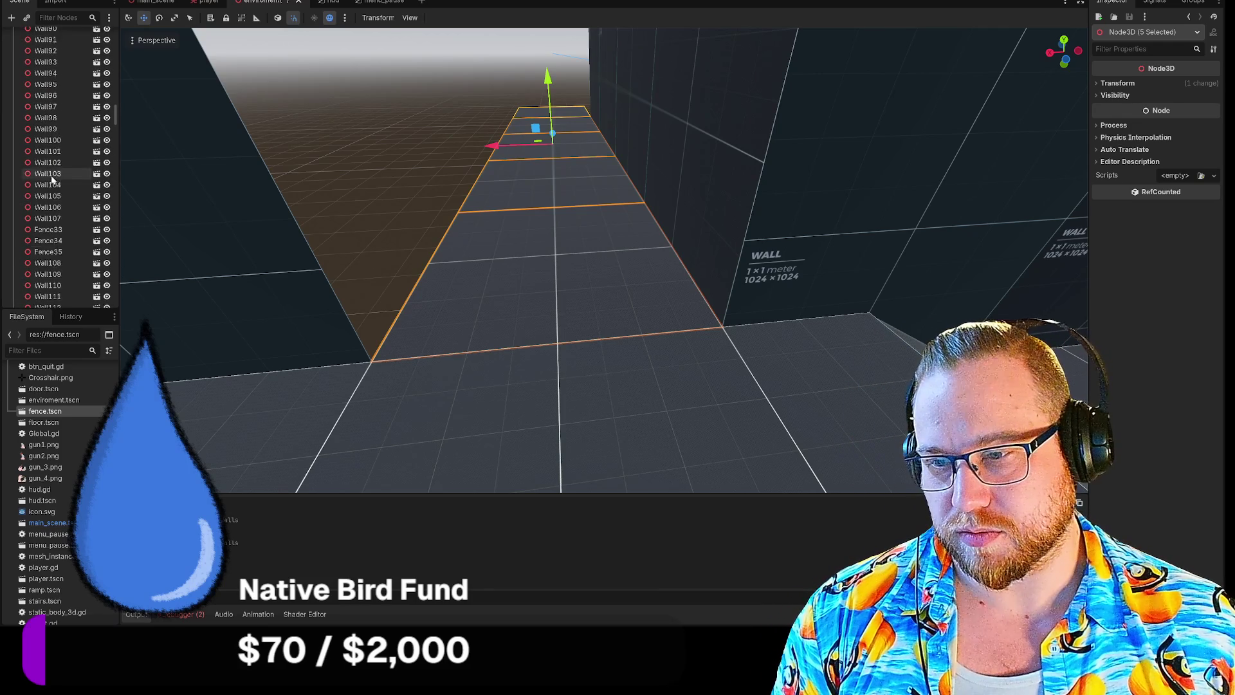
scroll(53, 175, "up", 4)
scroll(59, 169, "up", 4)
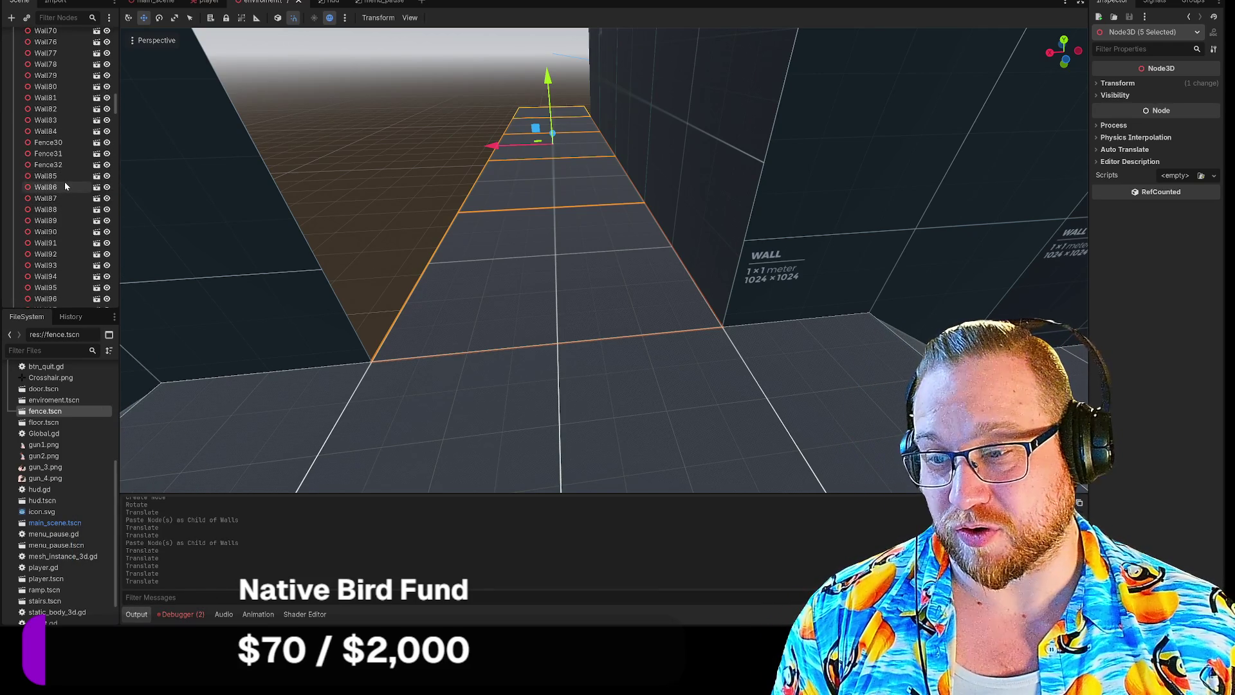
scroll(64, 185, "up", 14)
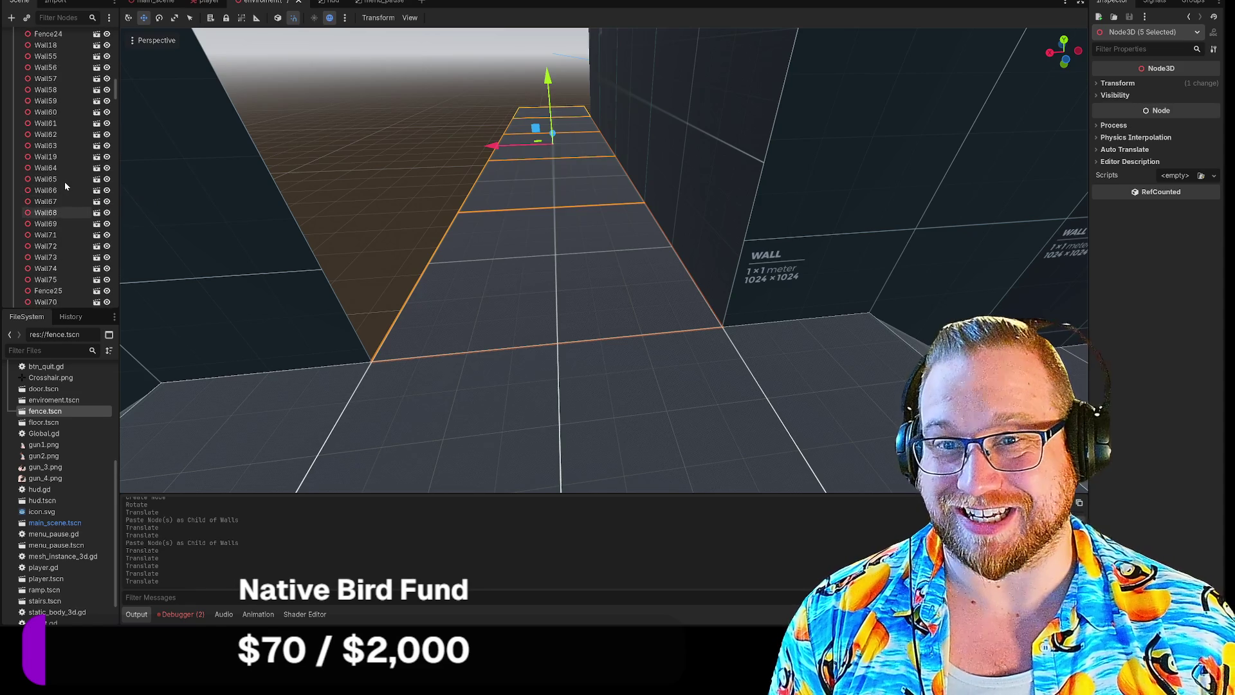
scroll(58, 184, "up", 13)
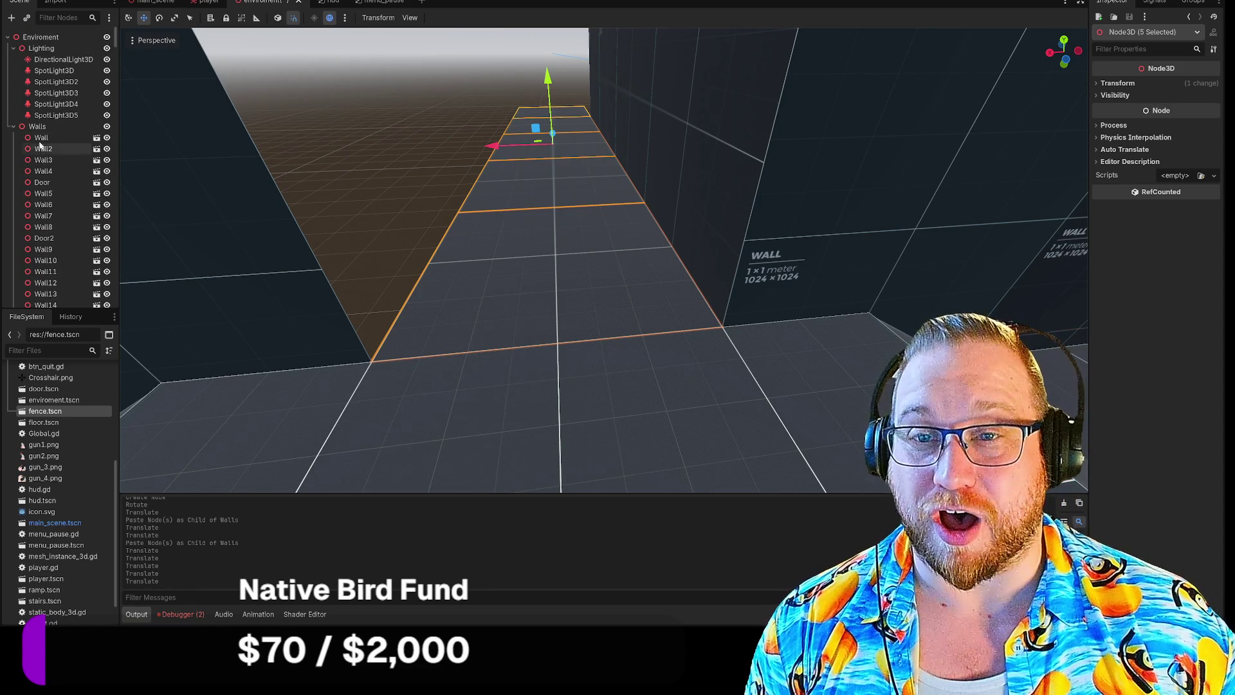
left_click(58, 126)
key("ctrl+v")
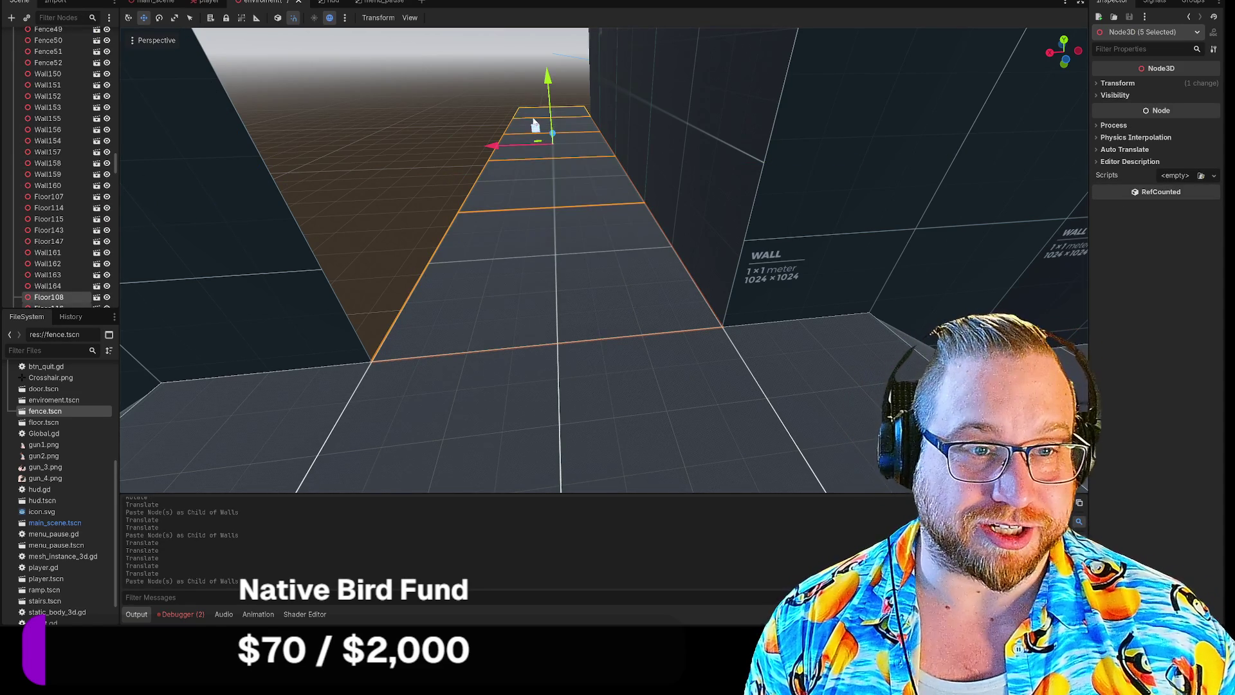
scroll(508, 126, "down", 5)
Lift the pasted tile strip to the corridor wall tops and flip it over as a ceiling.
mouse_move(568, 185)
left_mouse_down()
mouse_move(566, 125)
mouse_move(558, 141)
left_mouse_up()
key("e")
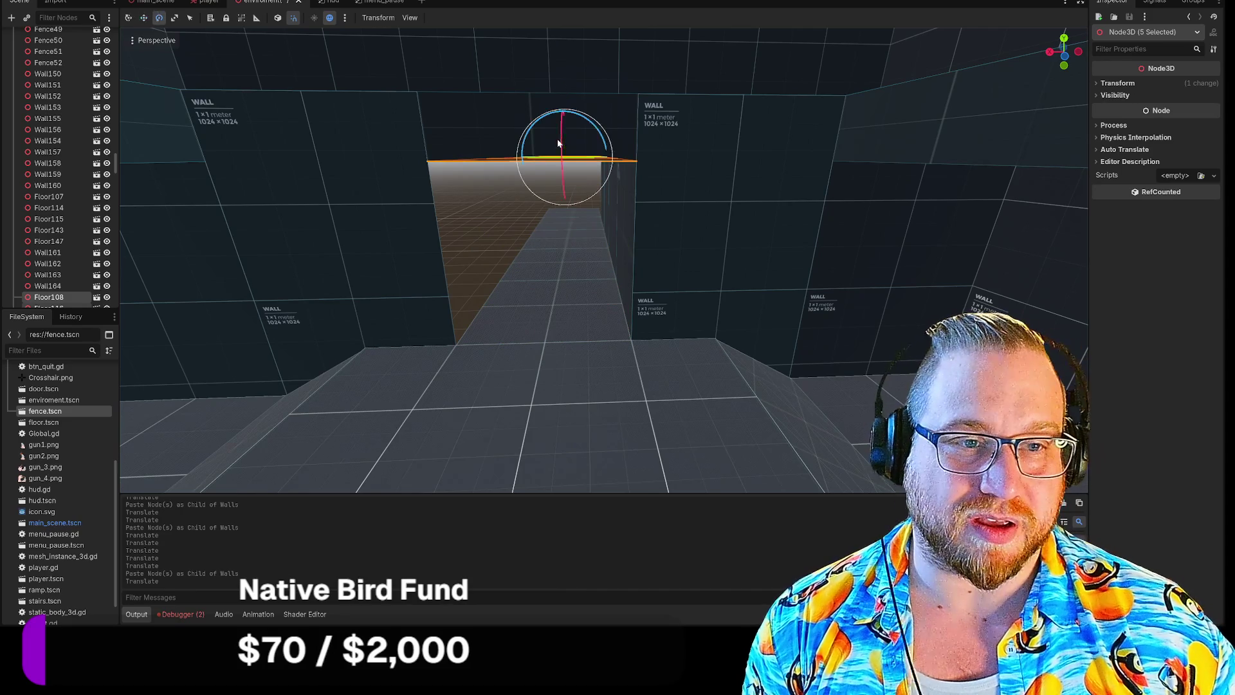
key("e")
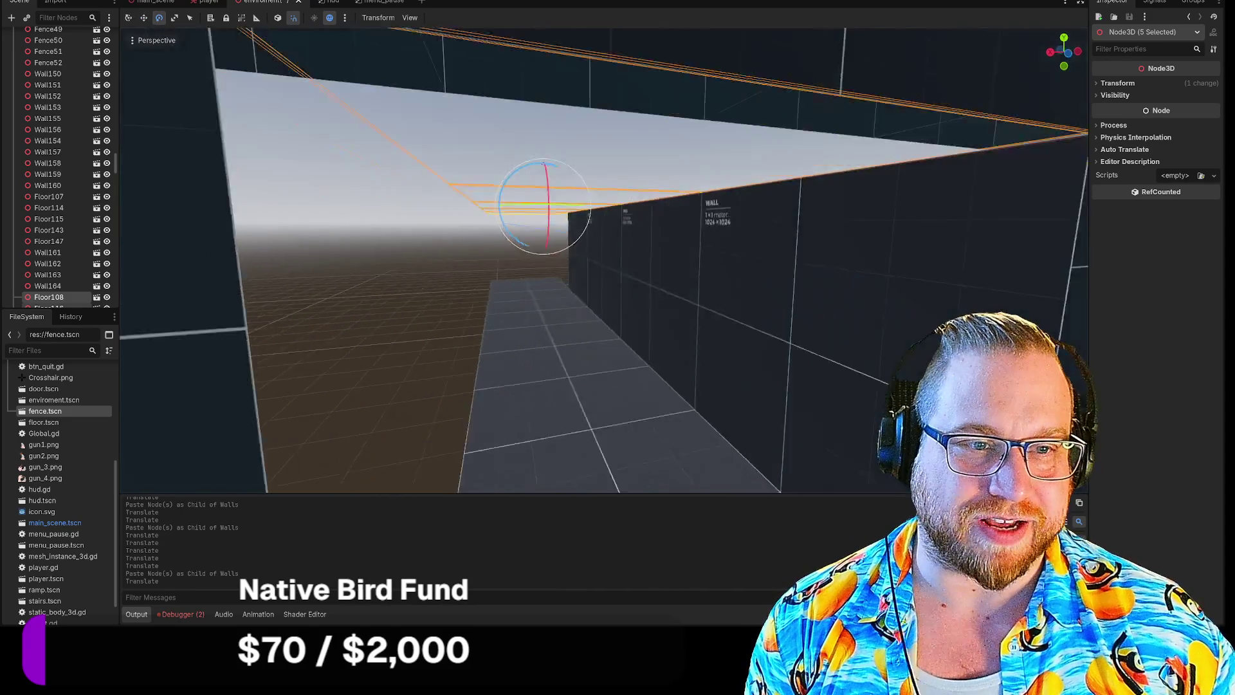
key("e")
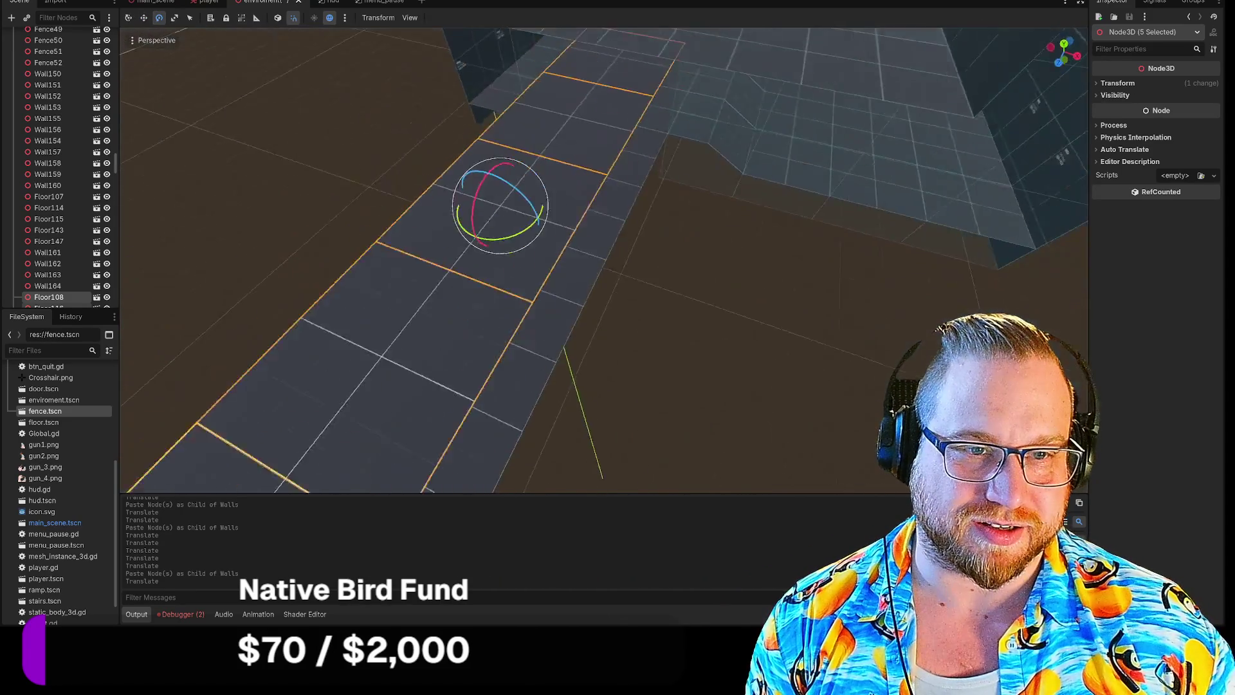
mouse_move(527, 169)
left_mouse_down()
mouse_move(553, 179)
mouse_move(572, 218)
mouse_move(533, 218)
left_mouse_up()
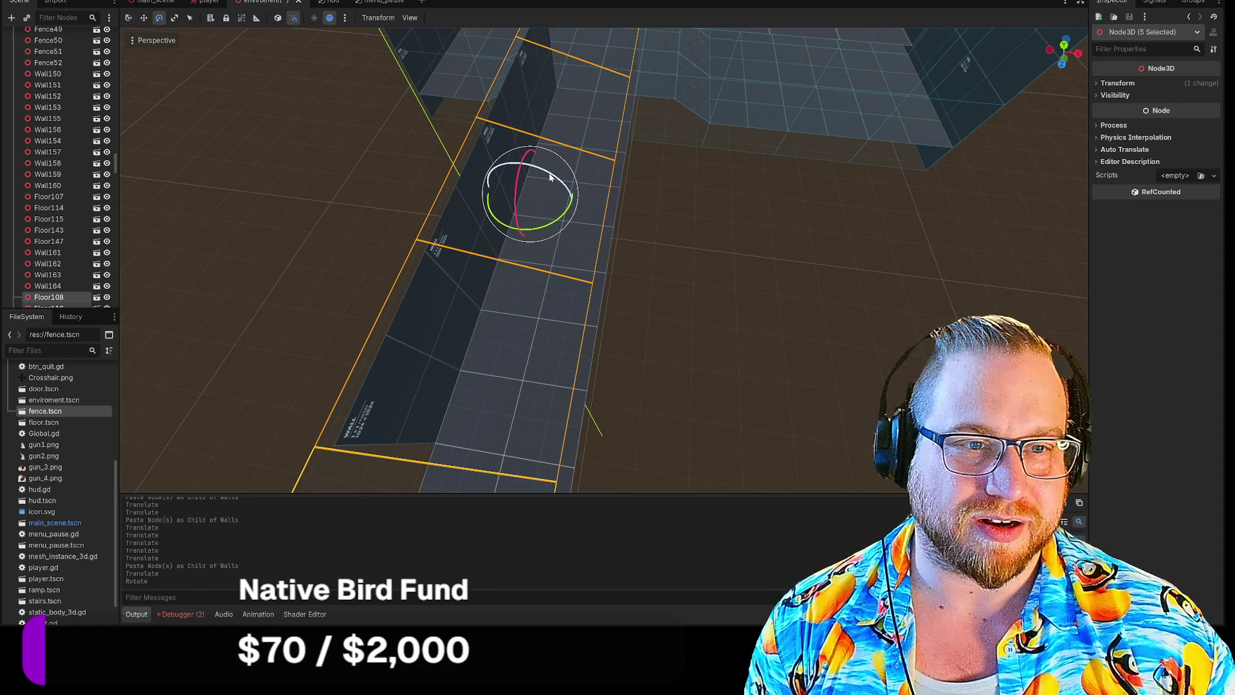
left_click_drag(550, 177, 553, 183)
key("q")
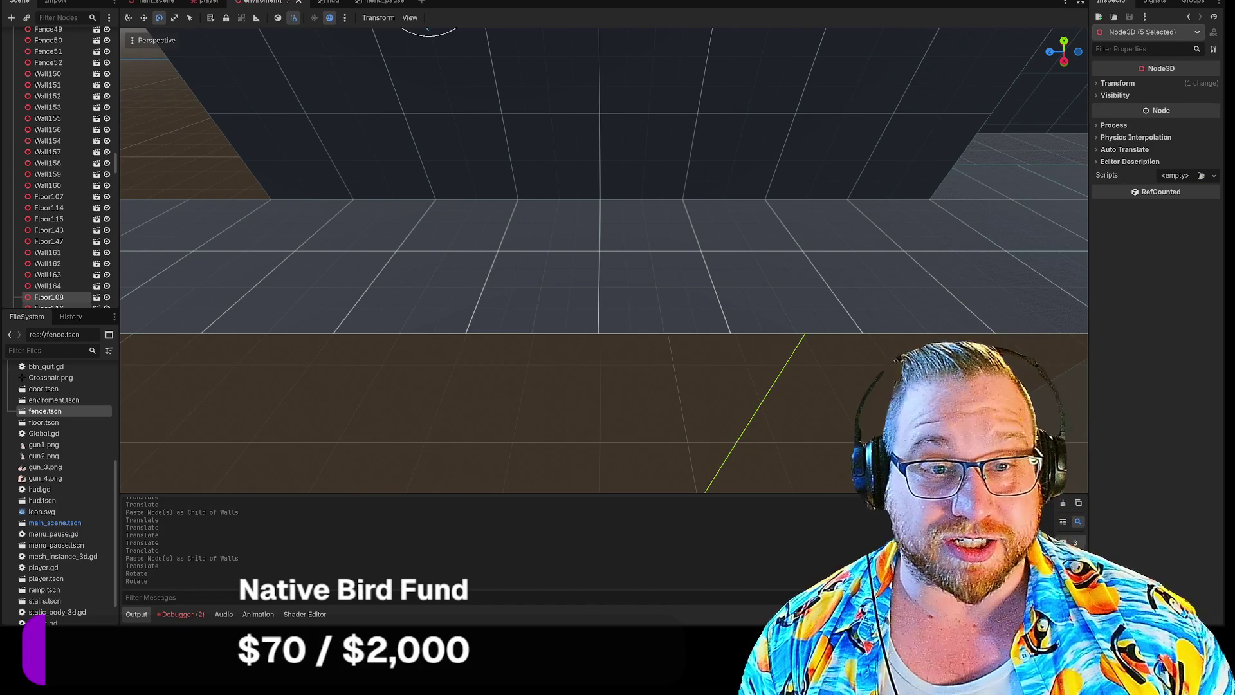
Select the four corridor wall panels.
key("w")
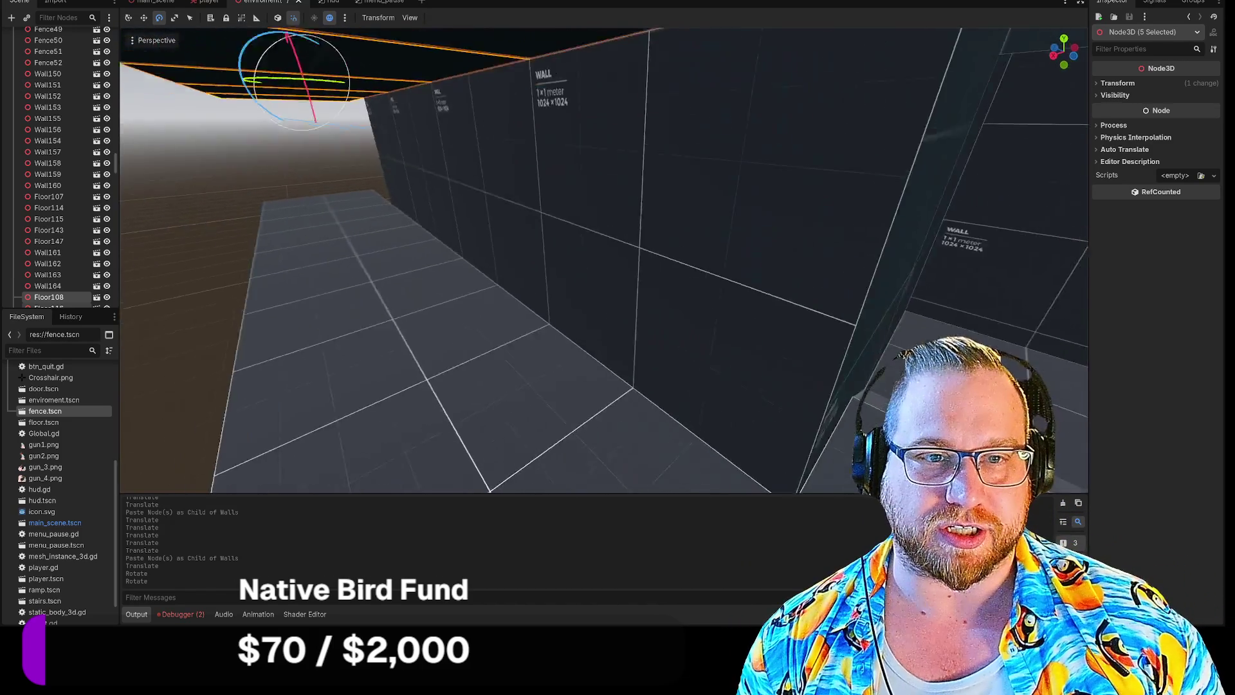
key("s")
left_click(453, 200)
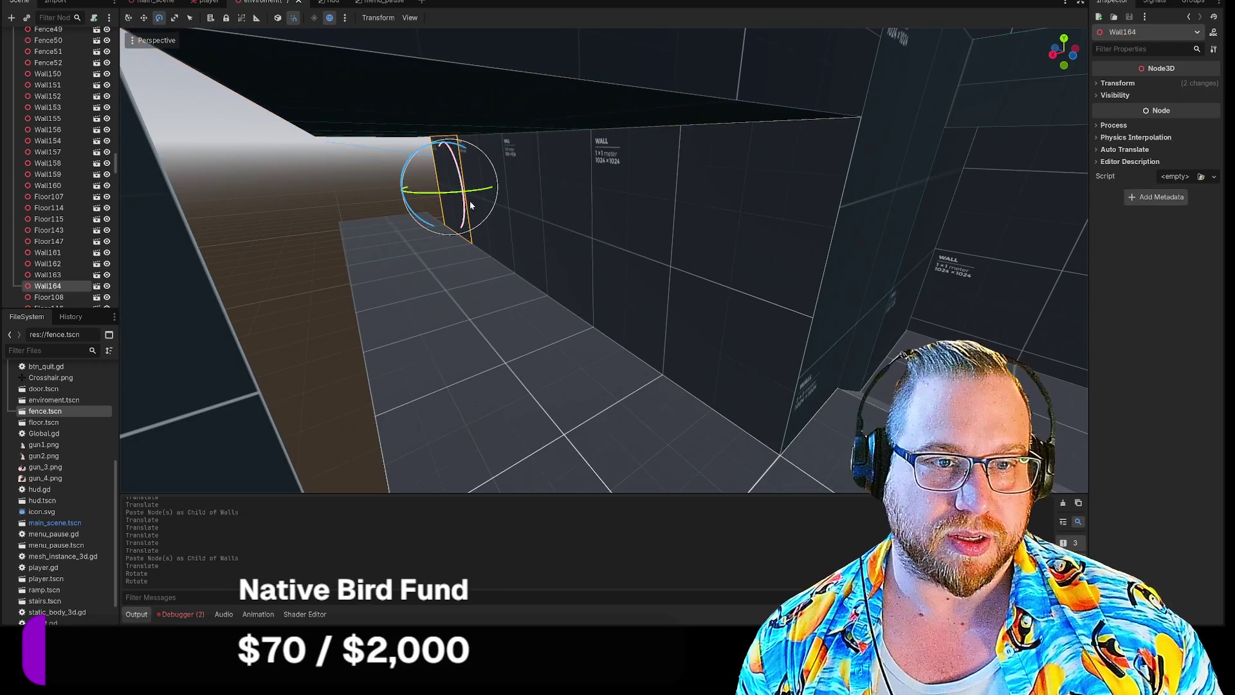
left_click(497, 222, "shift")
left_click(551, 226, "shift")
left_click(703, 263, "shift")
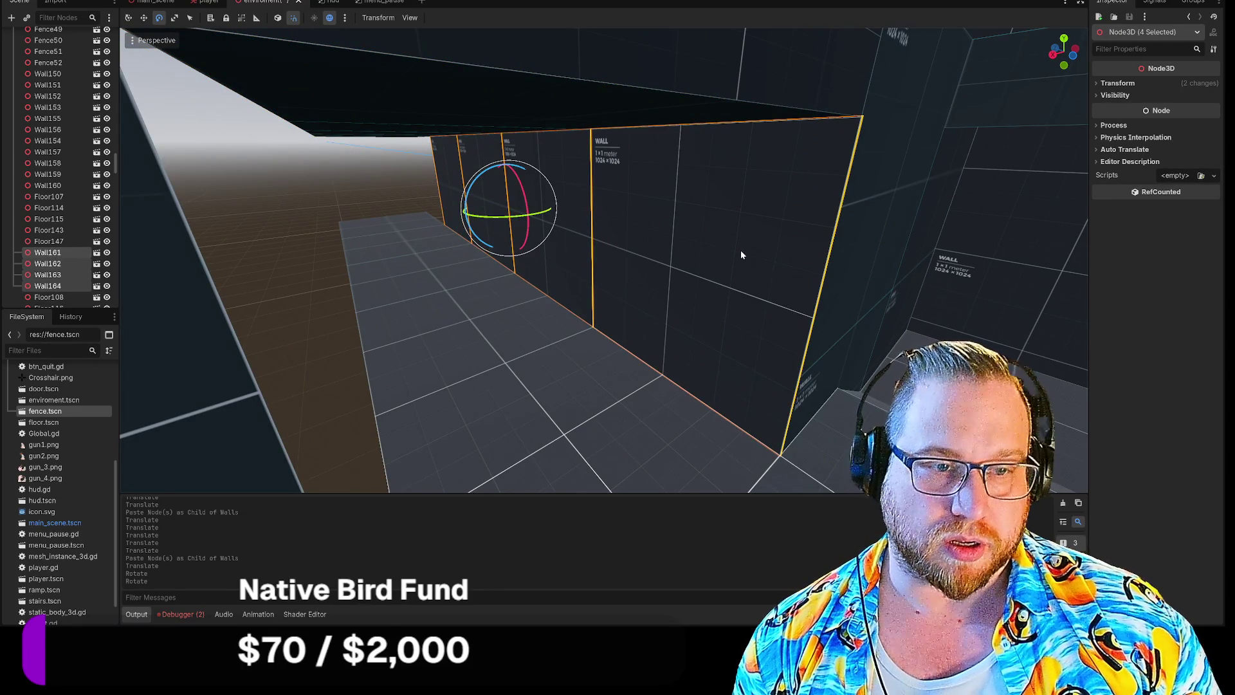
Paste the four walls into the Walls node and move them along X to the corridor's left side.
scroll(76, 198, "up", 10)
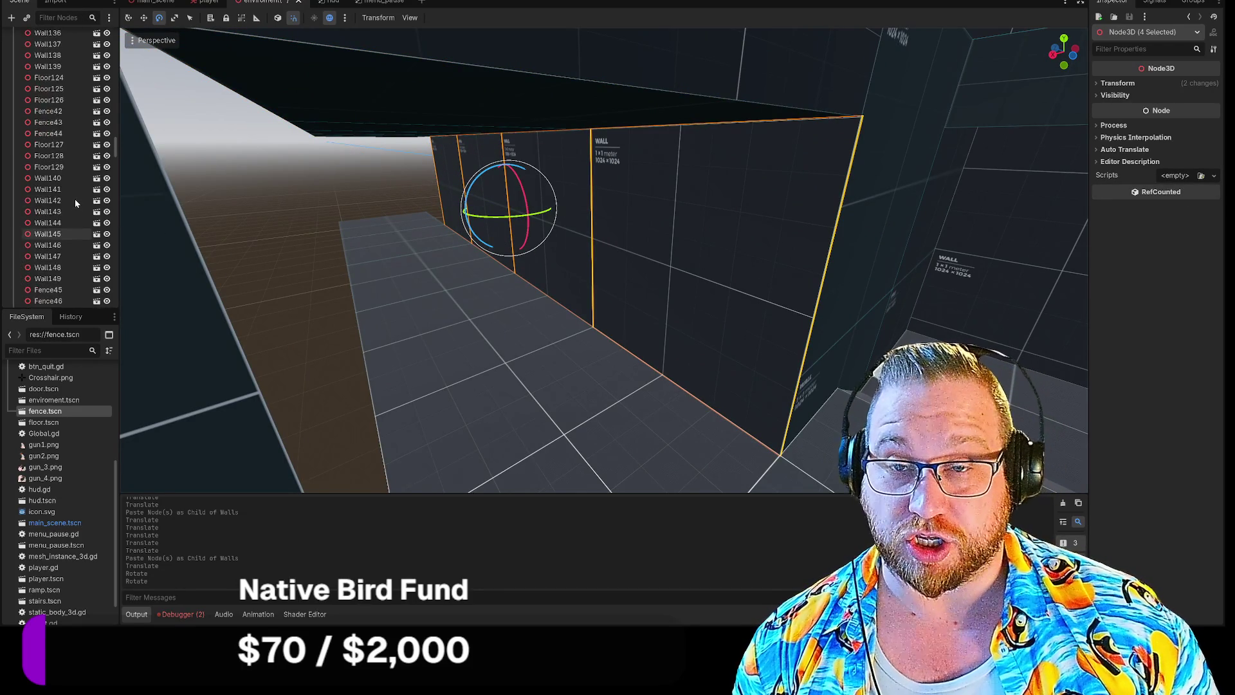
scroll(76, 197, "up", 10)
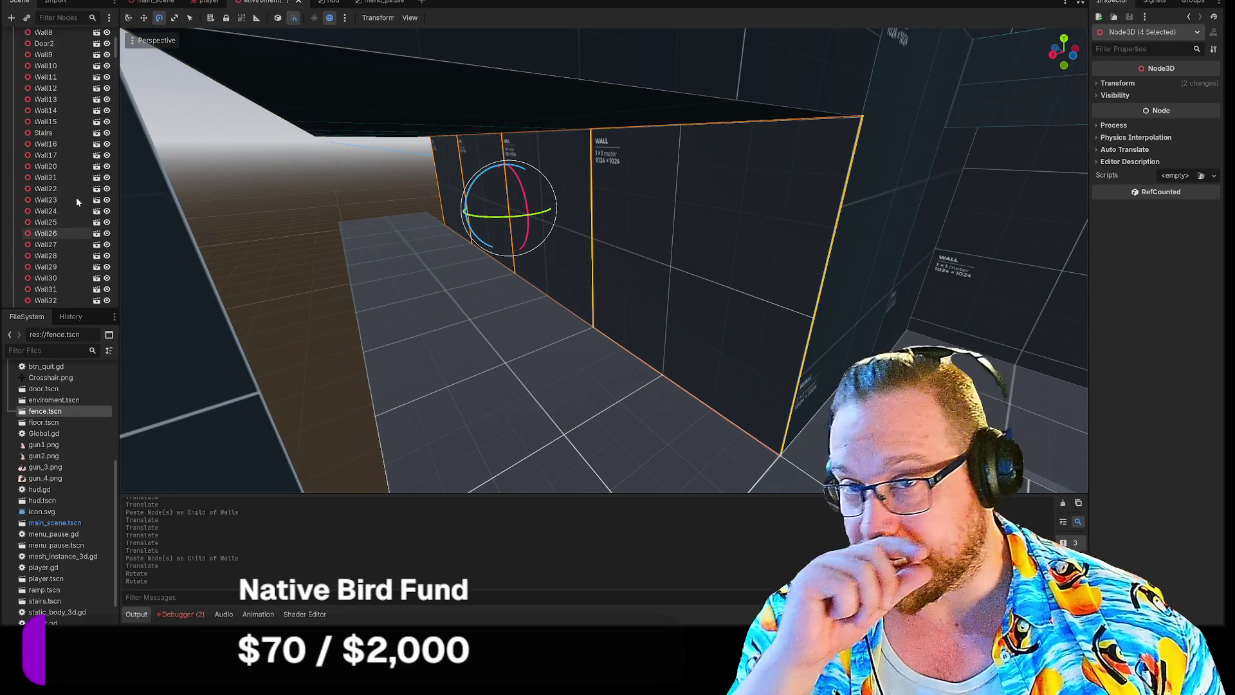
left_click(54, 128)
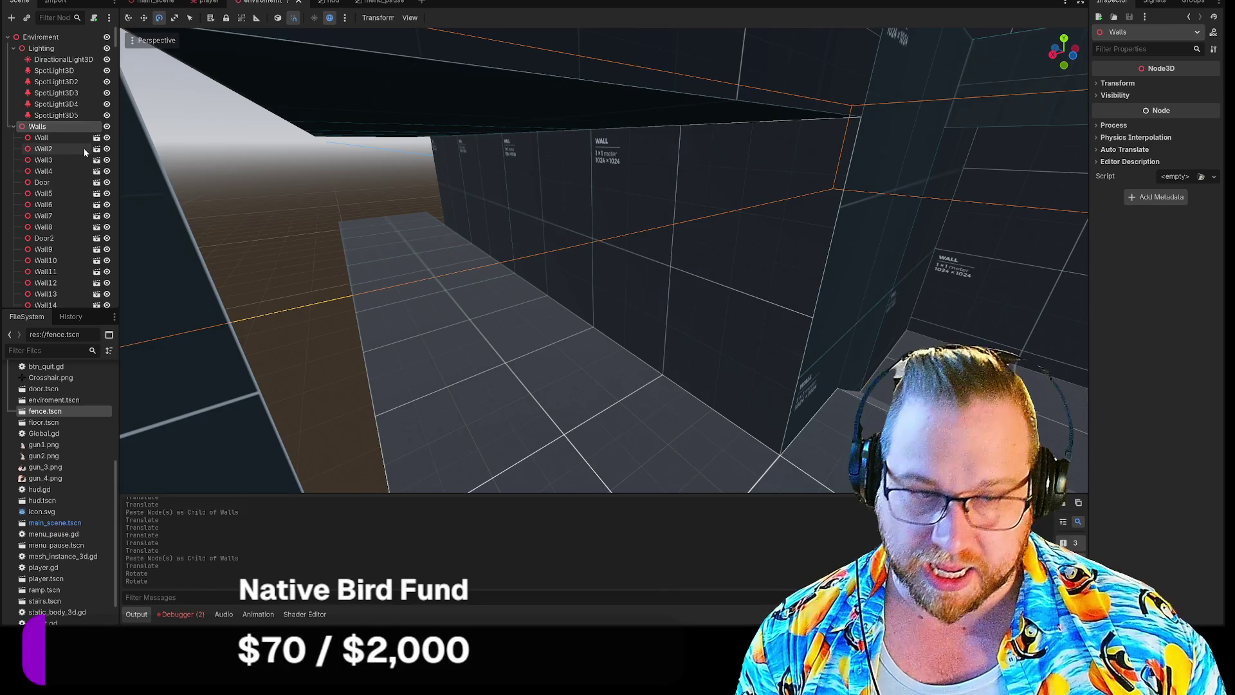
key("ctrl+v")
key("w")
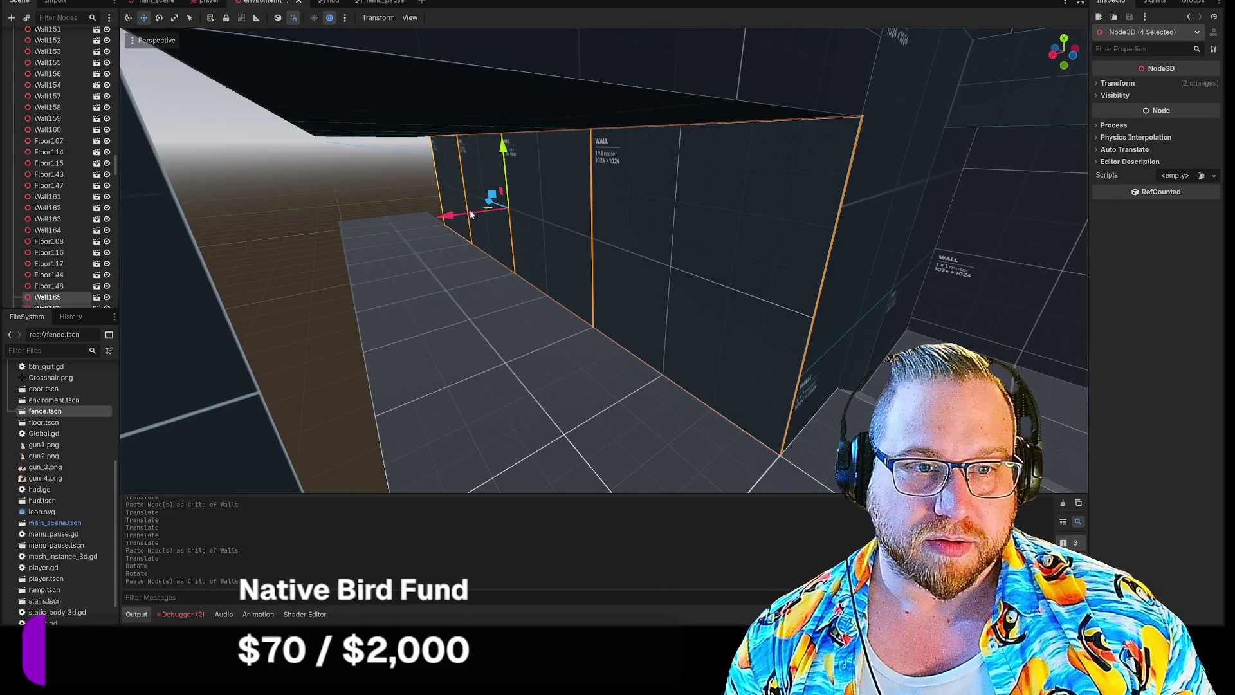
left_click_drag(448, 219, 286, 250)
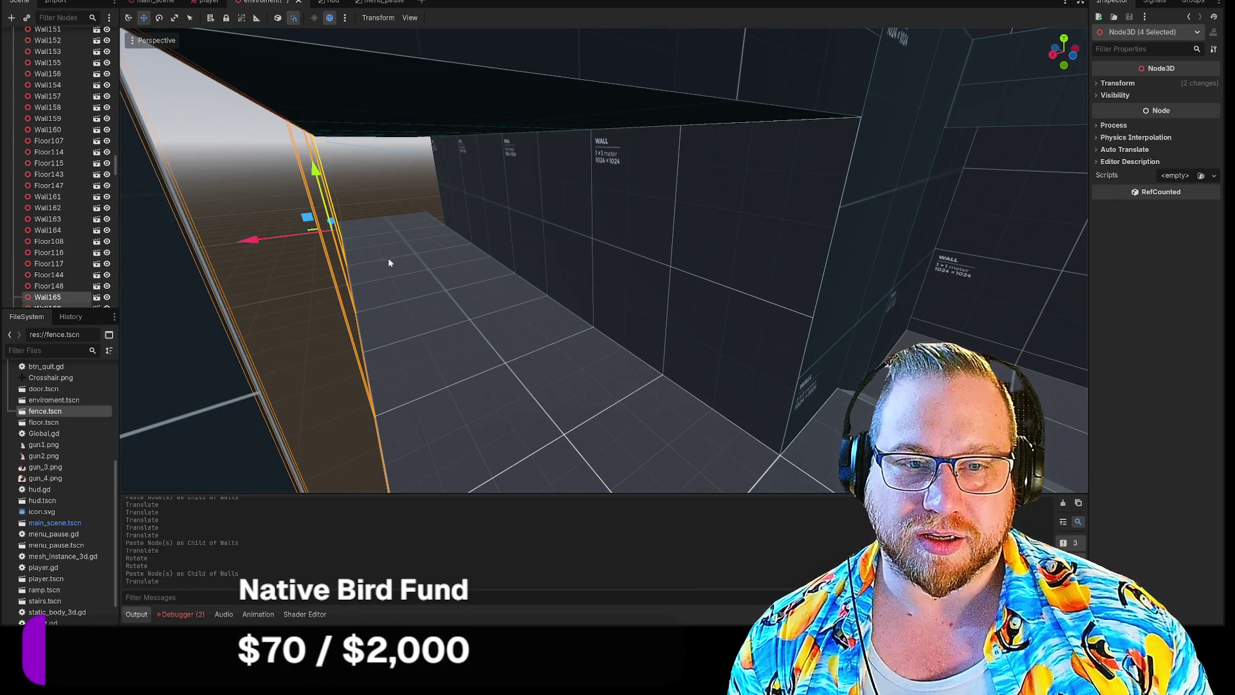
key("e")
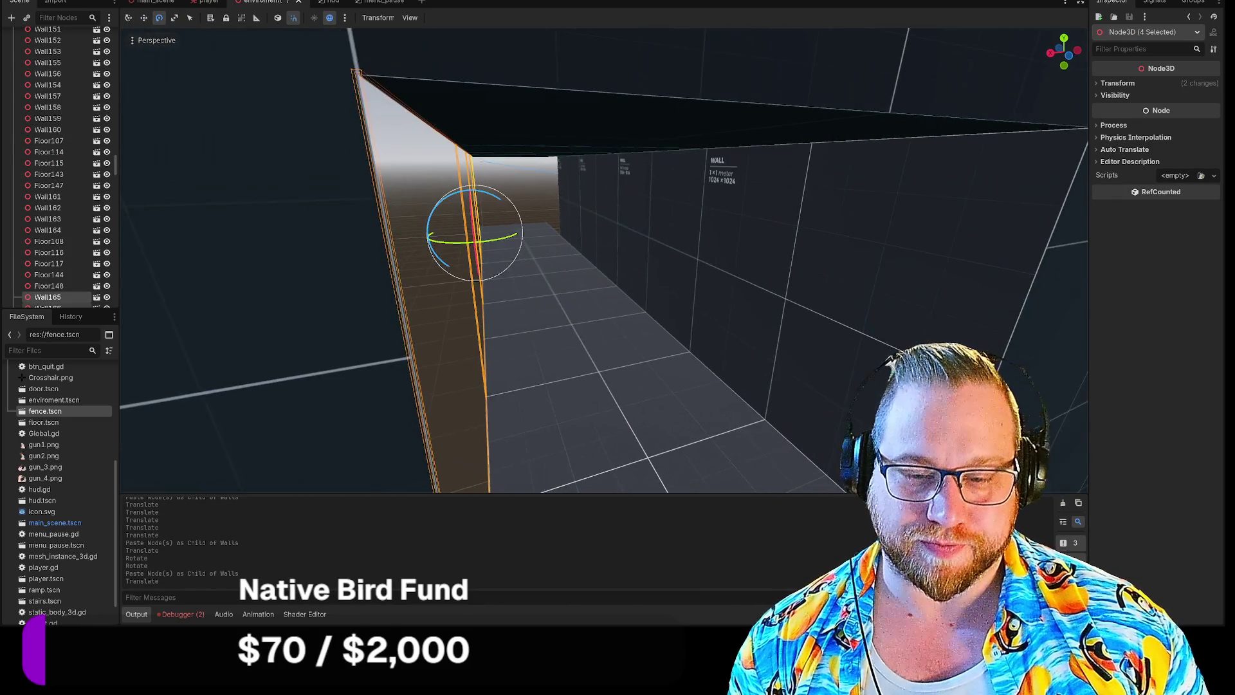
mouse_move(489, 232)
left_mouse_down()
mouse_move(579, 221)
mouse_move(587, 236)
left_mouse_up()
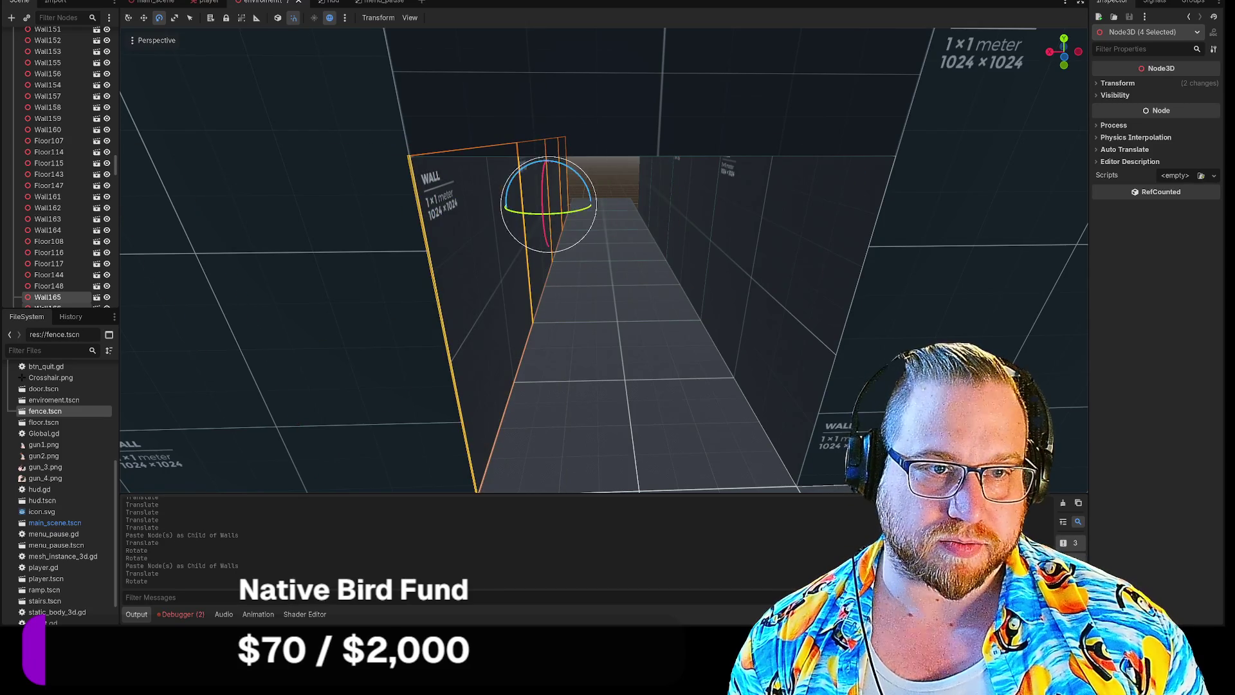
scroll(586, 236, "up", 5)
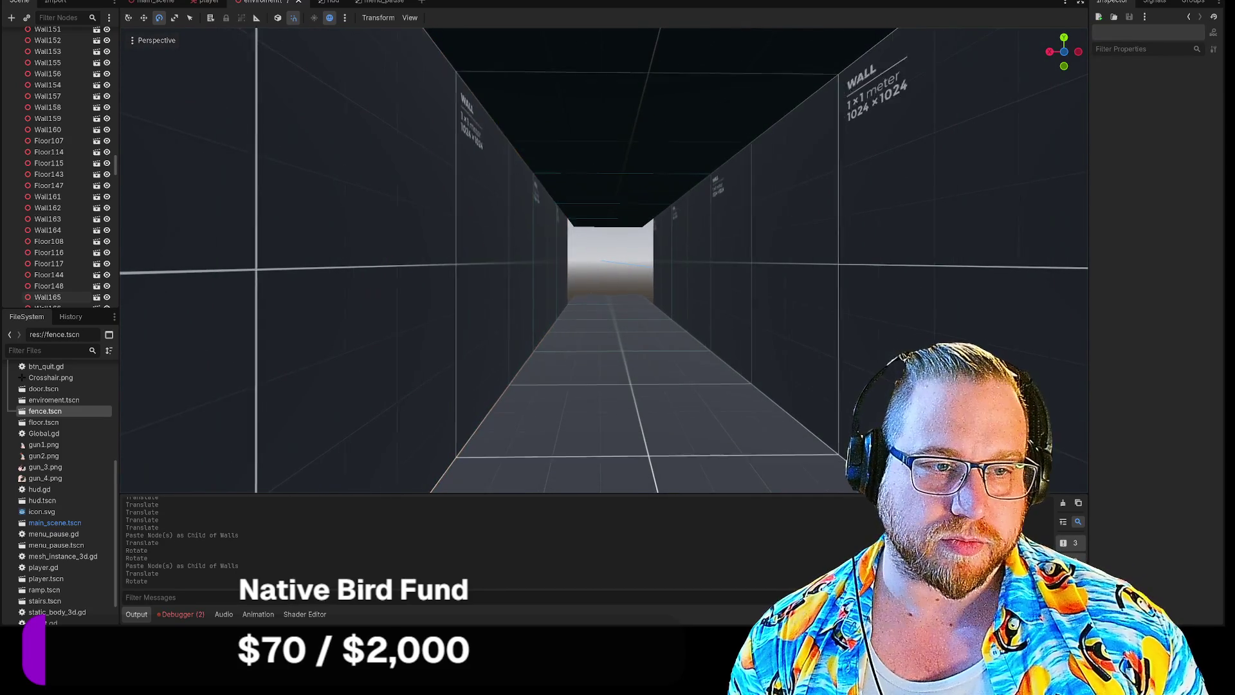
scroll(604, 261, "up", 10)
scroll(604, 261, "up", 8)
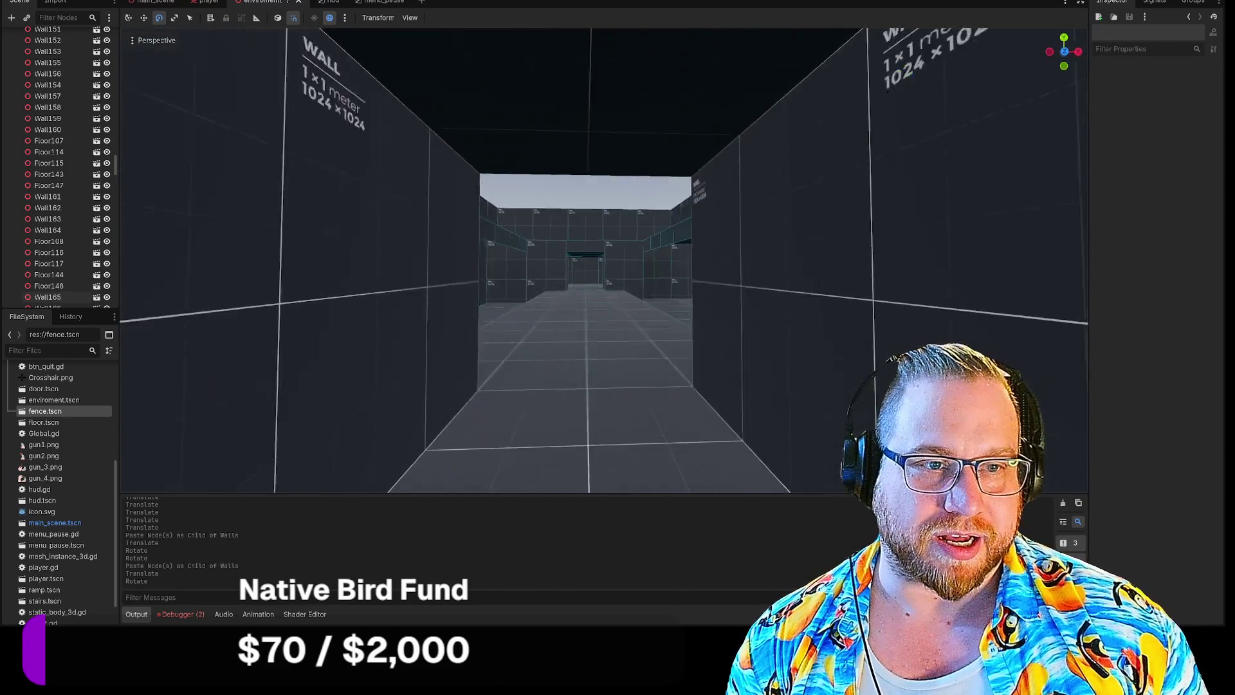
scroll(604, 261, "up", 8)
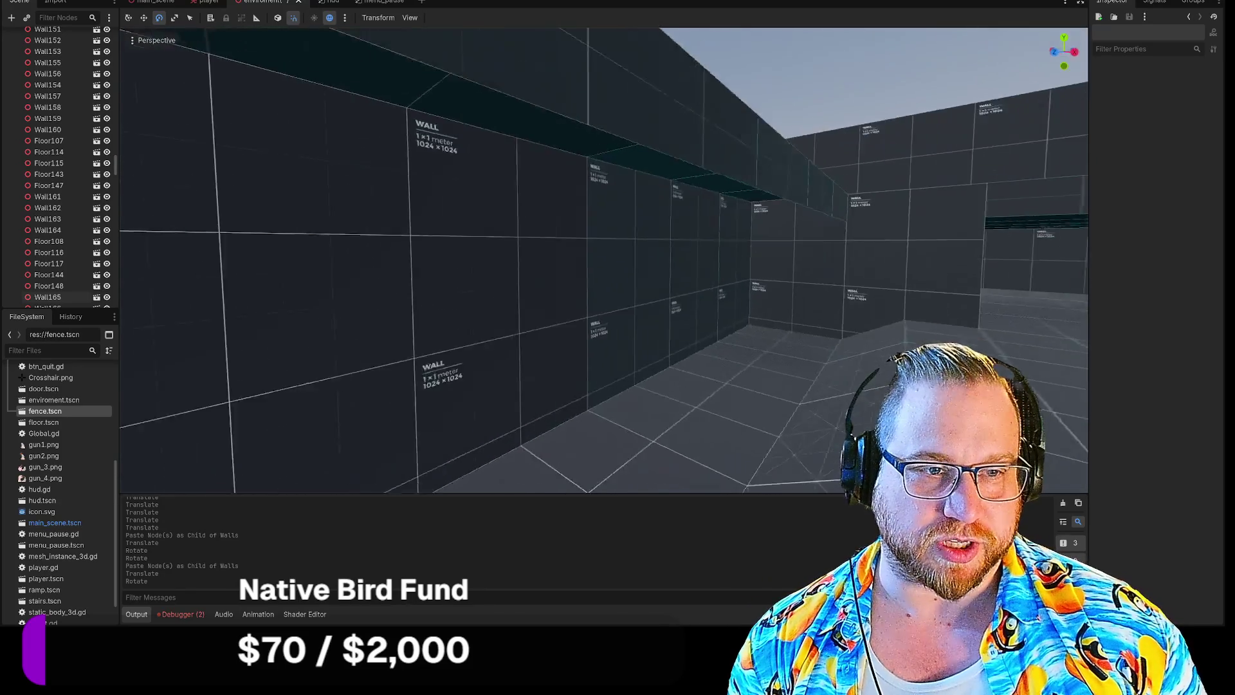
scroll(616, 305, "up", 8)
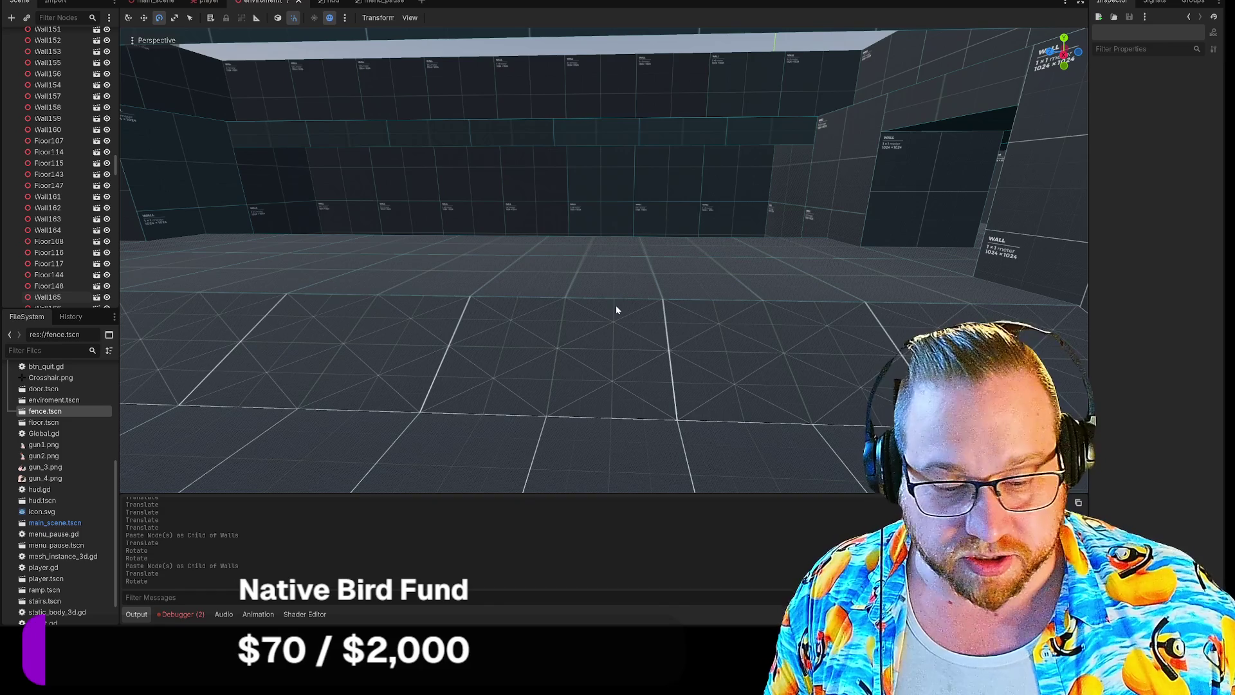
right_click(609, 230)
key("w")
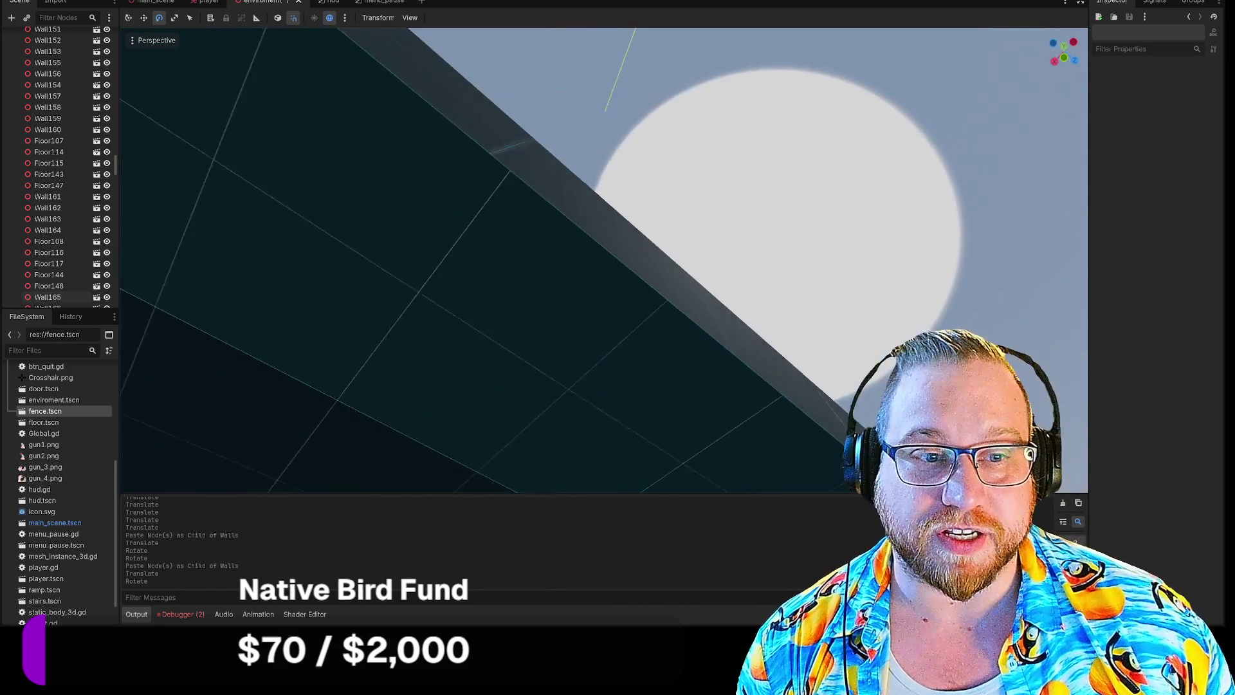
key("w")
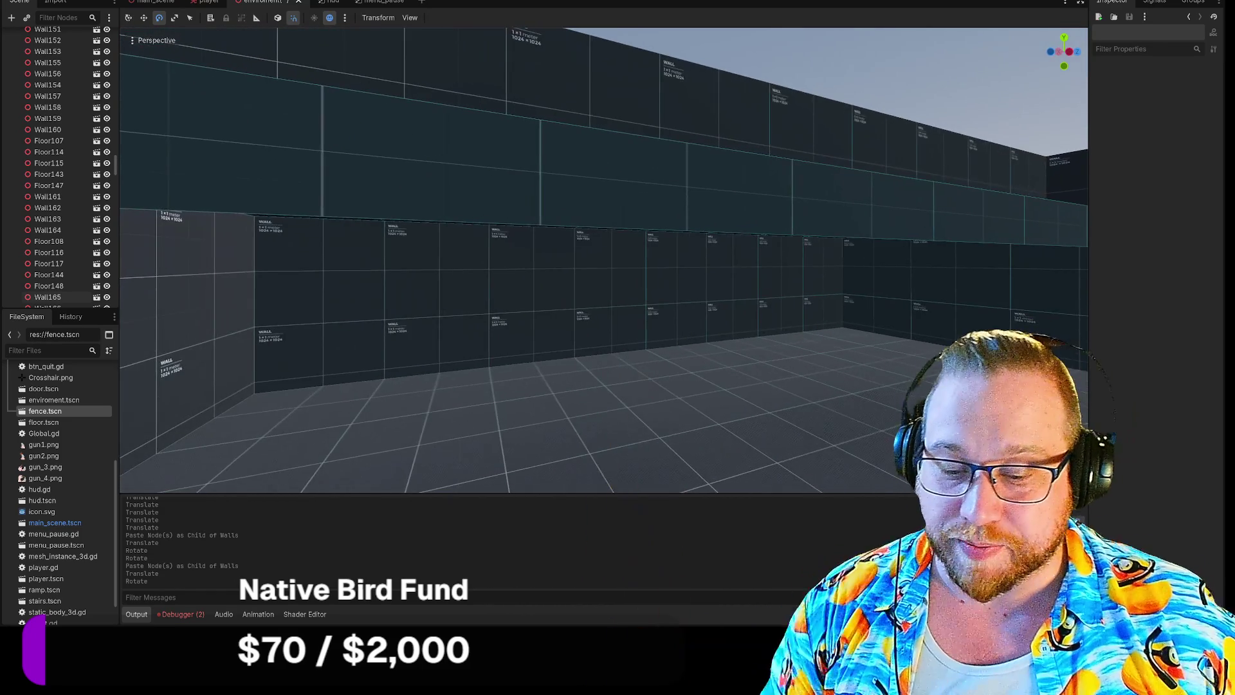
key("s")
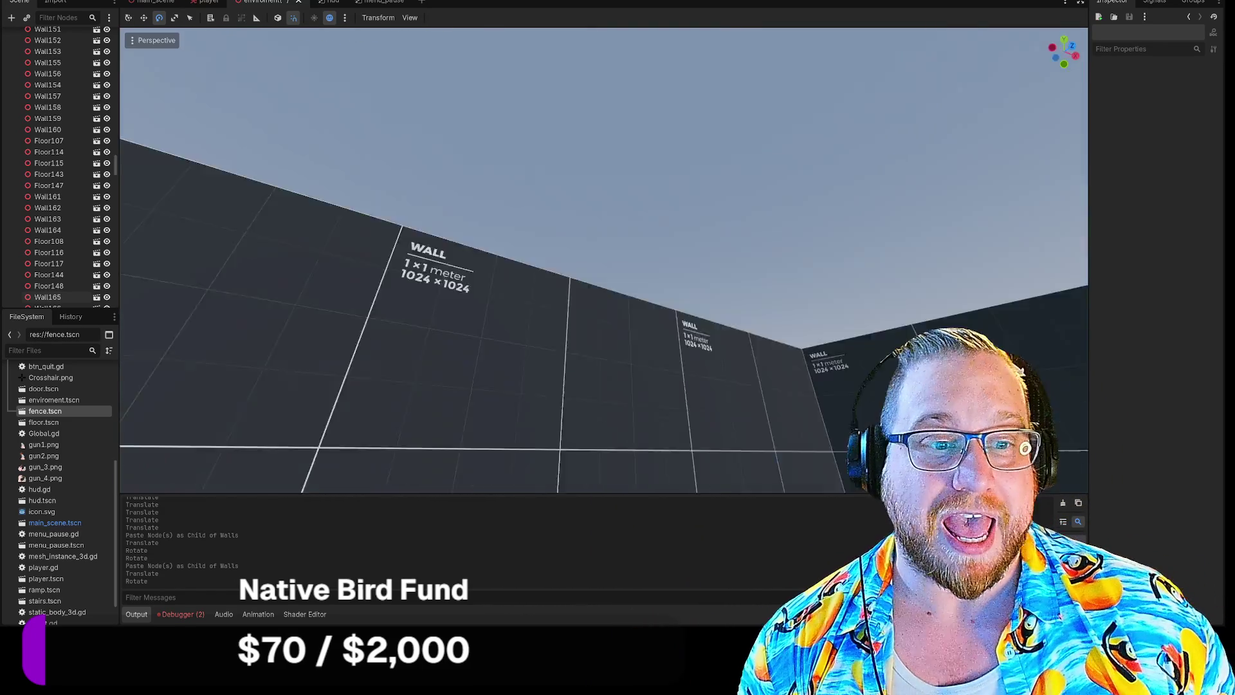
key("q")
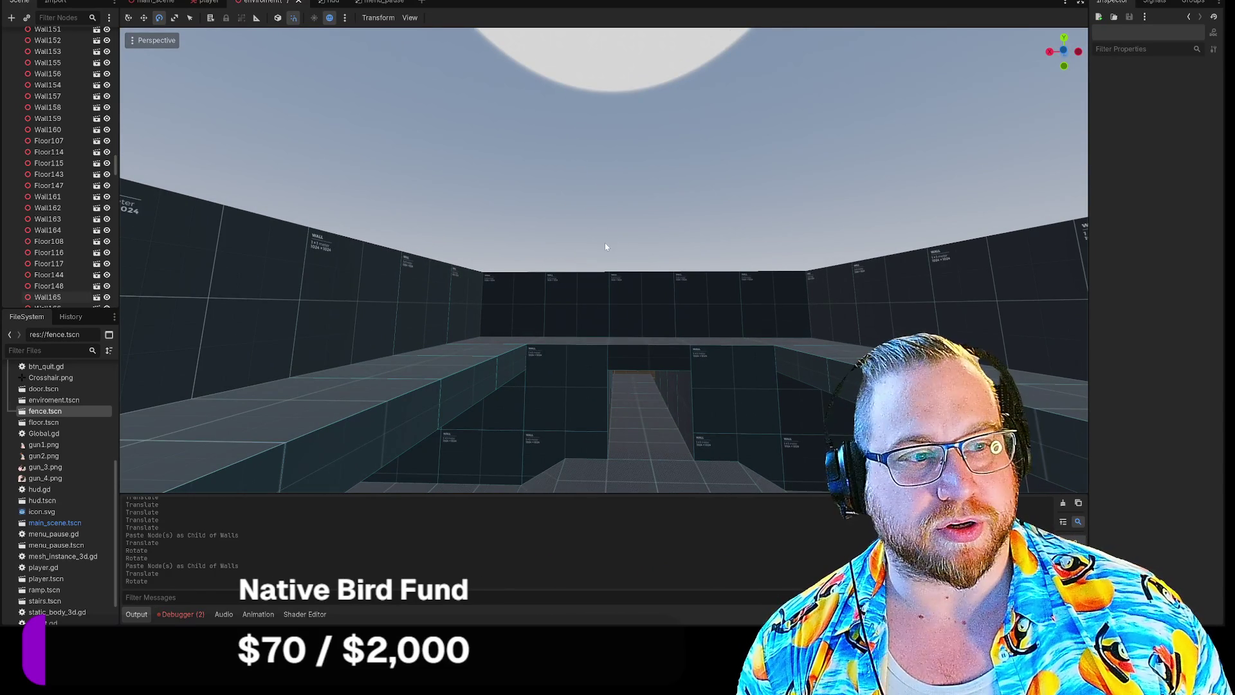
left_click_drag(608, 240, 608, 173)
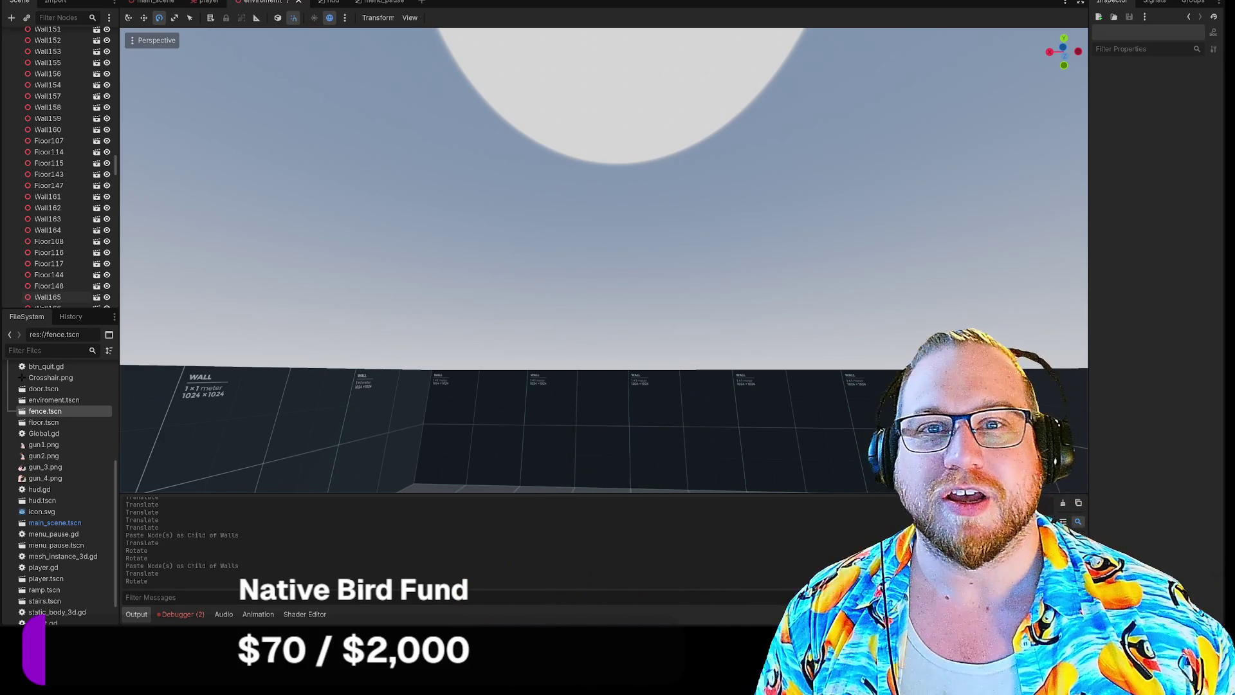
right_click(263, 5)
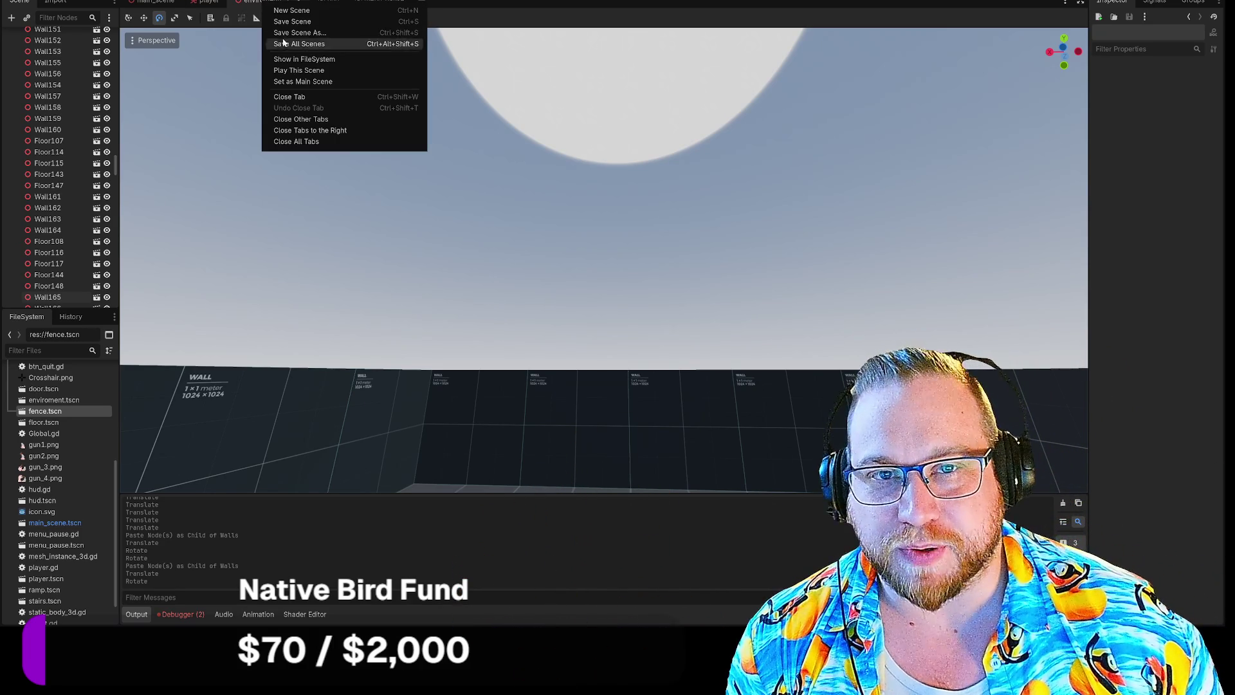
Save the enviroment scene and tilt the view back down to the walled floor.
left_click(295, 26)
left_click_drag(449, 128, 460, 277)
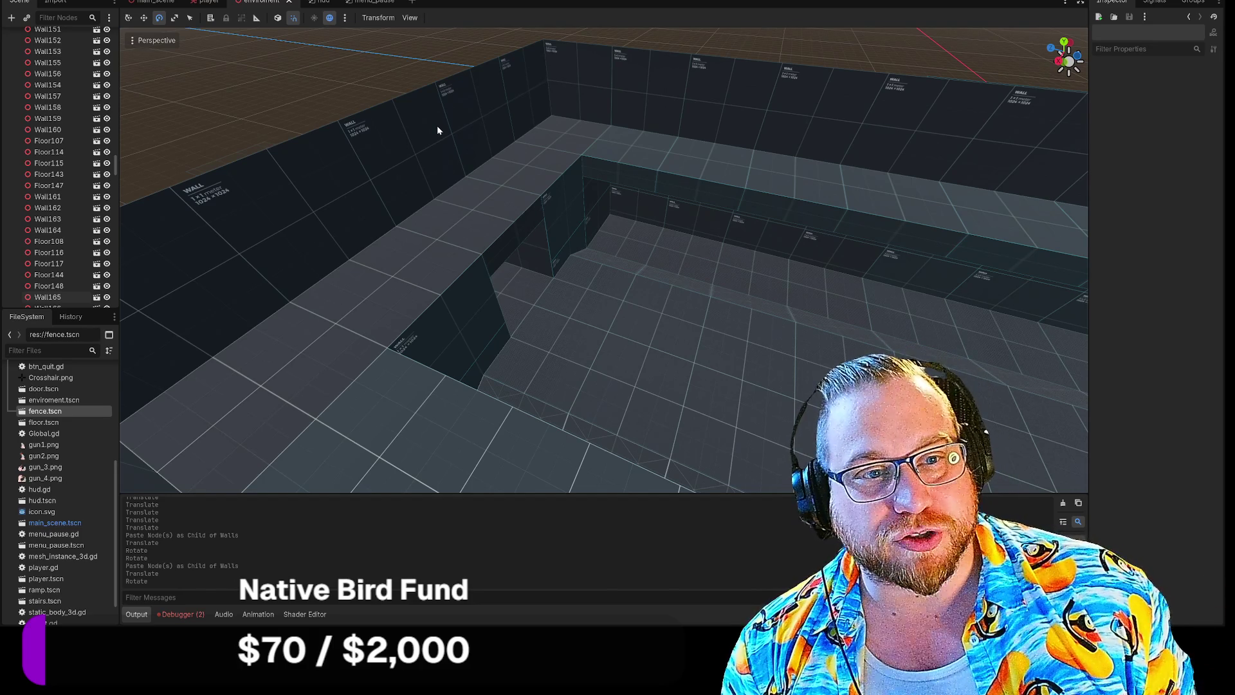
left_click(550, 214)
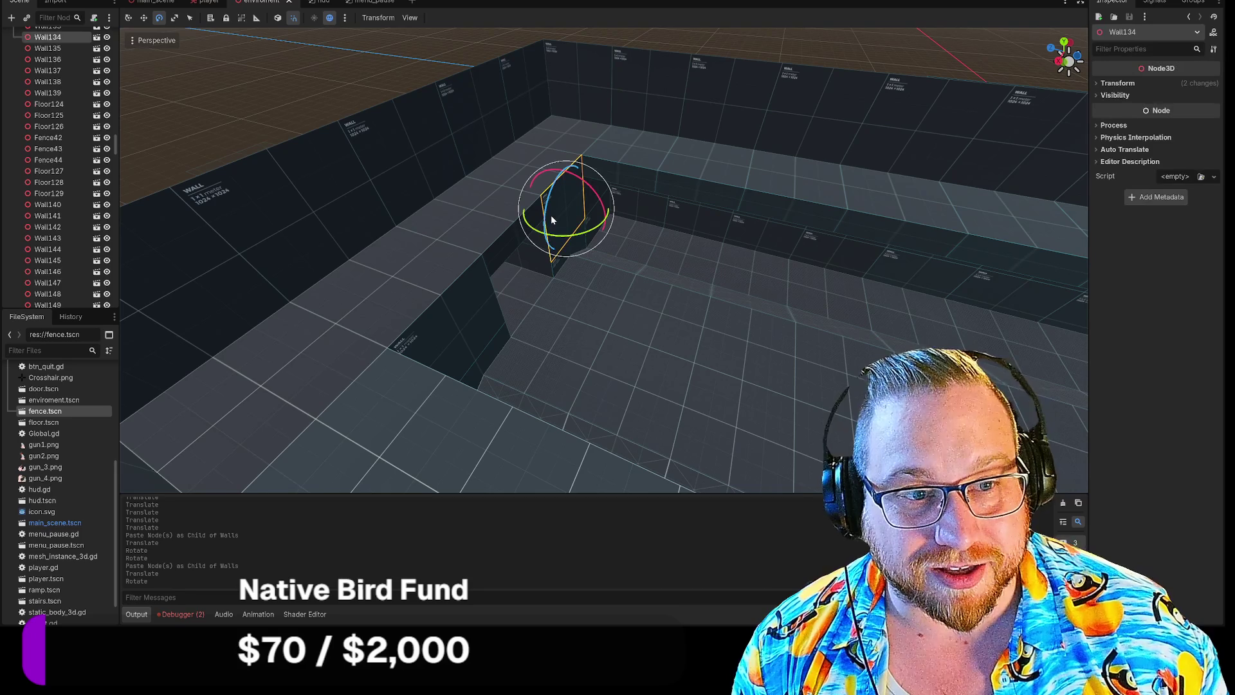
left_click_drag(547, 230, 548, 237)
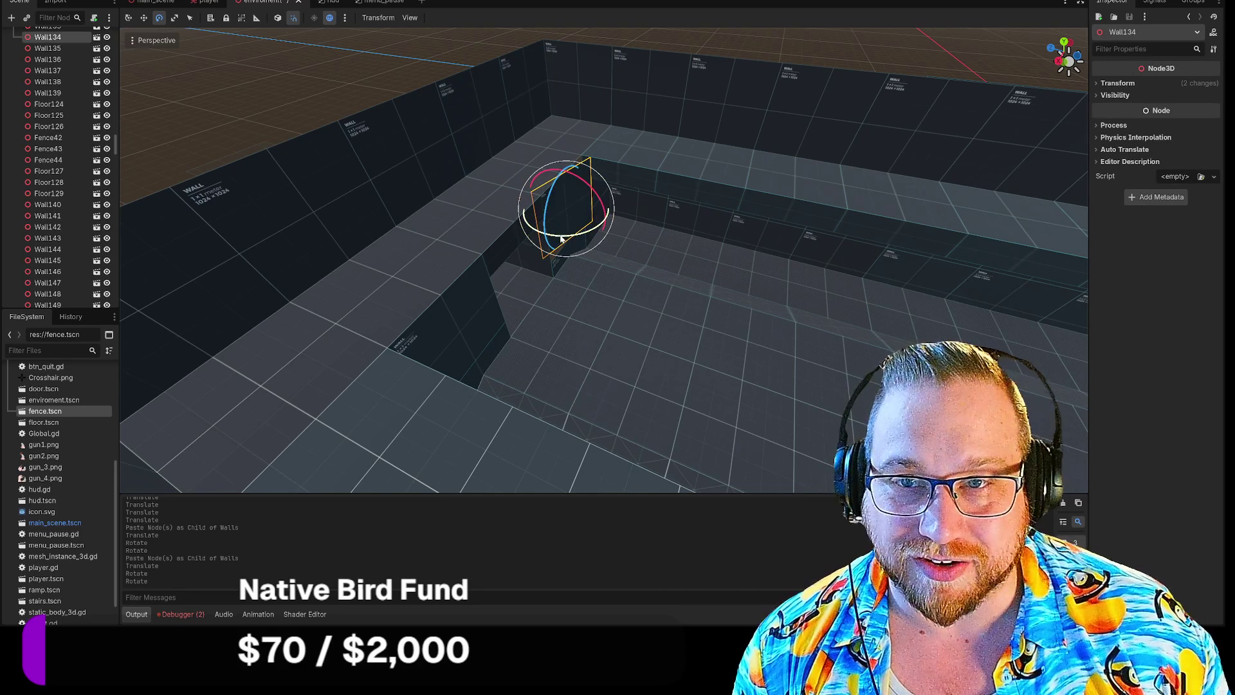
scroll(32, 214, "up", 10)
scroll(38, 212, "up", 15)
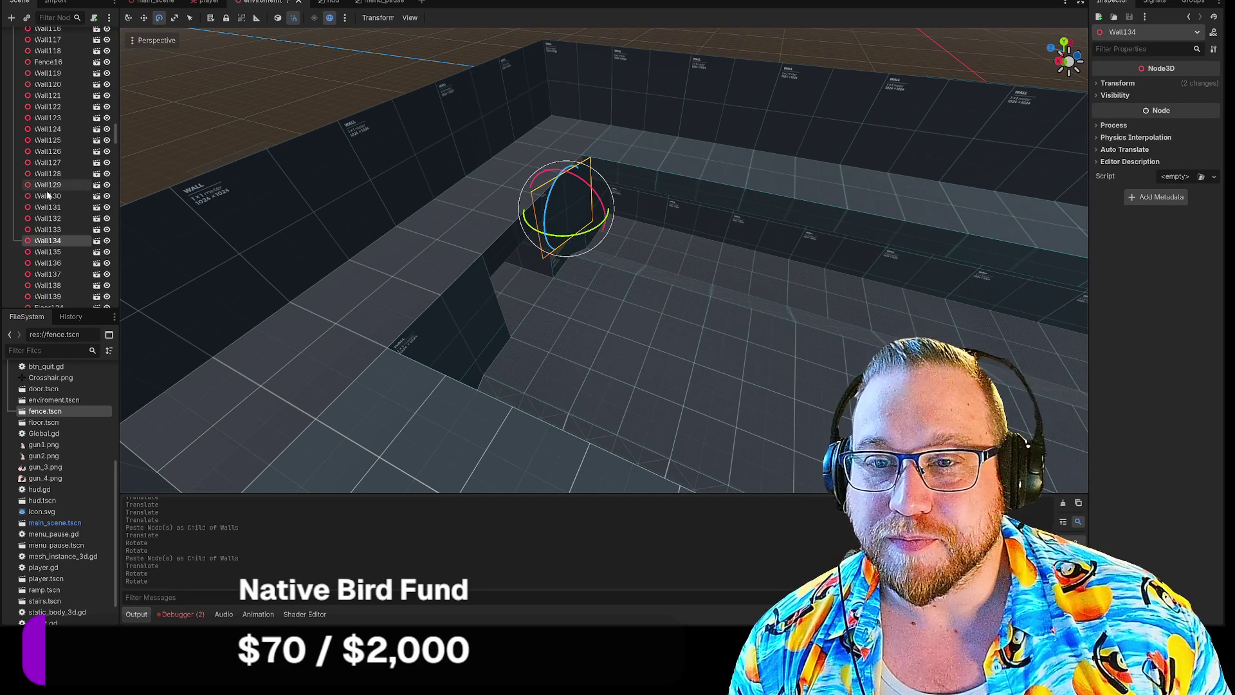
scroll(54, 206, "down", 20)
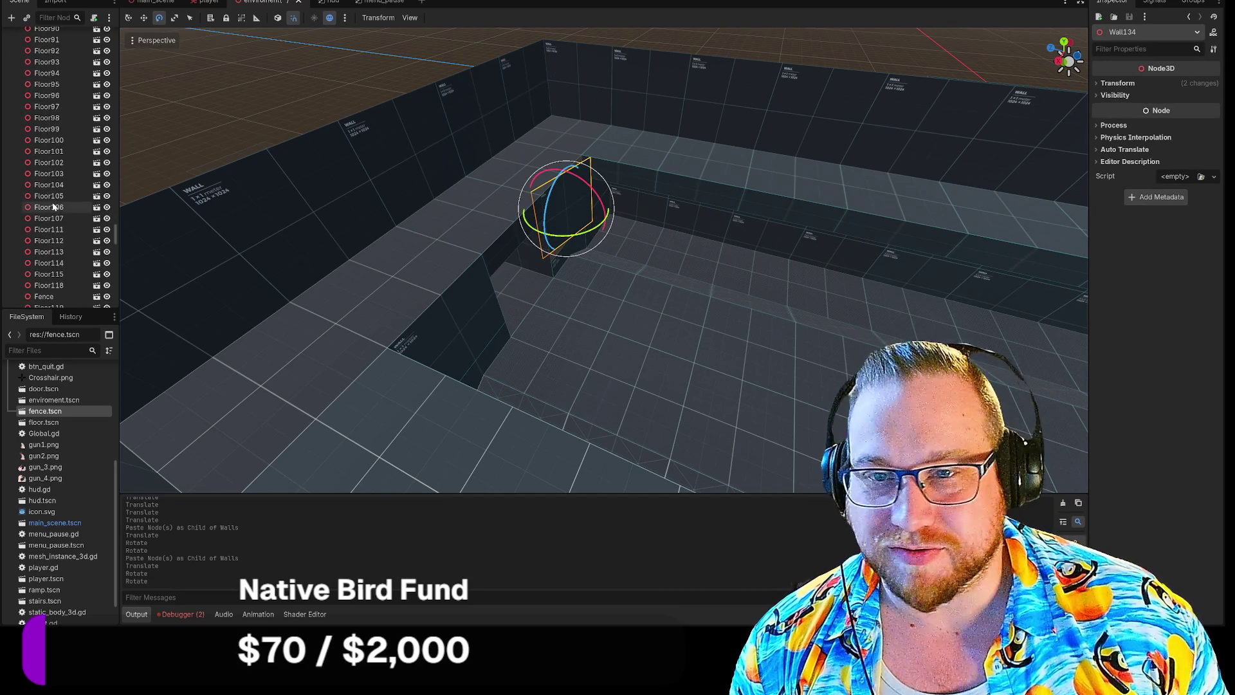
left_click_drag(117, 292, 116, 33)
key("ctrl+z")
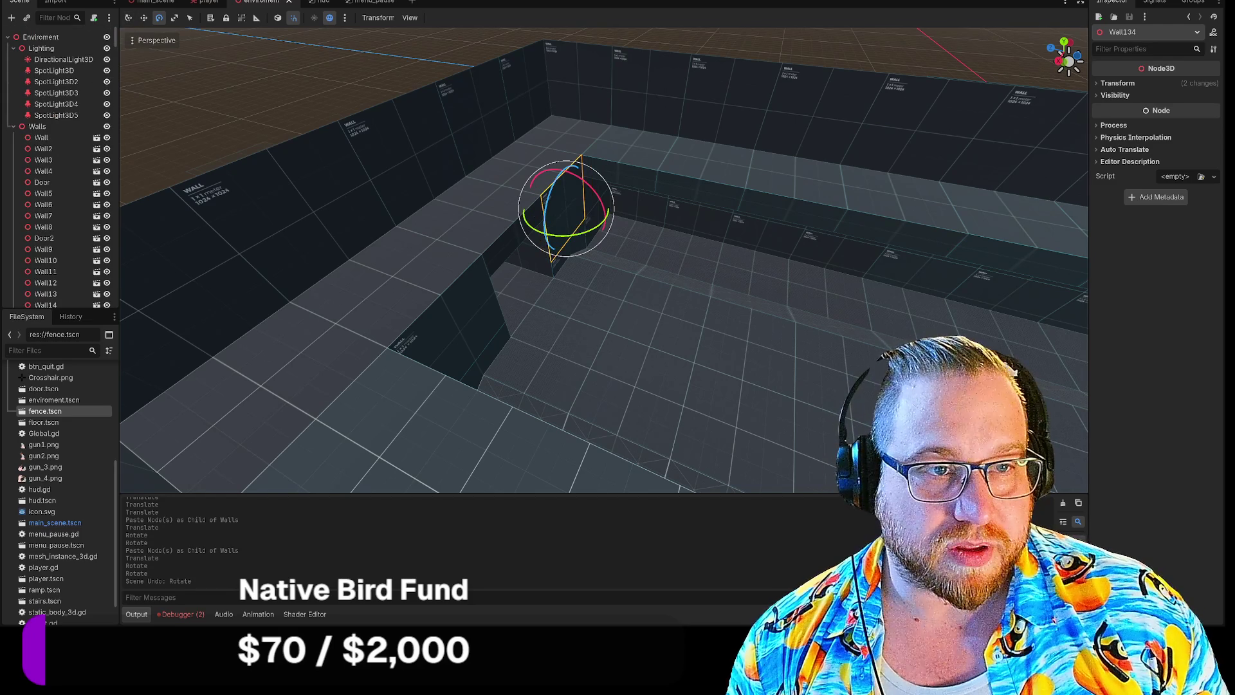
left_click(739, 41)
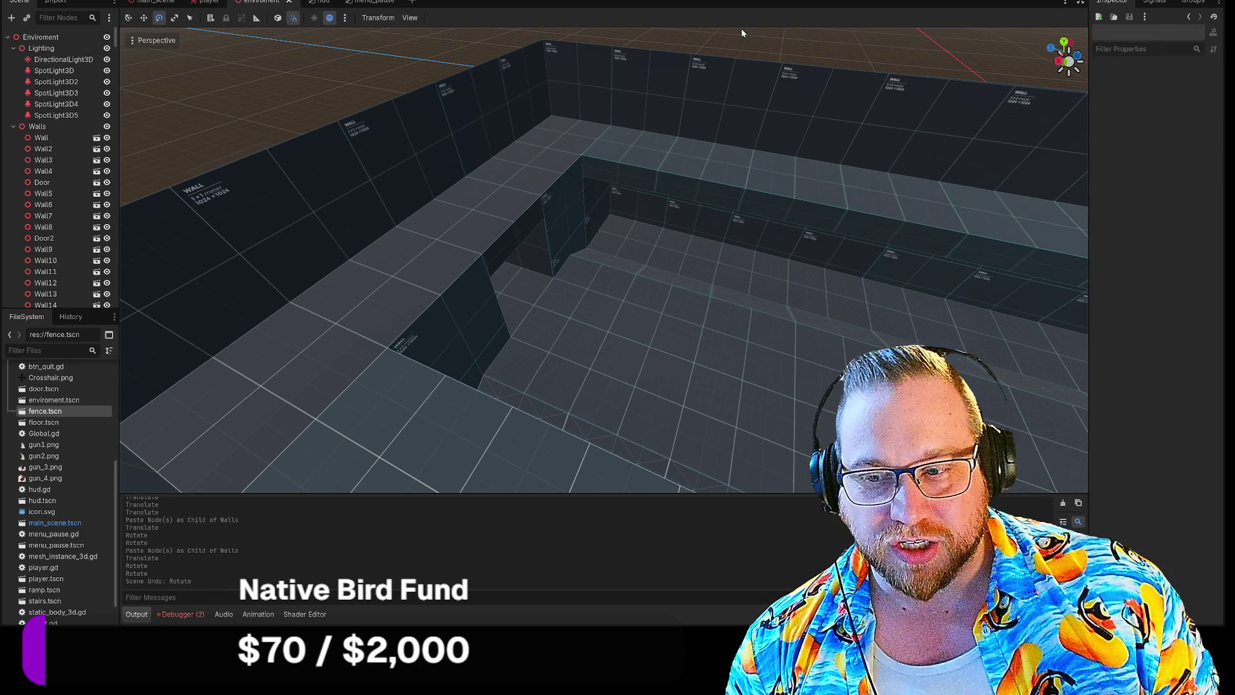
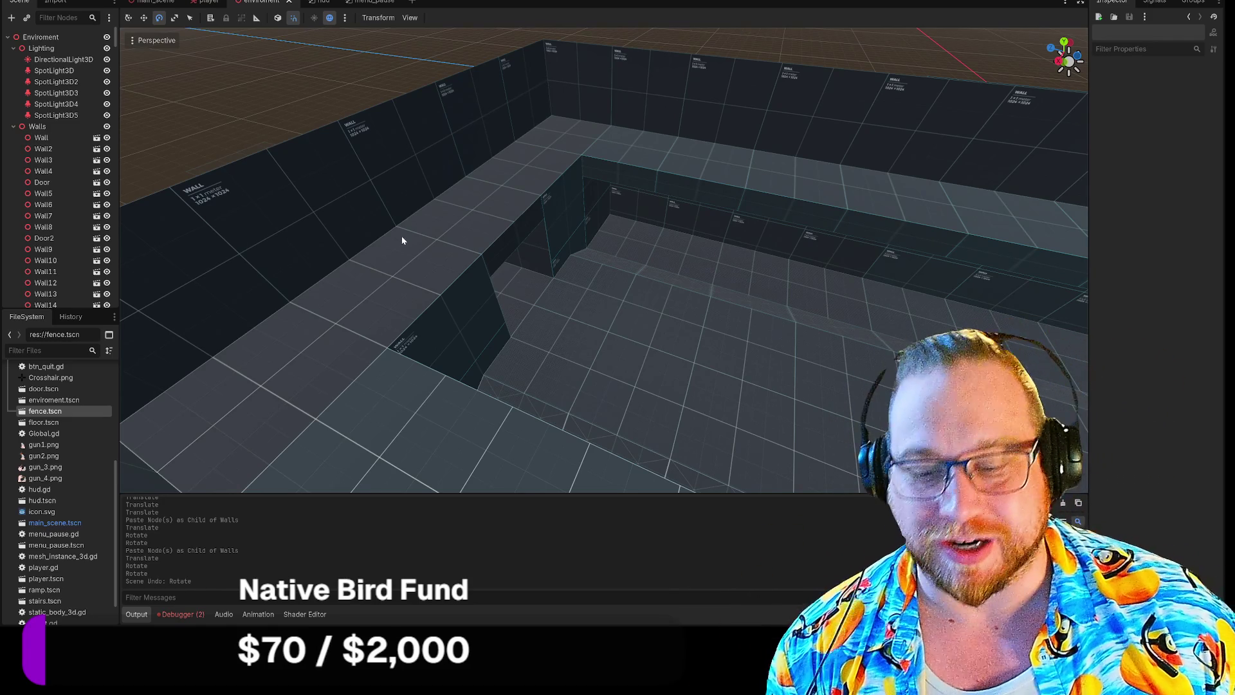
Select five corridor floor tiles, including Floor107, Floor143 and Floor147.
mouse_move(511, 306)
left_mouse_down()
mouse_move(424, 277)
mouse_move(437, 283)
mouse_move(450, 263)
mouse_move(270, 130)
left_mouse_up()
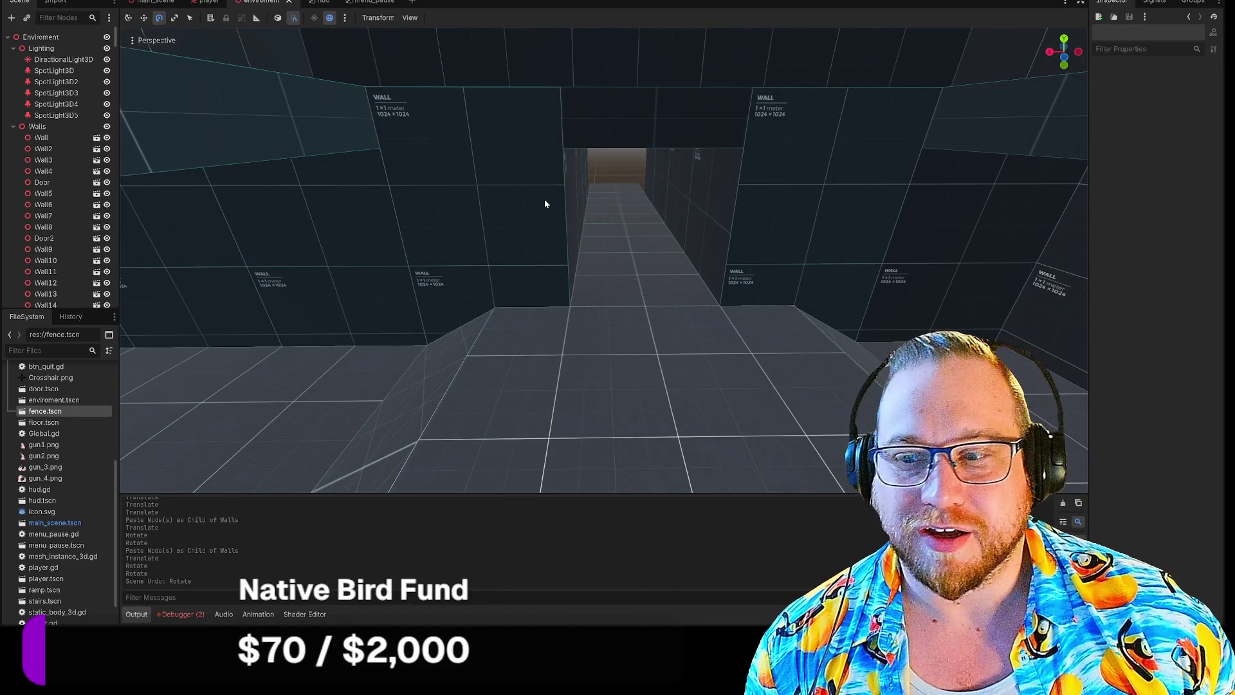
mouse_move(593, 229)
left_mouse_down()
mouse_move(566, 244)
mouse_move(598, 232)
mouse_move(588, 206)
mouse_move(607, 231)
left_mouse_up()
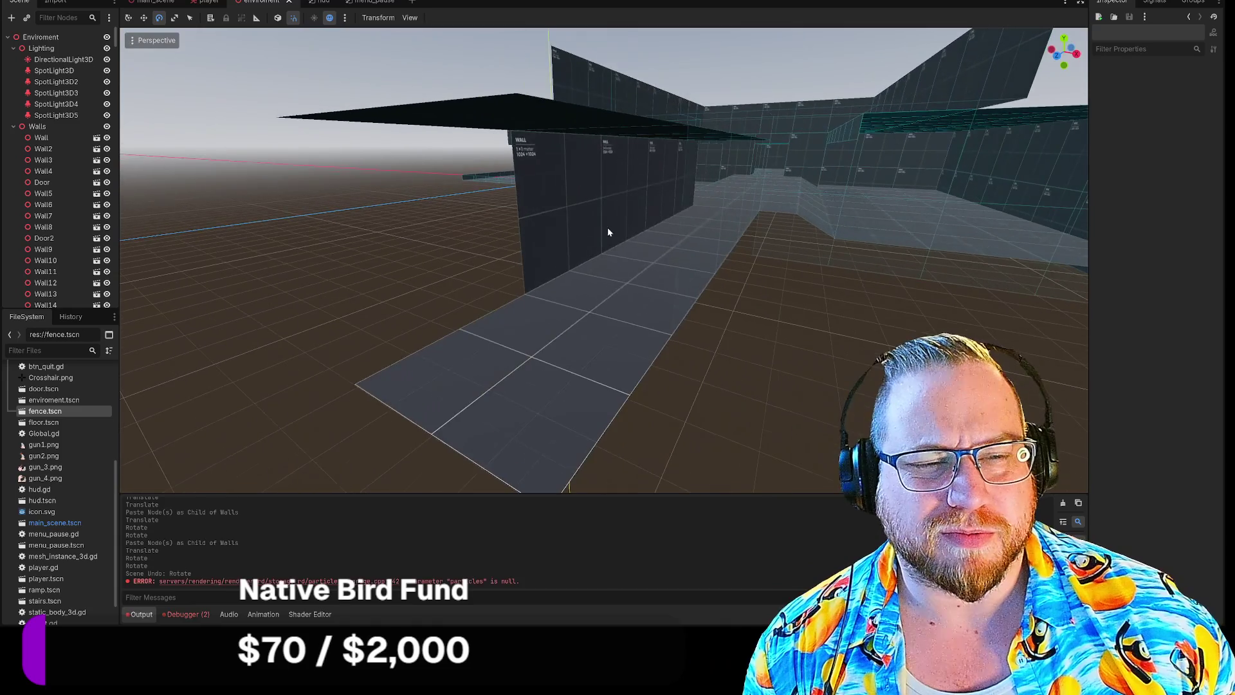
left_click(571, 219)
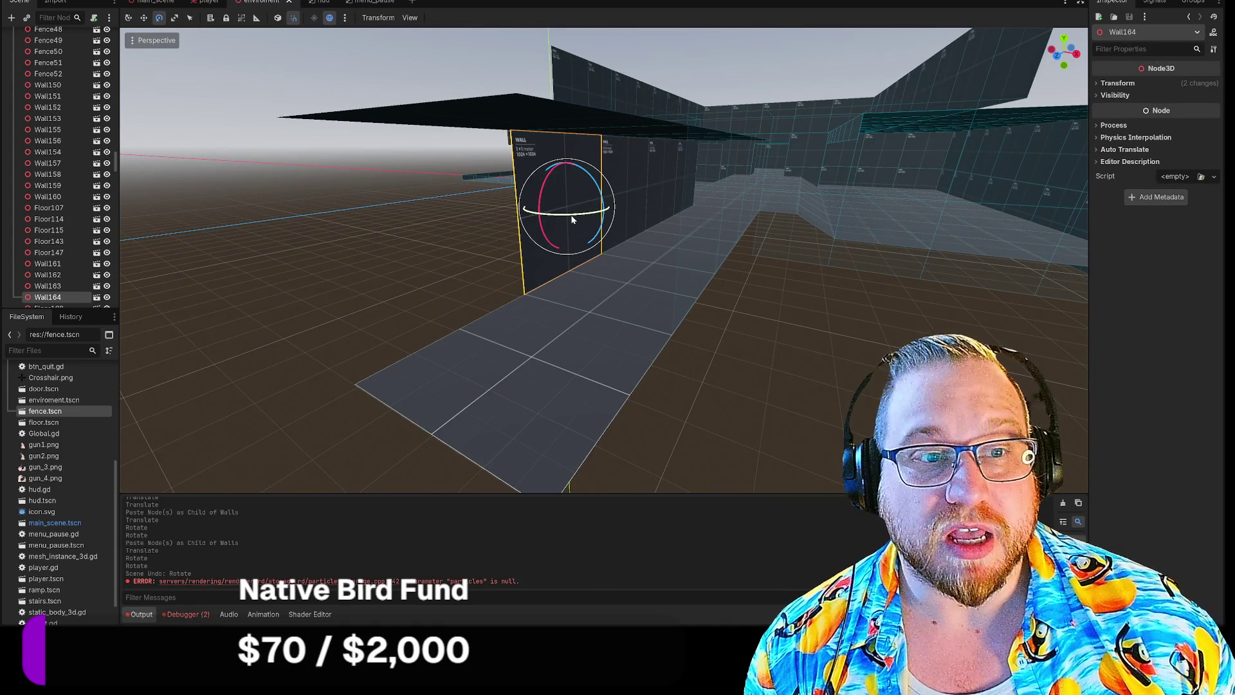
mouse_move(522, 353)
left_mouse_down()
mouse_move(608, 264)
mouse_move(581, 206)
mouse_move(588, 193)
mouse_move(597, 207)
left_mouse_up()
scroll(581, 206, "up", 5)
left_click(589, 161)
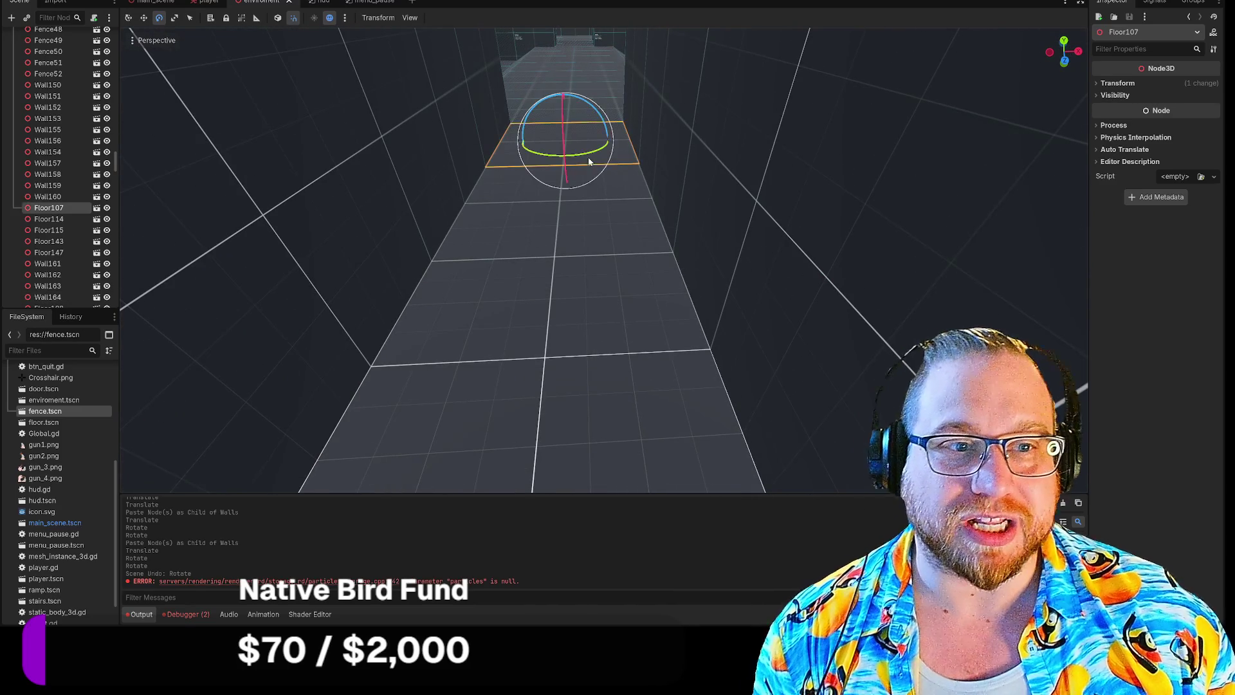
left_click(576, 232, "shift")
left_click(566, 326, "shift")
left_click_drag(565, 325, 535, 296)
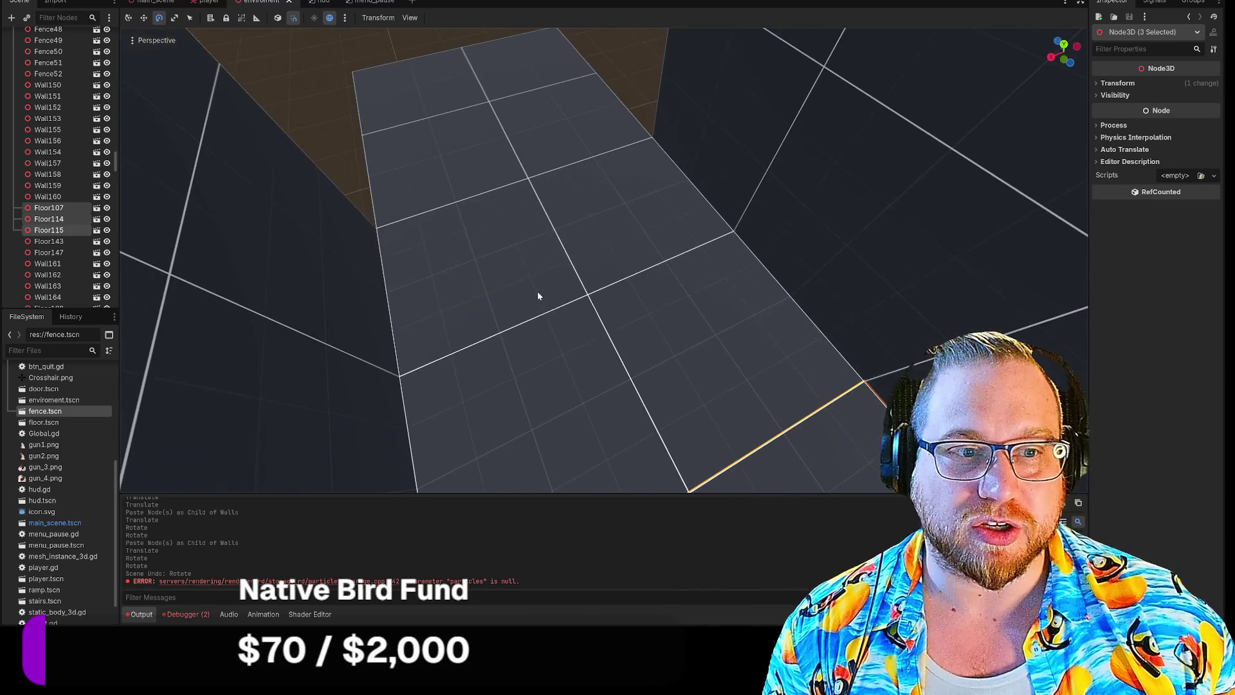
left_click(608, 251, "shift")
left_click(524, 143, "shift")
mouse_move(538, 156)
left_mouse_down()
mouse_move(537, 110)
mouse_move(538, 160)
left_mouse_up()
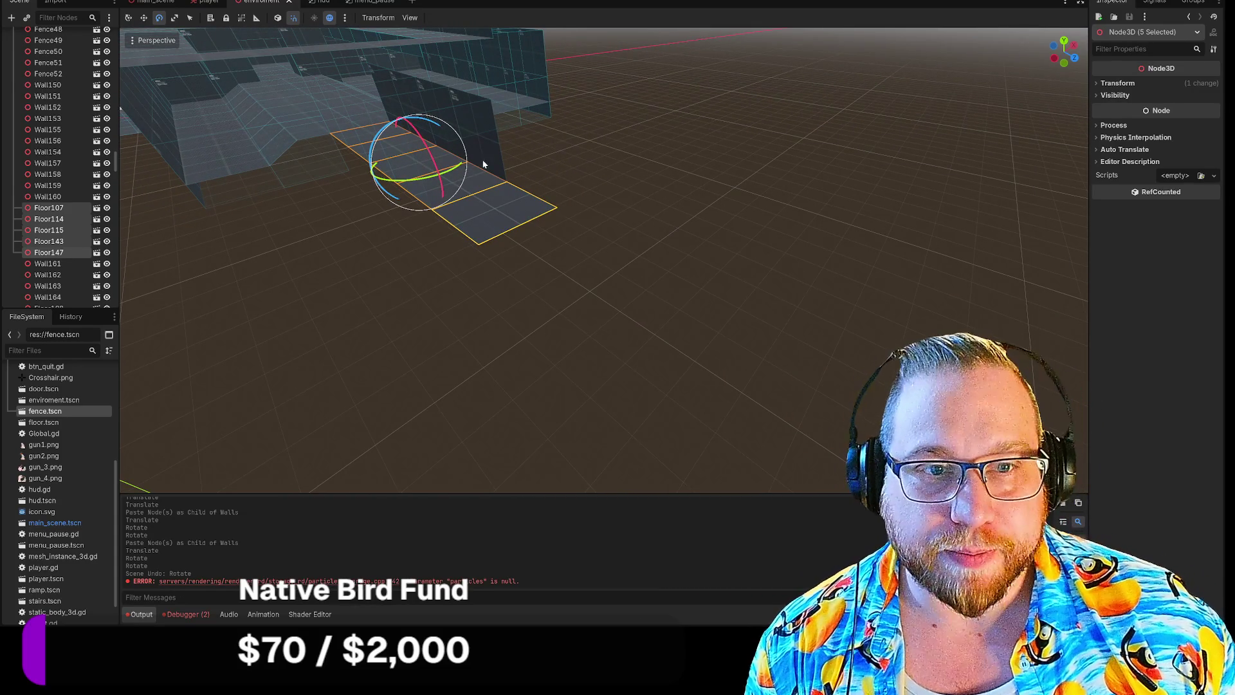
Paste the copied tiles under Walls and rotate them -90° about Y into a strip.
scroll(56, 150, "up", 10)
scroll(54, 147, "up", 10)
scroll(67, 151, "up", 5)
left_click(50, 129)
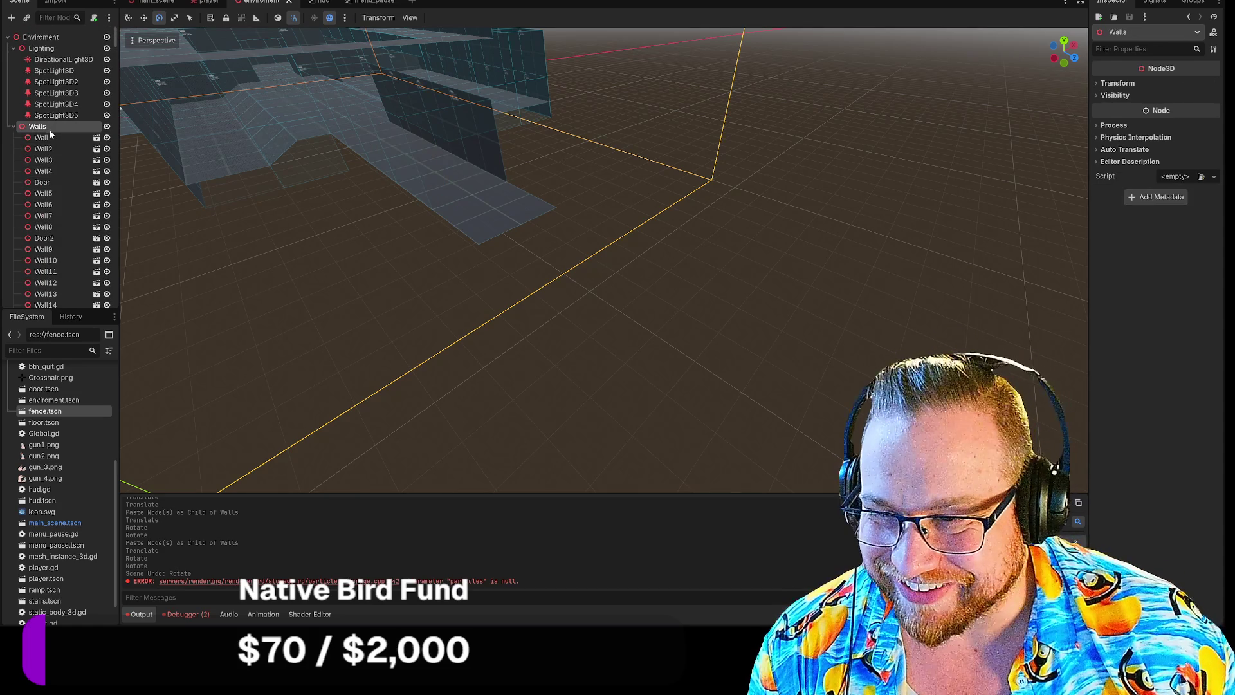
key("ctrl+v")
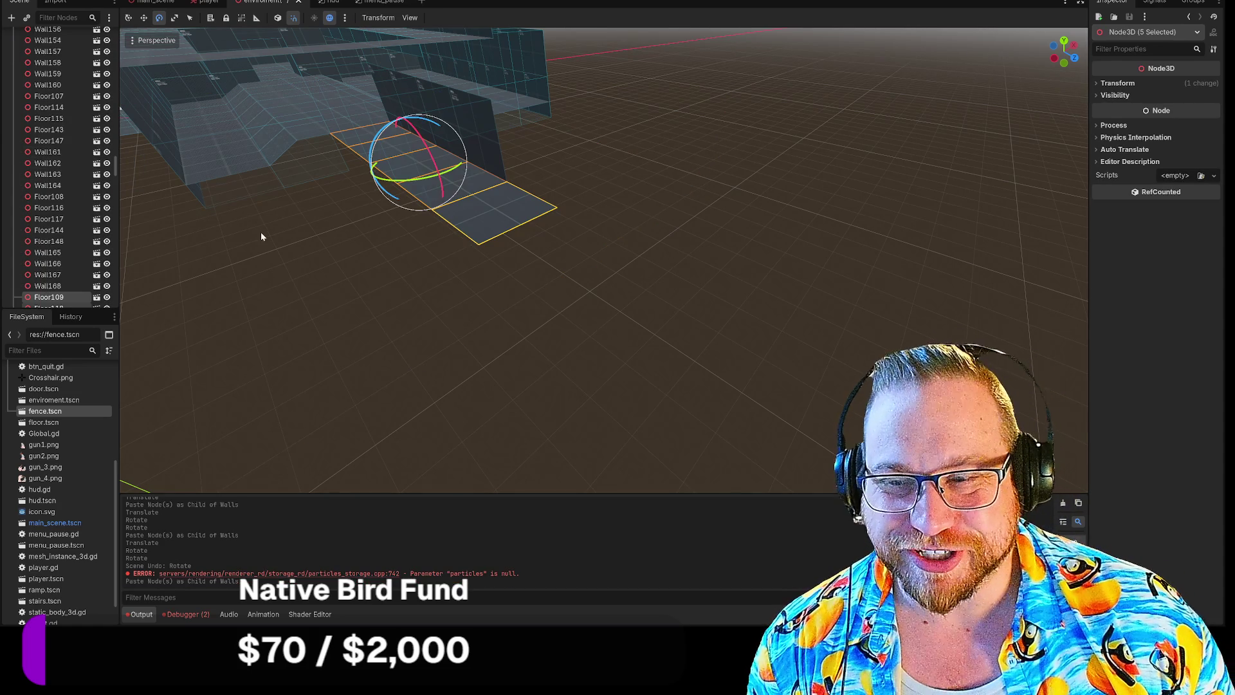
mouse_move(450, 174)
left_mouse_down()
mouse_move(417, 179)
mouse_move(614, 155)
mouse_move(633, 174)
mouse_move(631, 193)
left_mouse_up()
key("w")
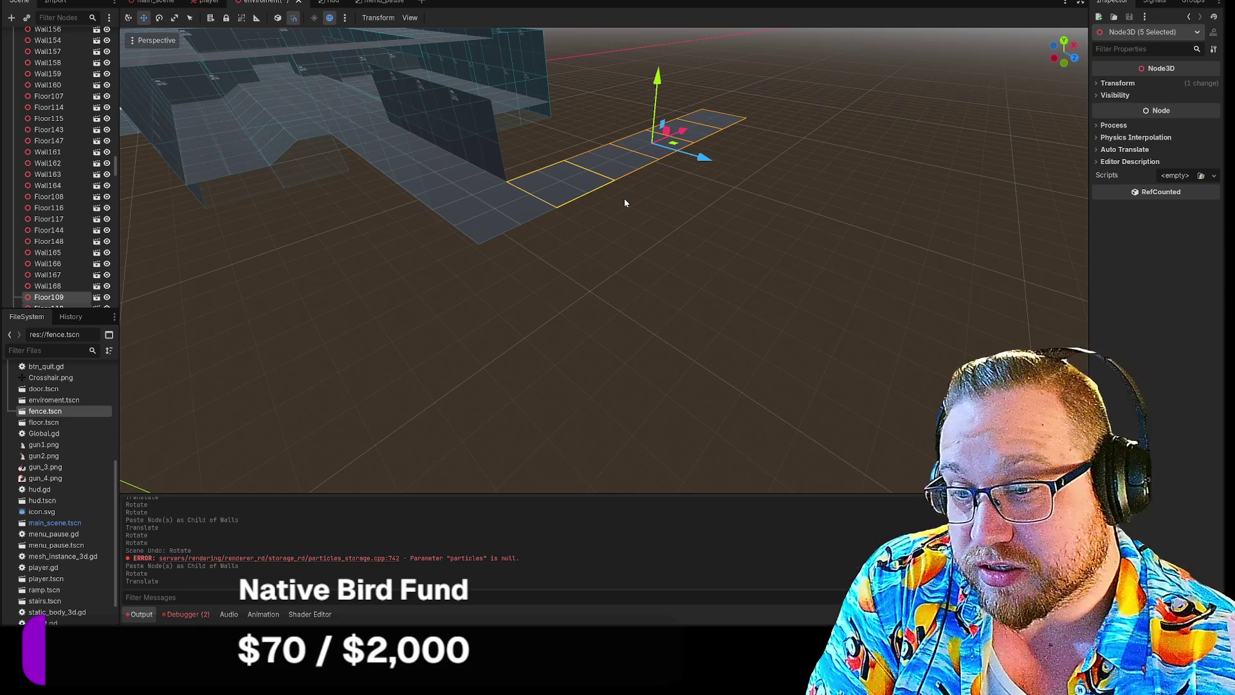
left_click(624, 234)
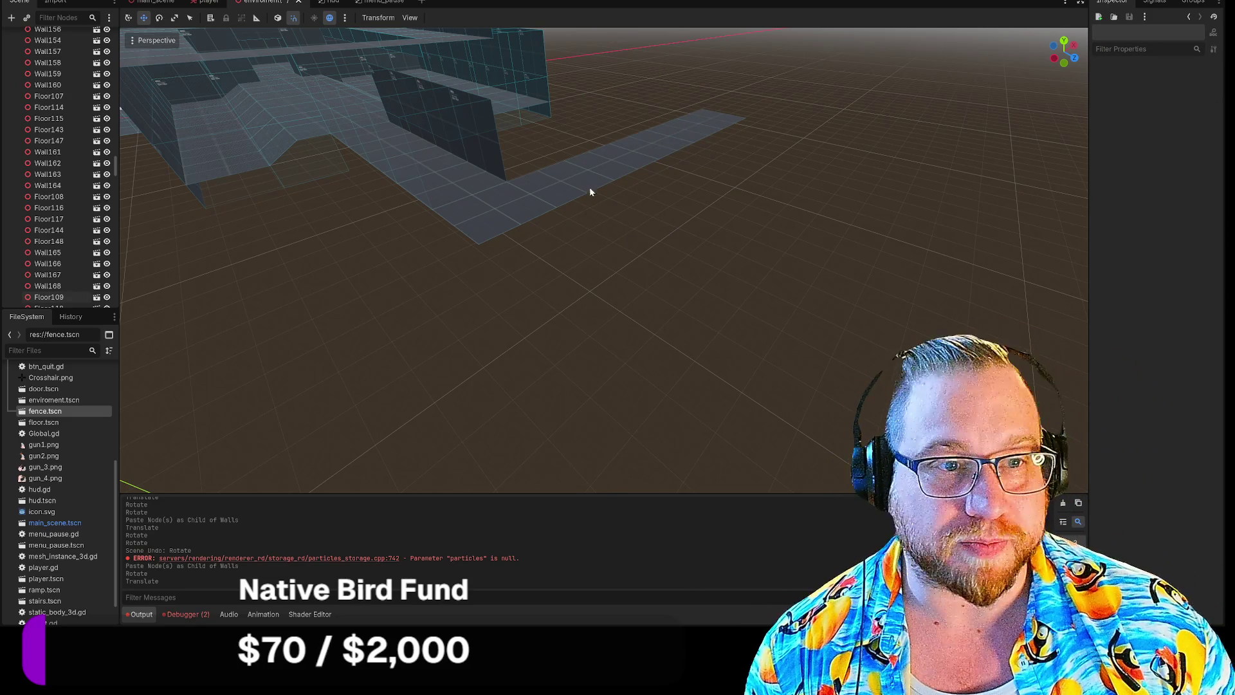
Delete the end tile Floor109 and move two strip tiles to the strip's end.
left_click(718, 121)
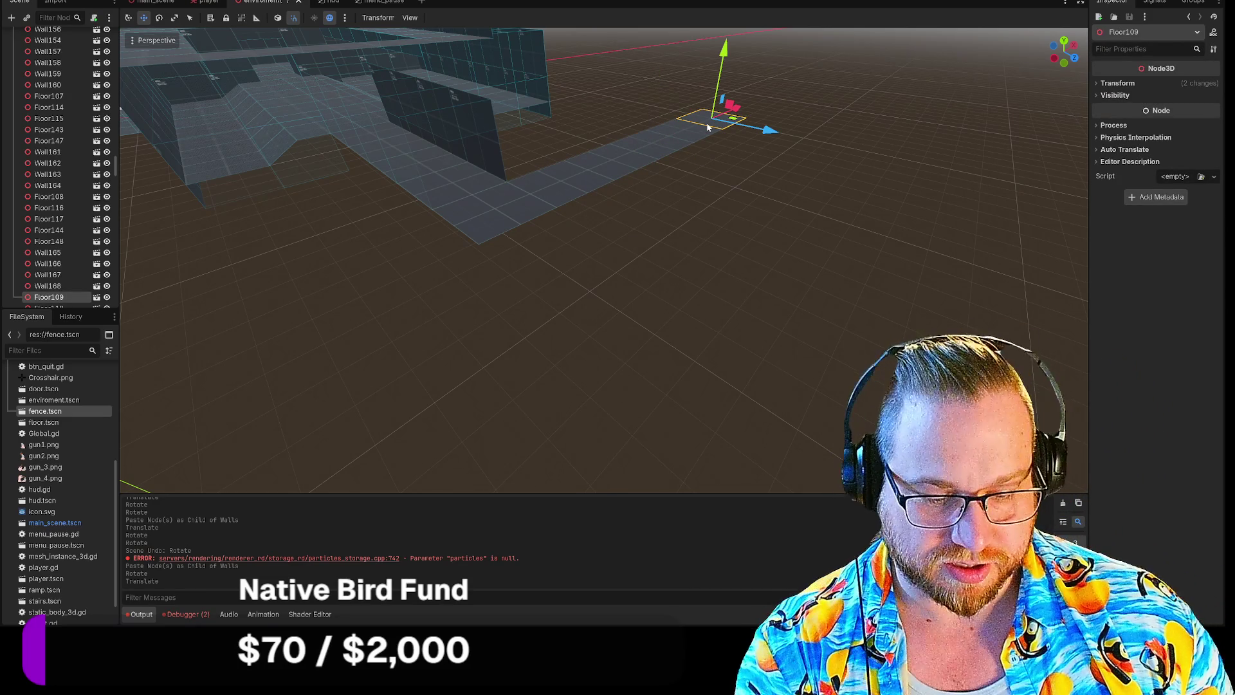
key("Delete")
left_click(584, 314)
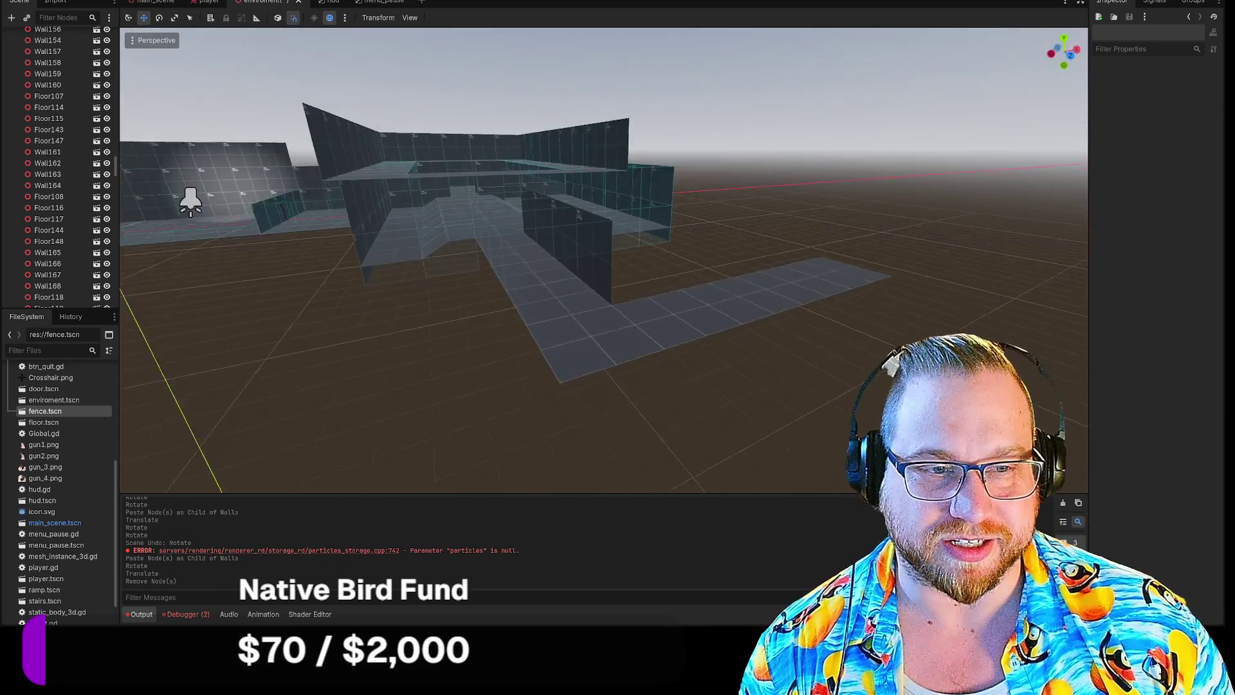
left_click_drag(584, 315, 615, 310)
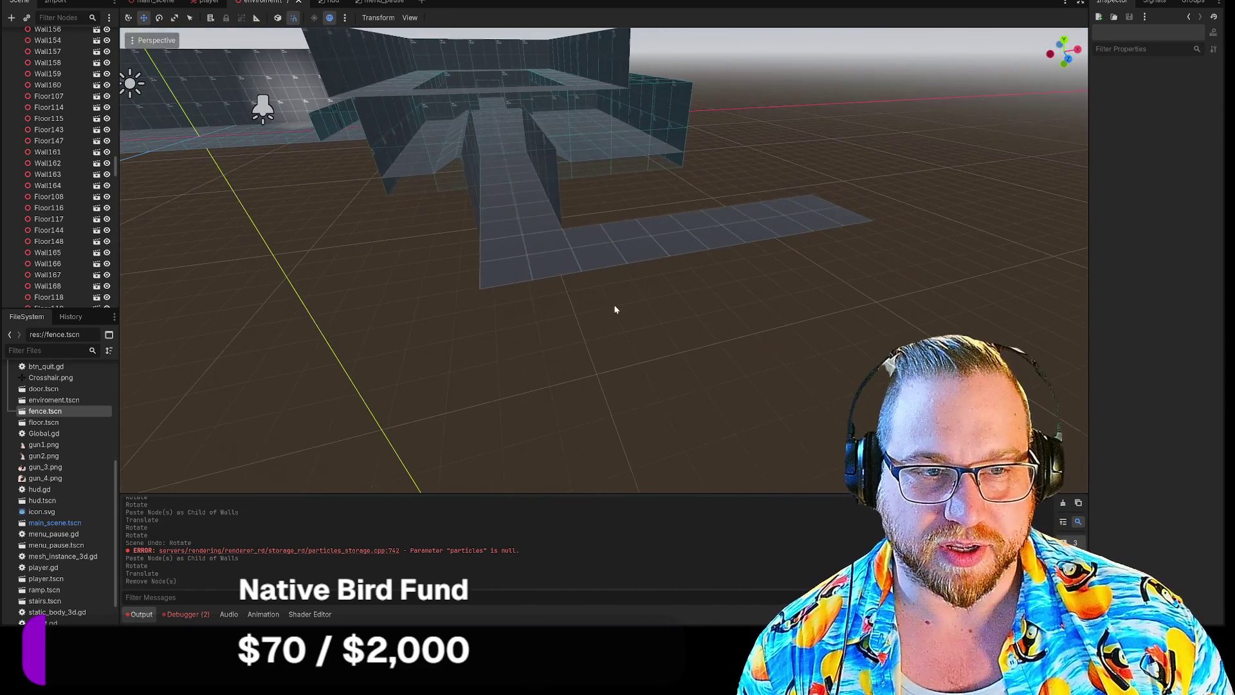
left_click(526, 262)
left_click_drag(635, 248, 821, 215)
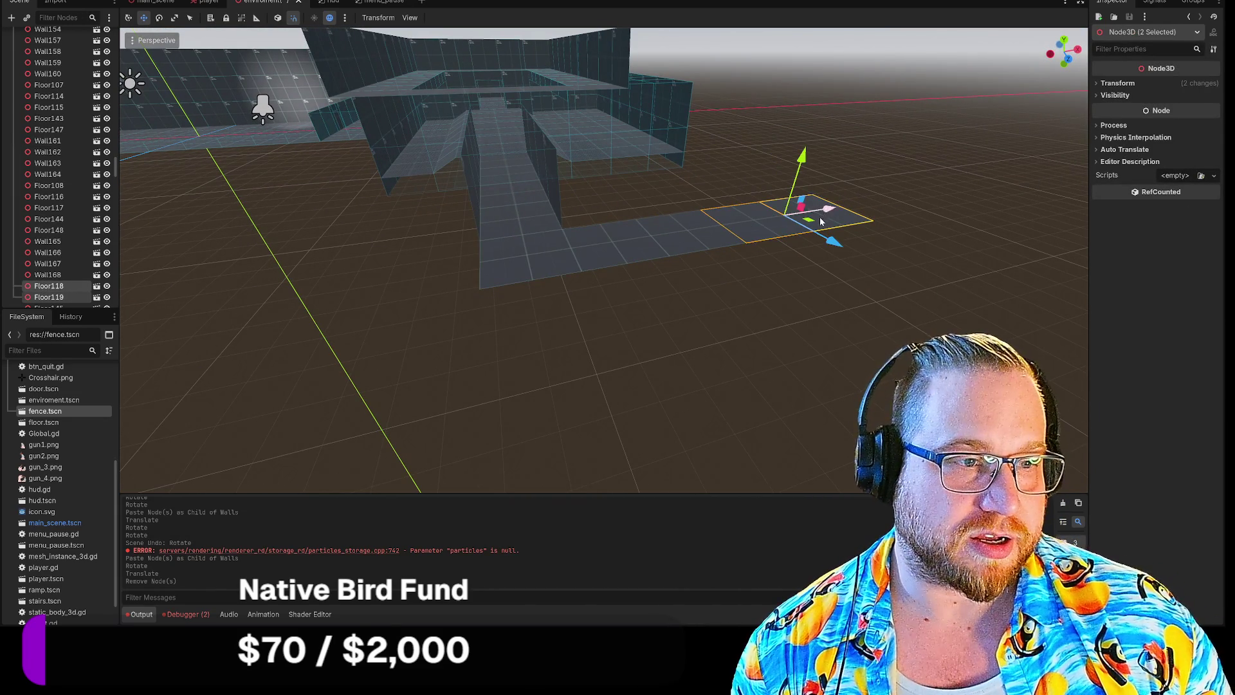
Paste five more floor tiles under Walls and slide them -10 units to lengthen the strip.
left_click(686, 242, "shift")
left_click(618, 251, "shift")
left_click(540, 264, "shift")
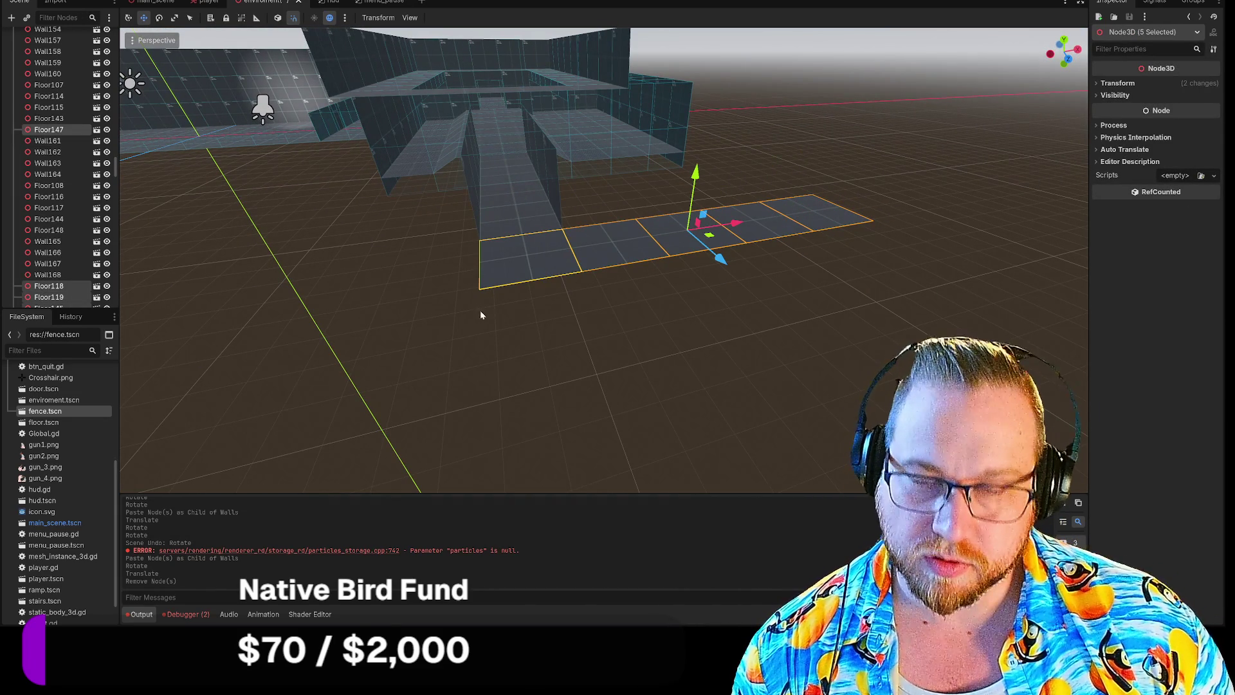
scroll(68, 198, "up", 15)
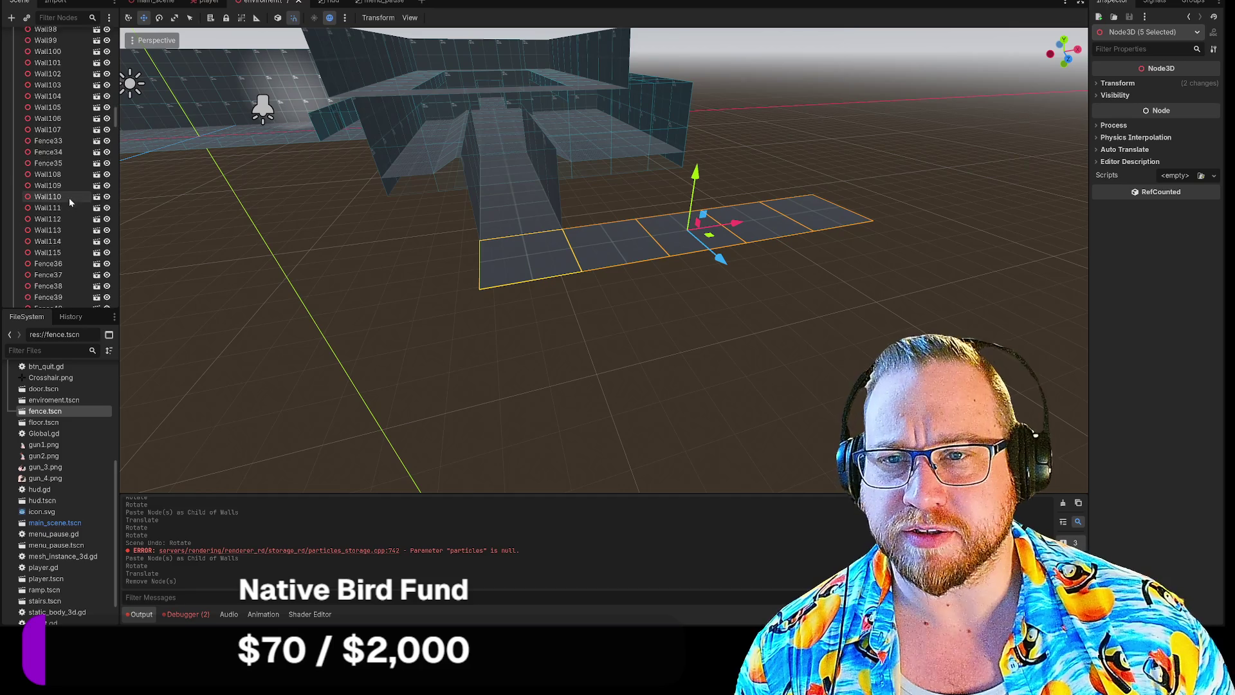
scroll(67, 194, "up", 15)
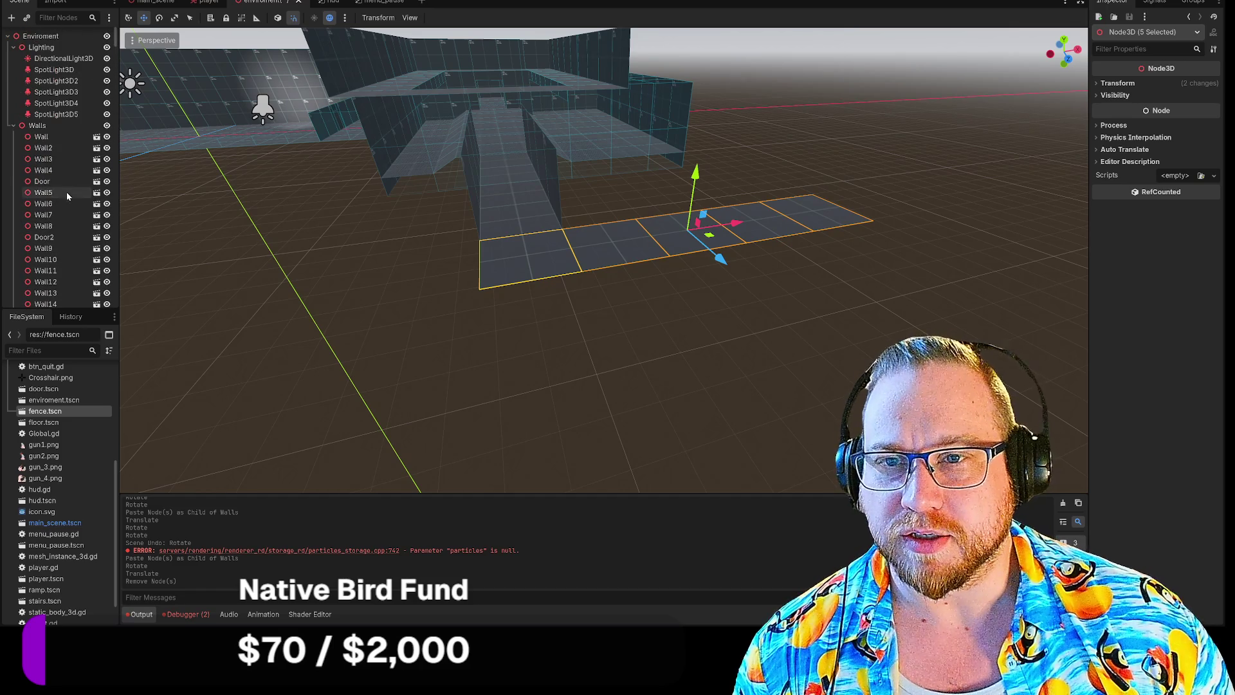
left_click(45, 129)
key("ctrl+v")
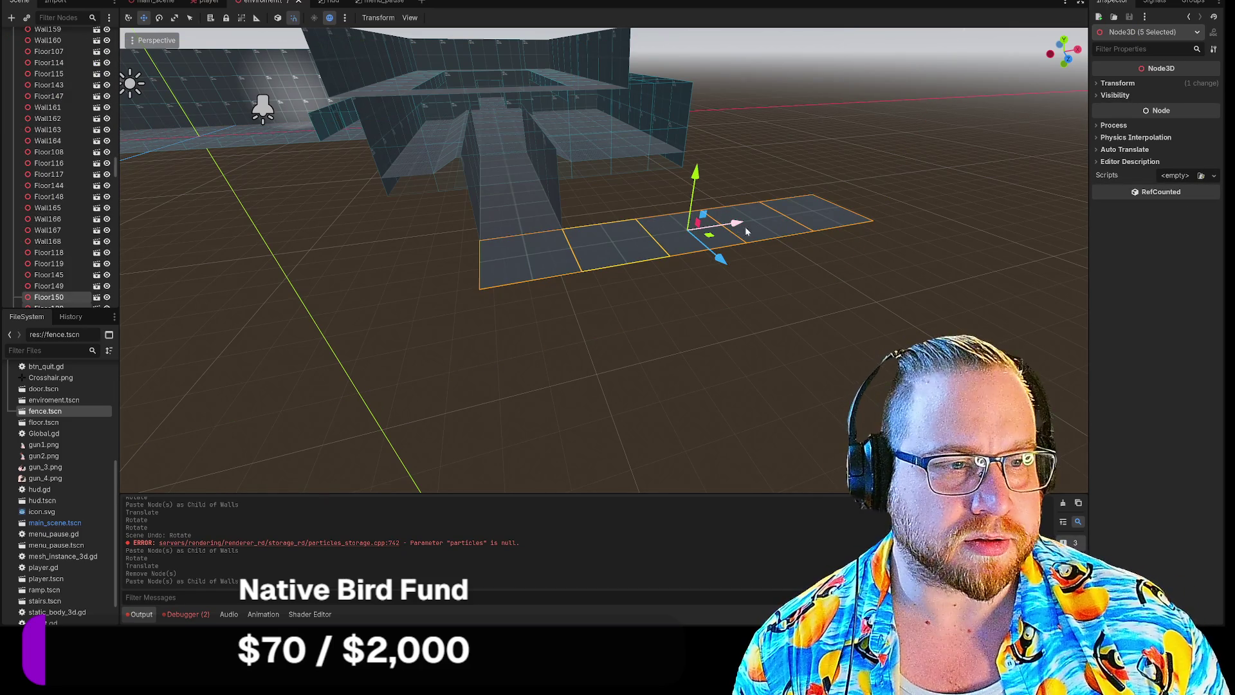
left_click_drag(735, 224, 290, 251)
left_click(593, 389)
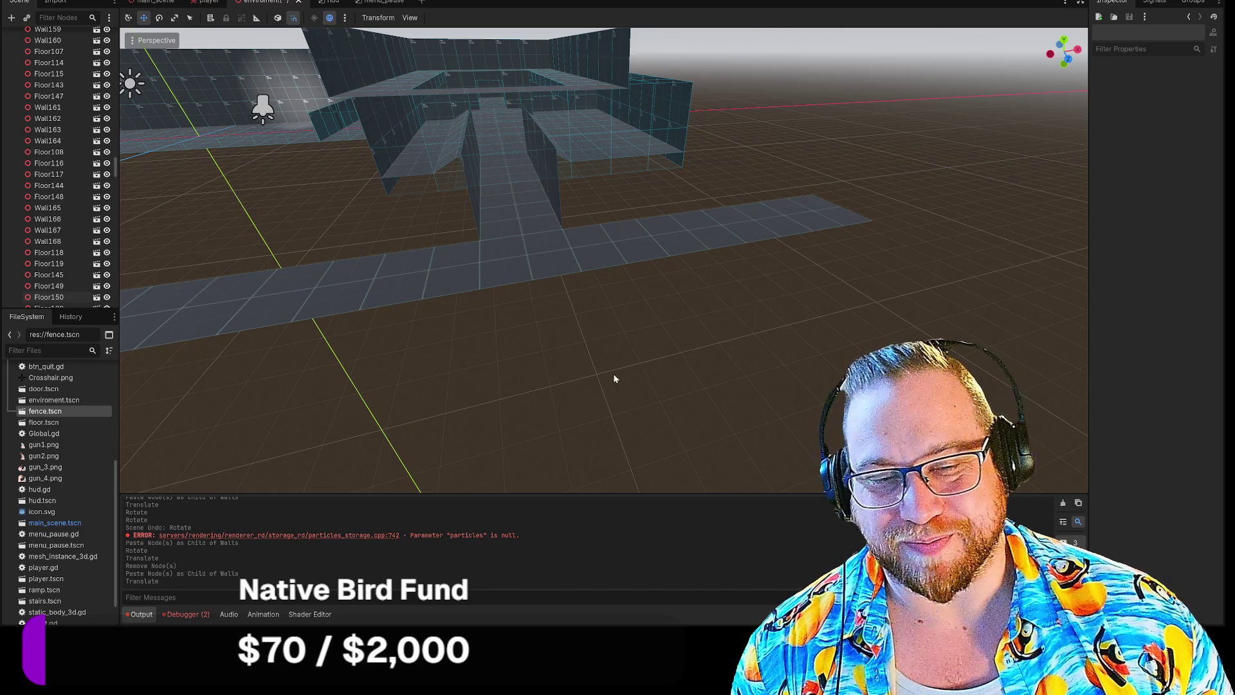
scroll(613, 379, "up", 5)
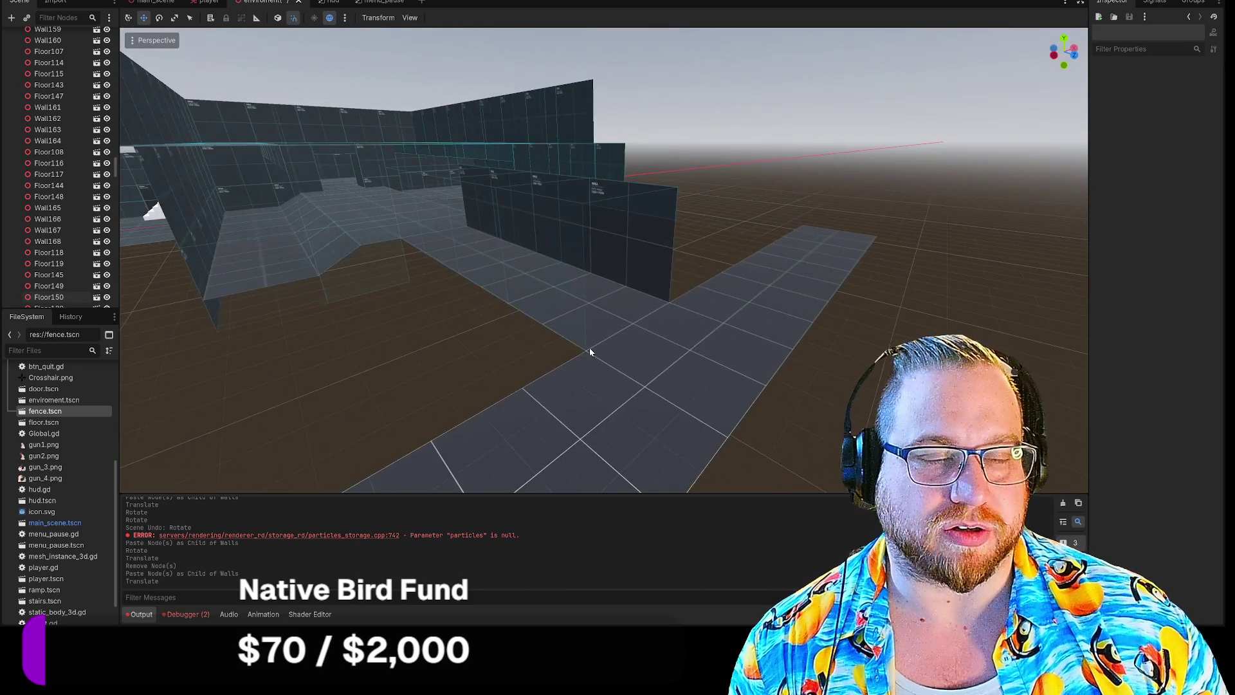
Rotate wall panels Wall165–Wall168 so they run along the new floor strip.
scroll(593, 357, "up", 3)
left_click(448, 220)
left_click(473, 225, "shift")
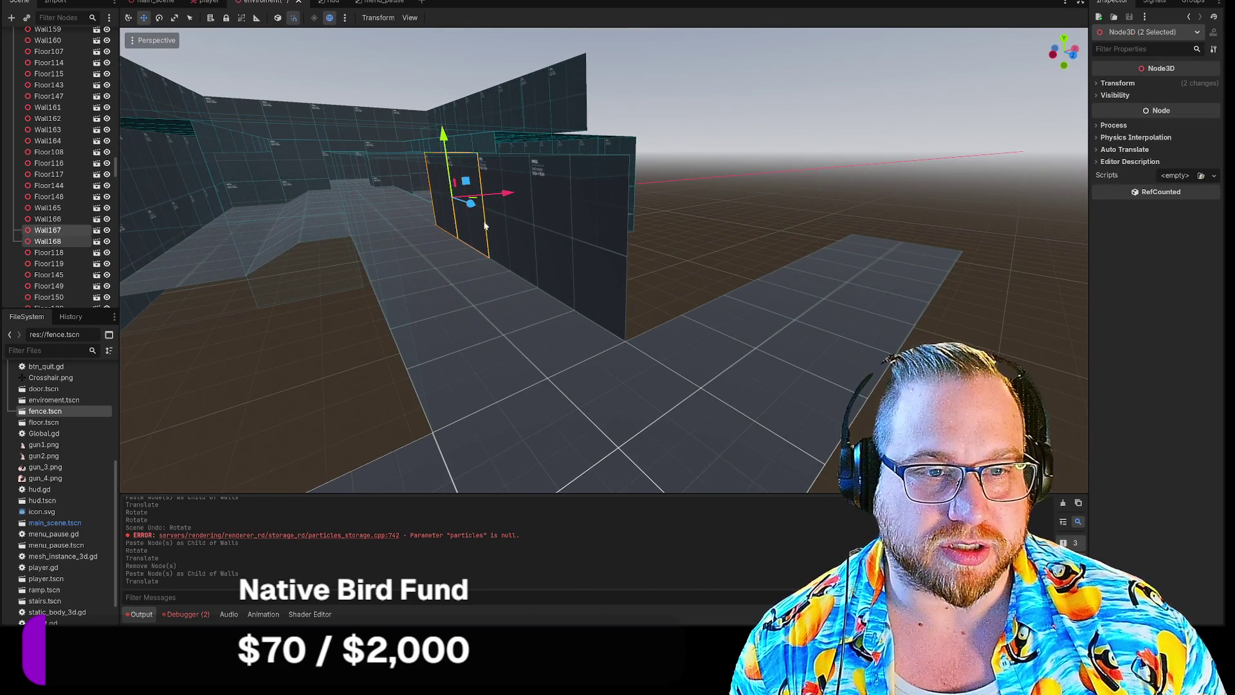
left_click(542, 242, "shift")
left_click(576, 251, "shift")
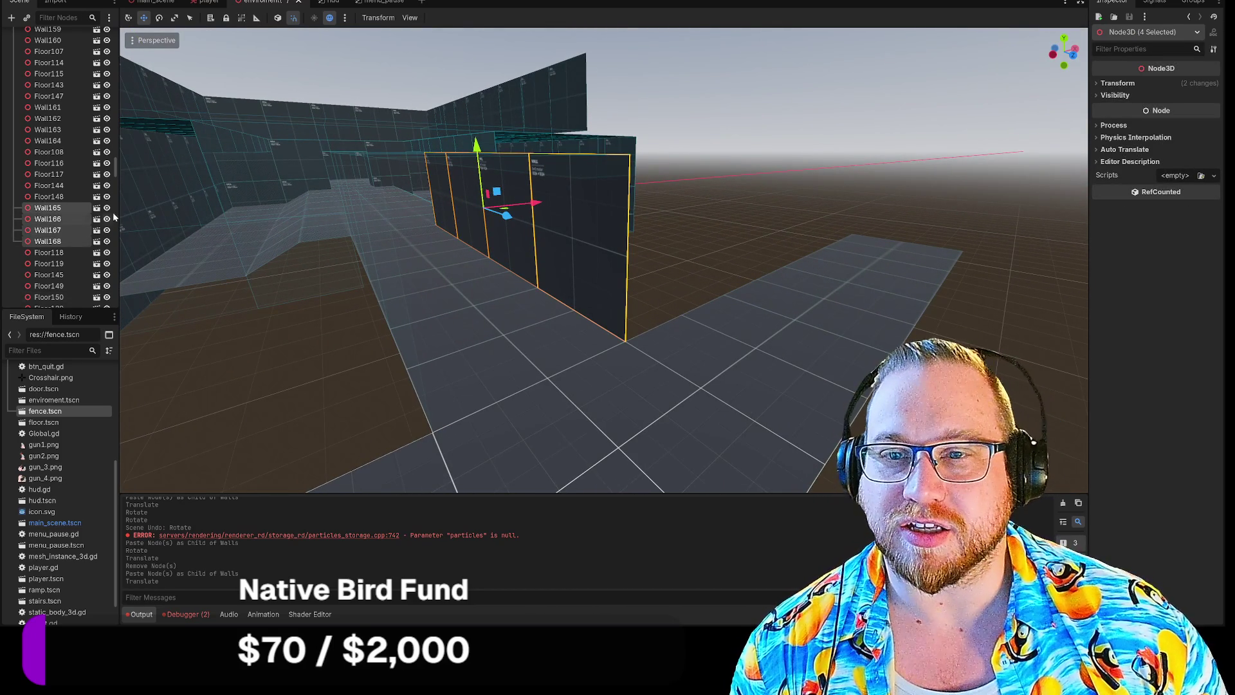
scroll(84, 202, "up", 10)
scroll(93, 197, "up", 15)
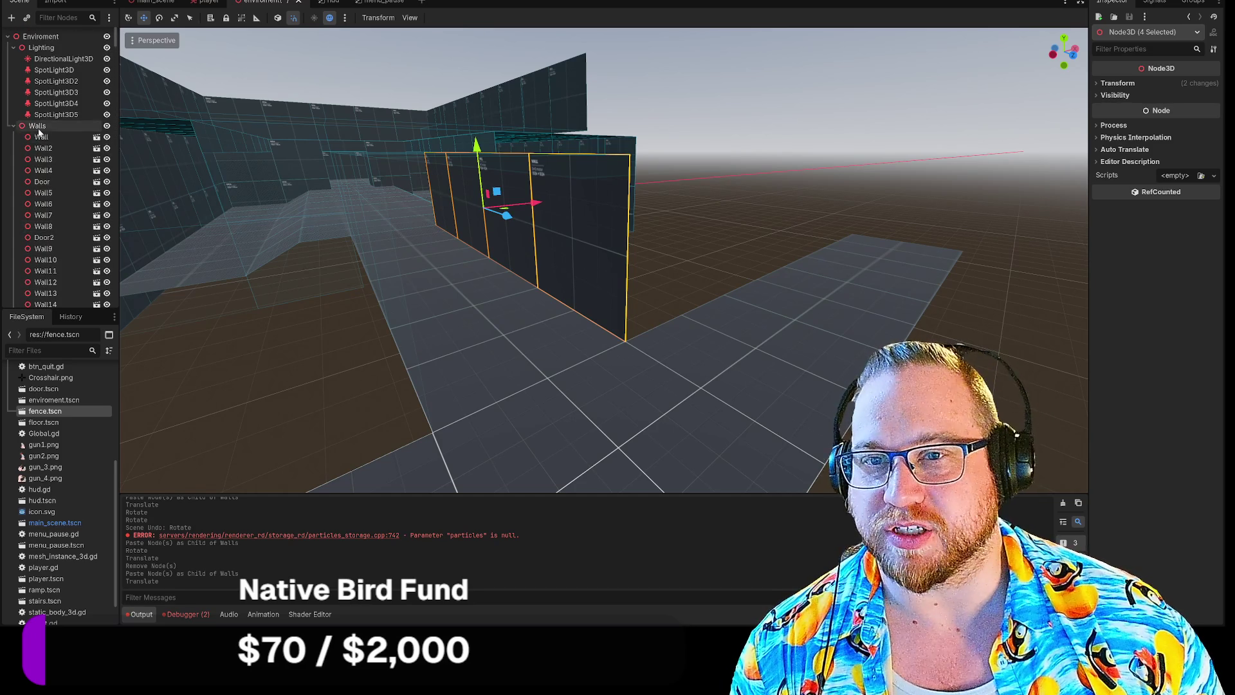
left_click_drag(114, 35, 114, 162)
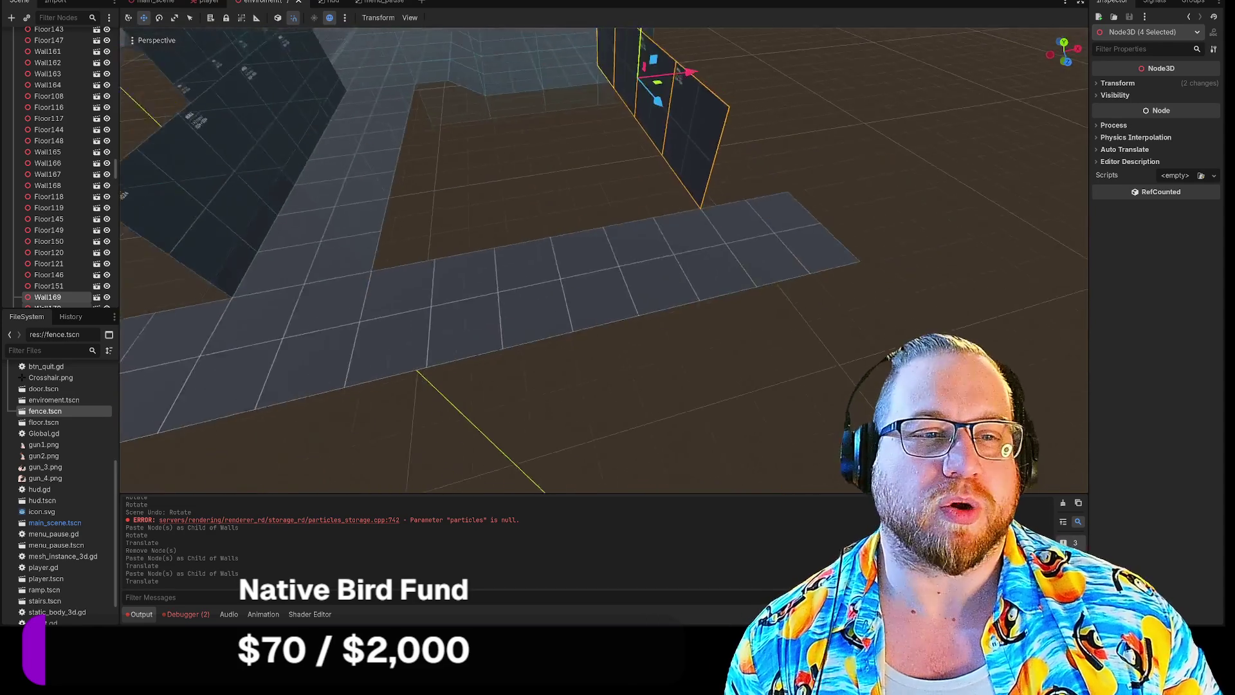
key("e")
mouse_move(605, 137)
left_mouse_down()
mouse_move(639, 145)
mouse_move(608, 222)
left_mouse_up()
key("w")
left_click(853, 225)
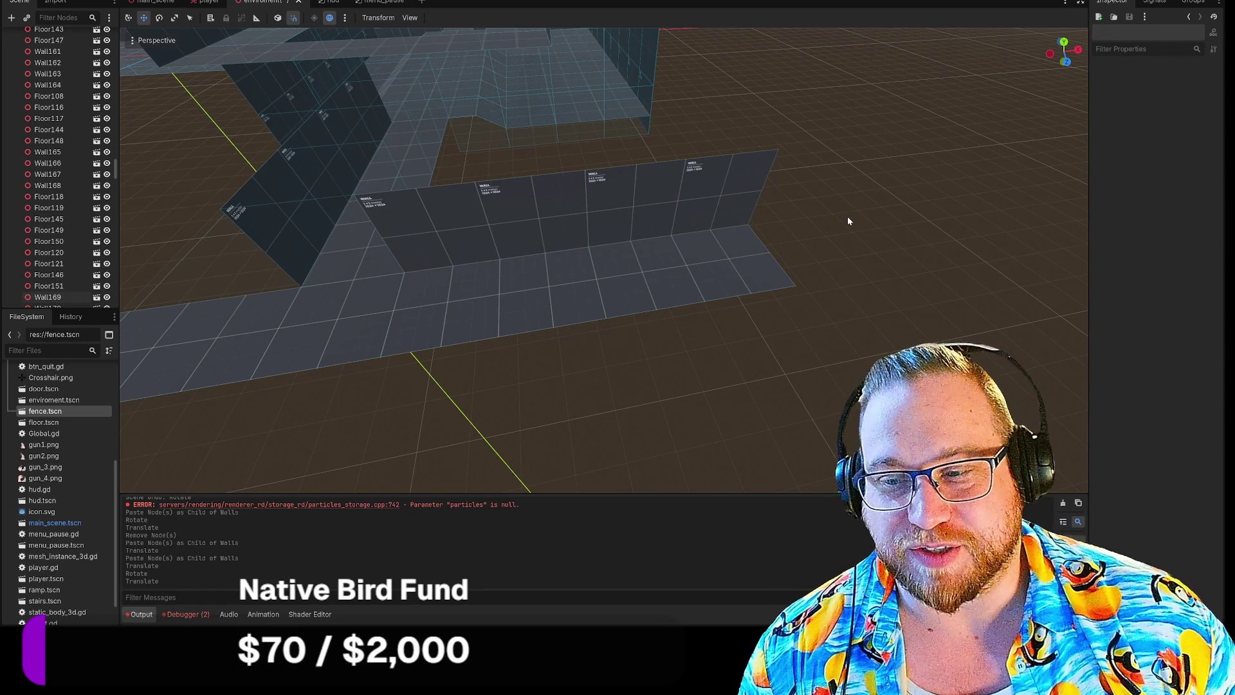
Select the four walls along the strip and pick Walls as the paste destination.
mouse_move(449, 223)
left_mouse_down()
mouse_move(612, 197)
mouse_move(764, 196)
left_mouse_up()
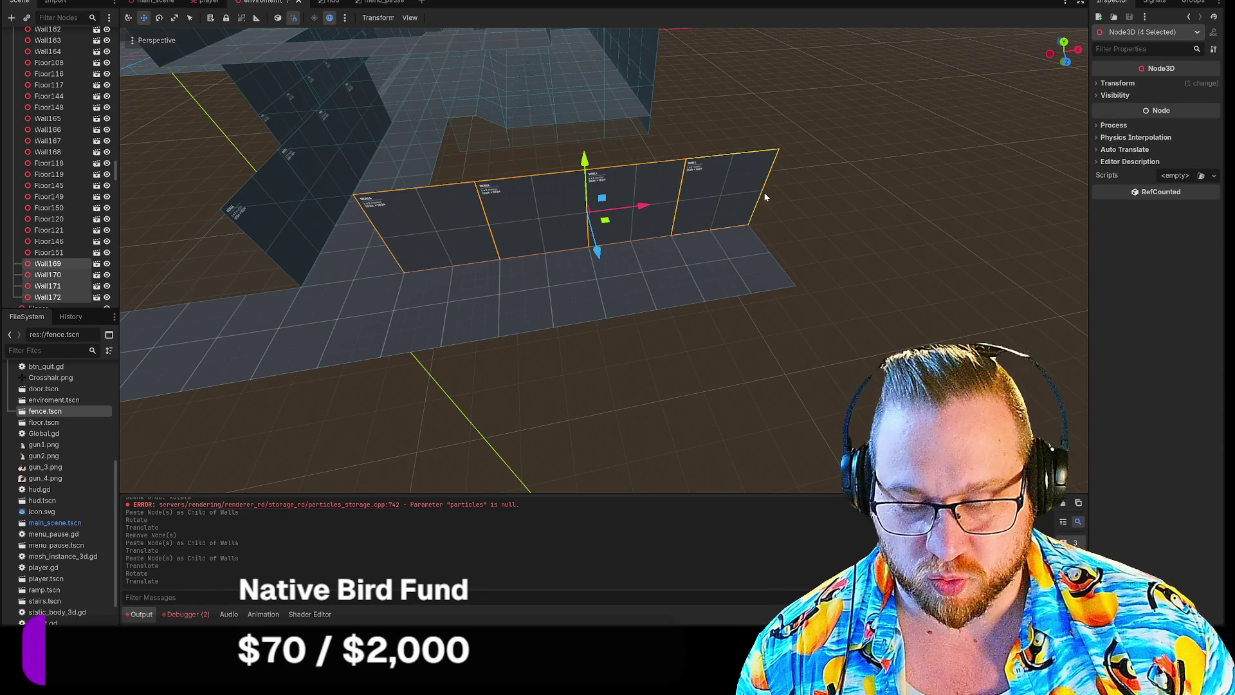
scroll(61, 204, "up", 5)
scroll(61, 205, "up", 10)
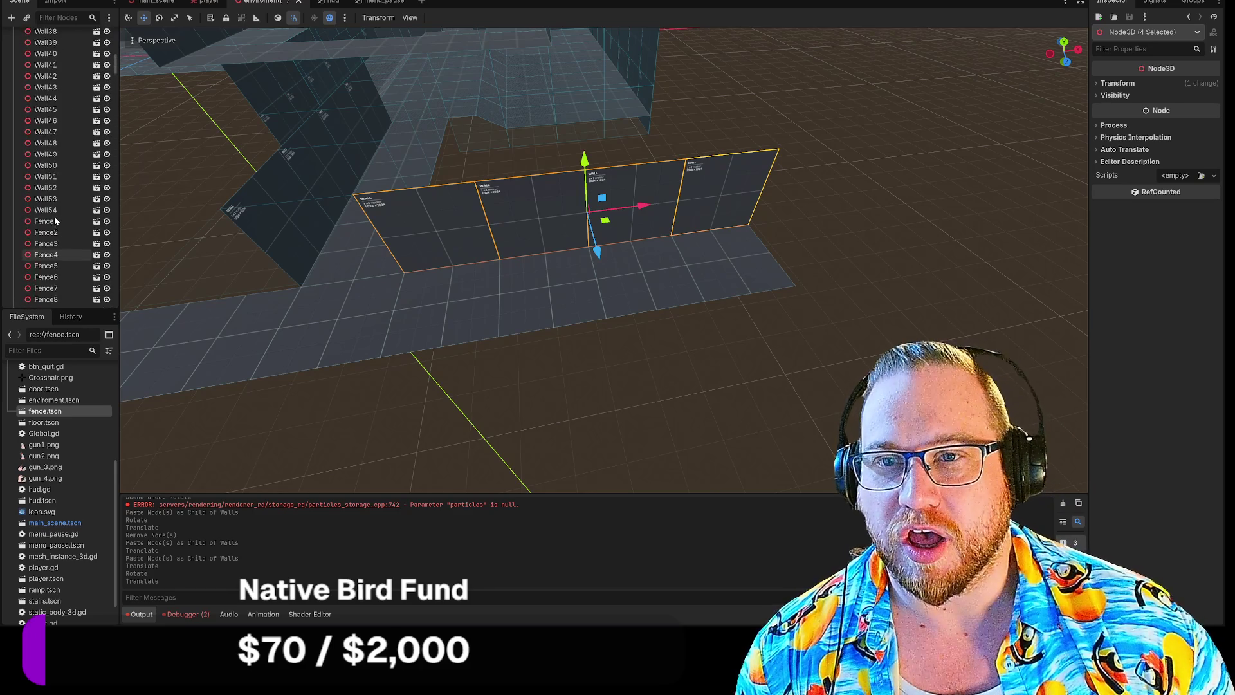
scroll(54, 216, "up", 5)
left_click(77, 71)
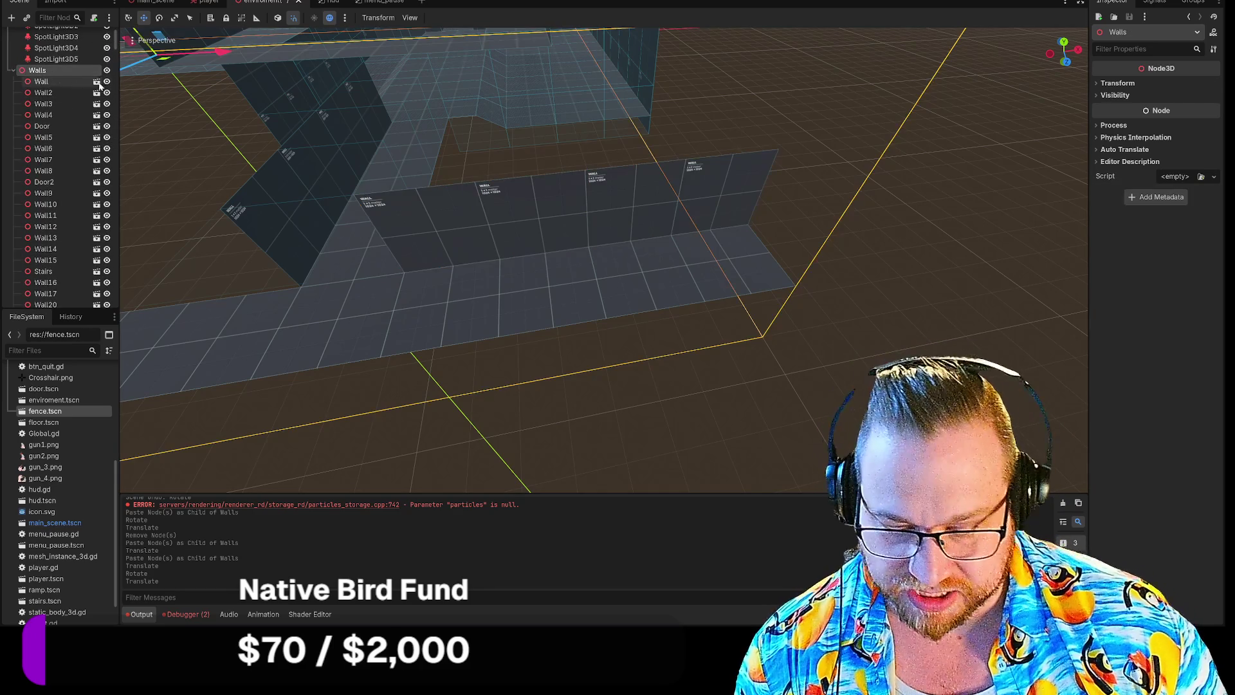
Paste copies of the four wall panels, move them forward and rotate them -135°.
left_click(485, 220)
mouse_move(617, 216)
left_mouse_down()
mouse_move(612, 334)
mouse_move(608, 320)
mouse_move(628, 320)
mouse_move(545, 279)
mouse_move(584, 268)
left_mouse_up()
key("e")
left_click(804, 345)
key("w")
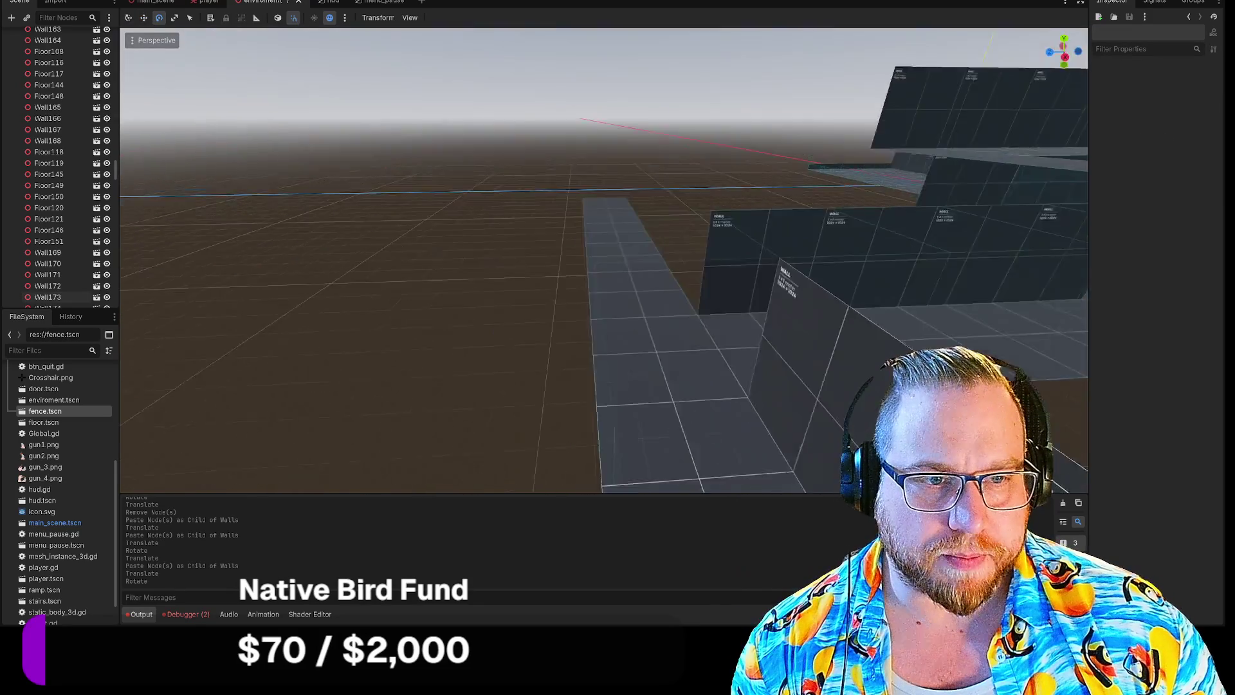
key("s")
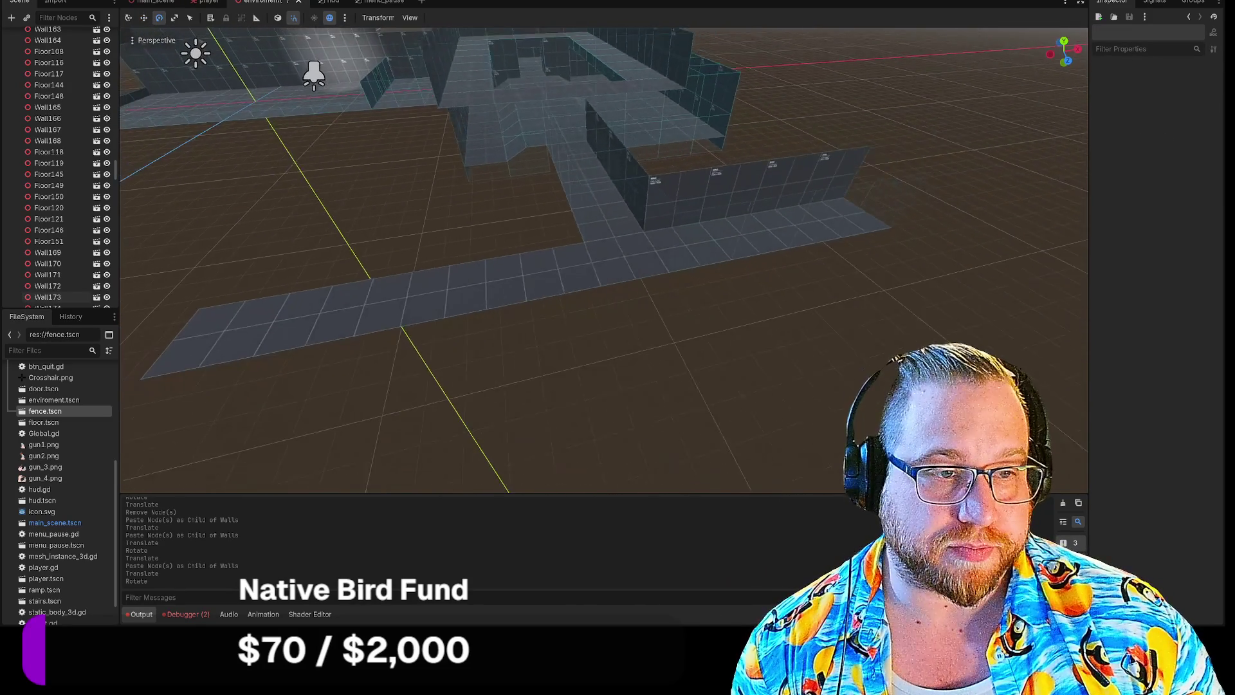
Copy four corridor pieces under Walls and shift them 8 units left along X.
left_click(663, 255)
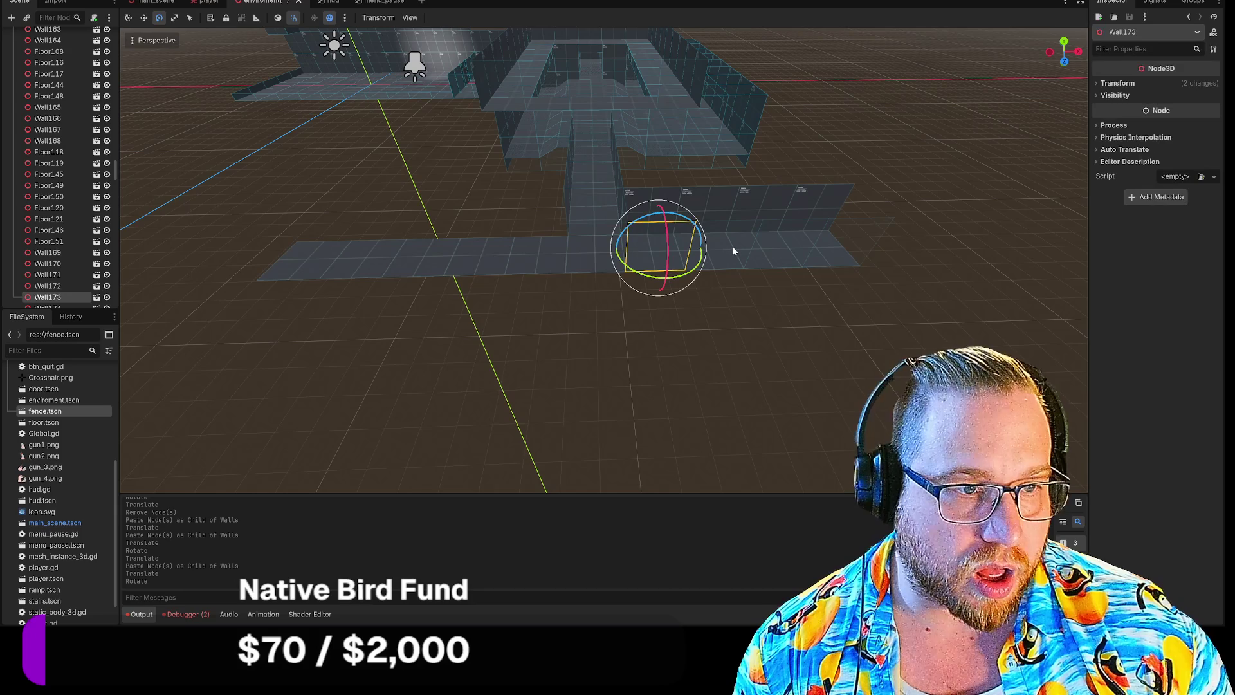
left_click(836, 252, "shift")
left_click(843, 251, "shift")
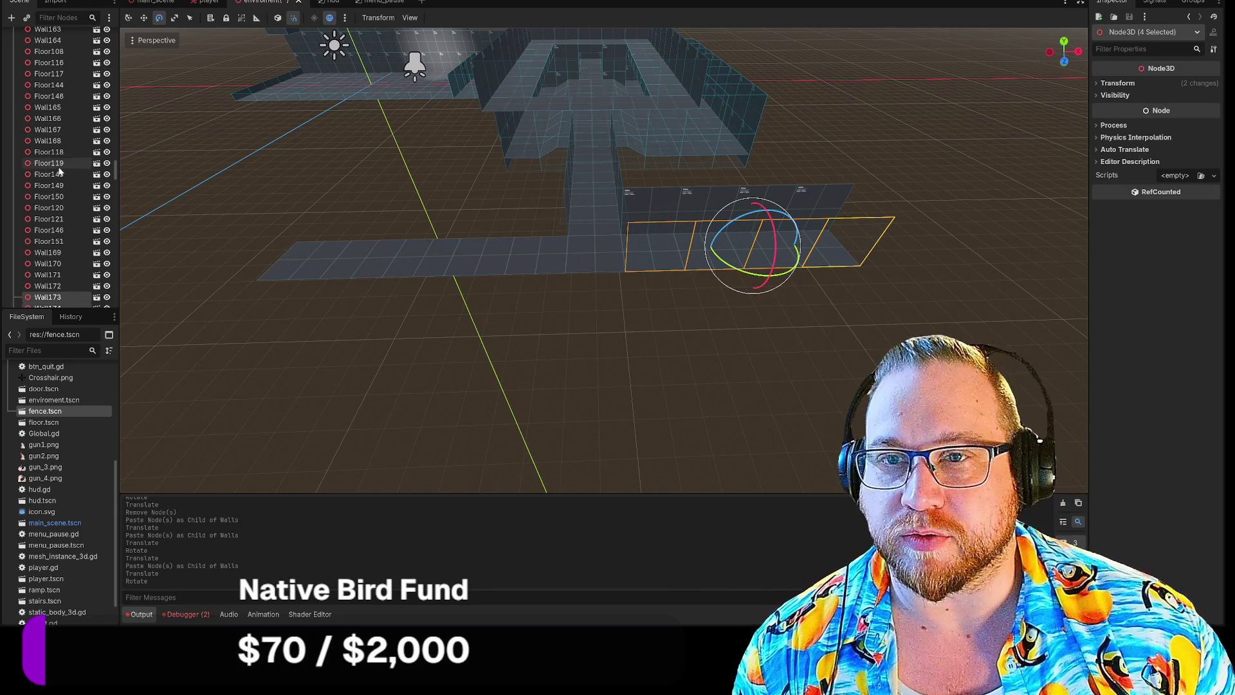
scroll(63, 174, "up", 10)
scroll(56, 181, "up", 10)
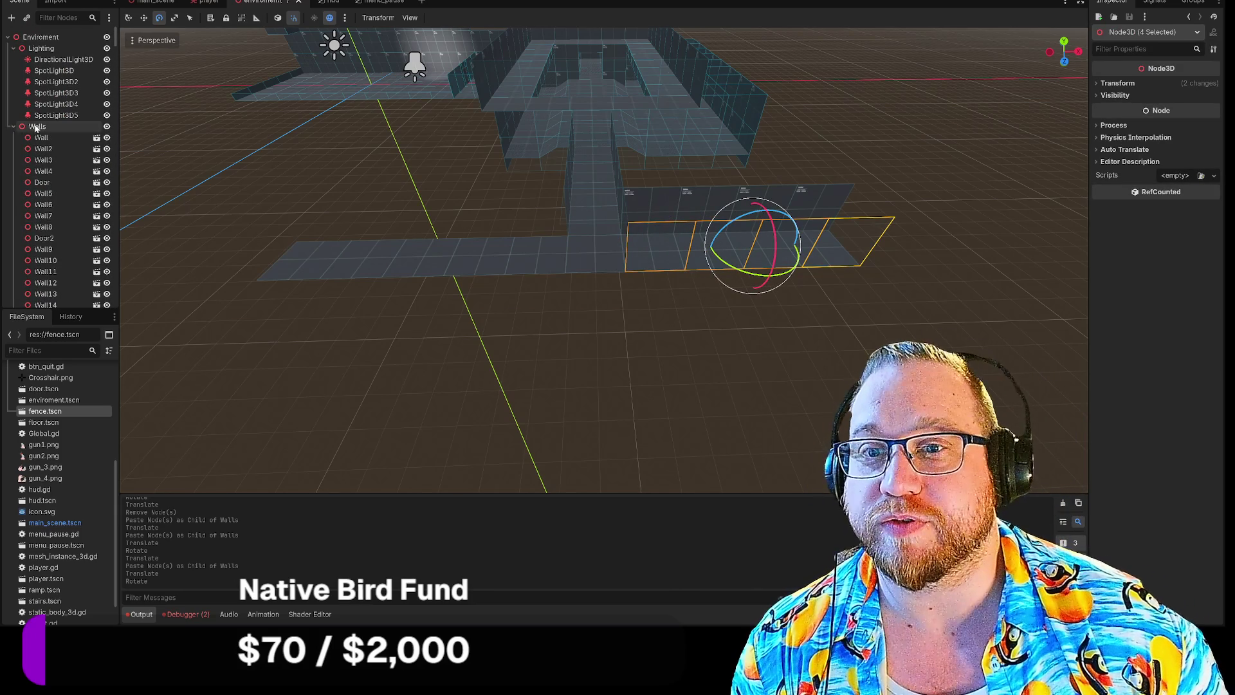
left_click(38, 126)
key("ctrl+z")
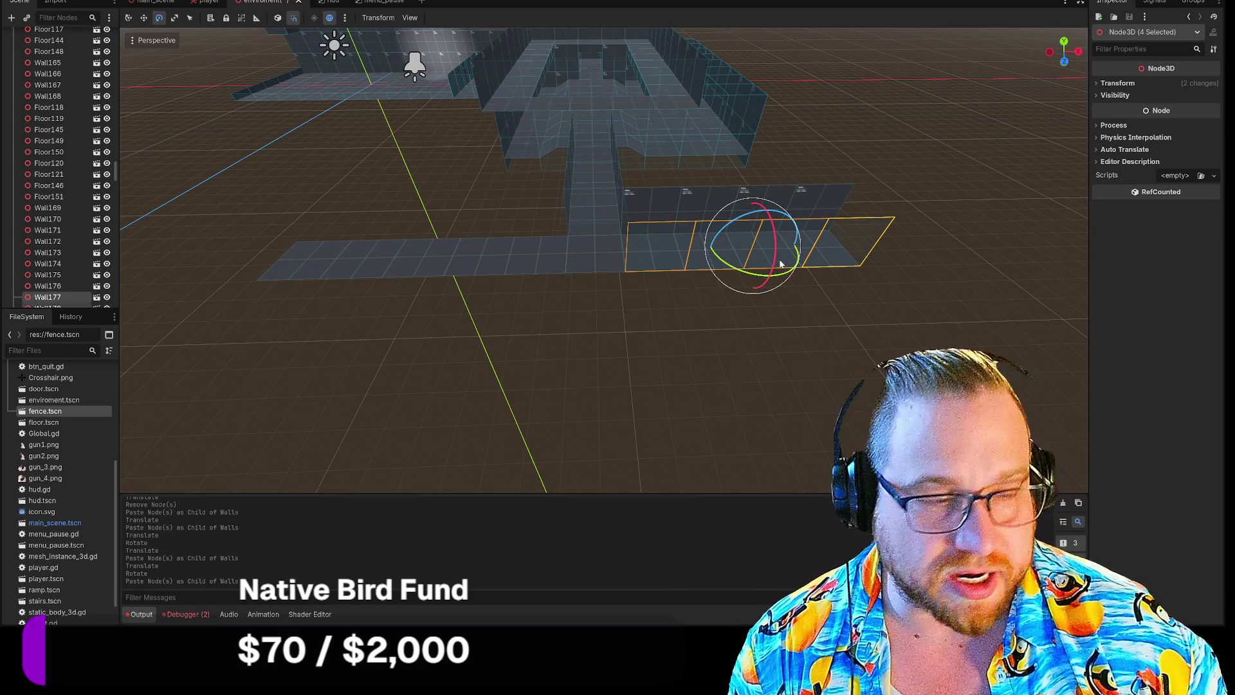
key("w")
left_click_drag(811, 251, 550, 251)
left_click(445, 248)
Copy two floor pieces under Walls and slide them further left to extend the corridor.
left_click(410, 248)
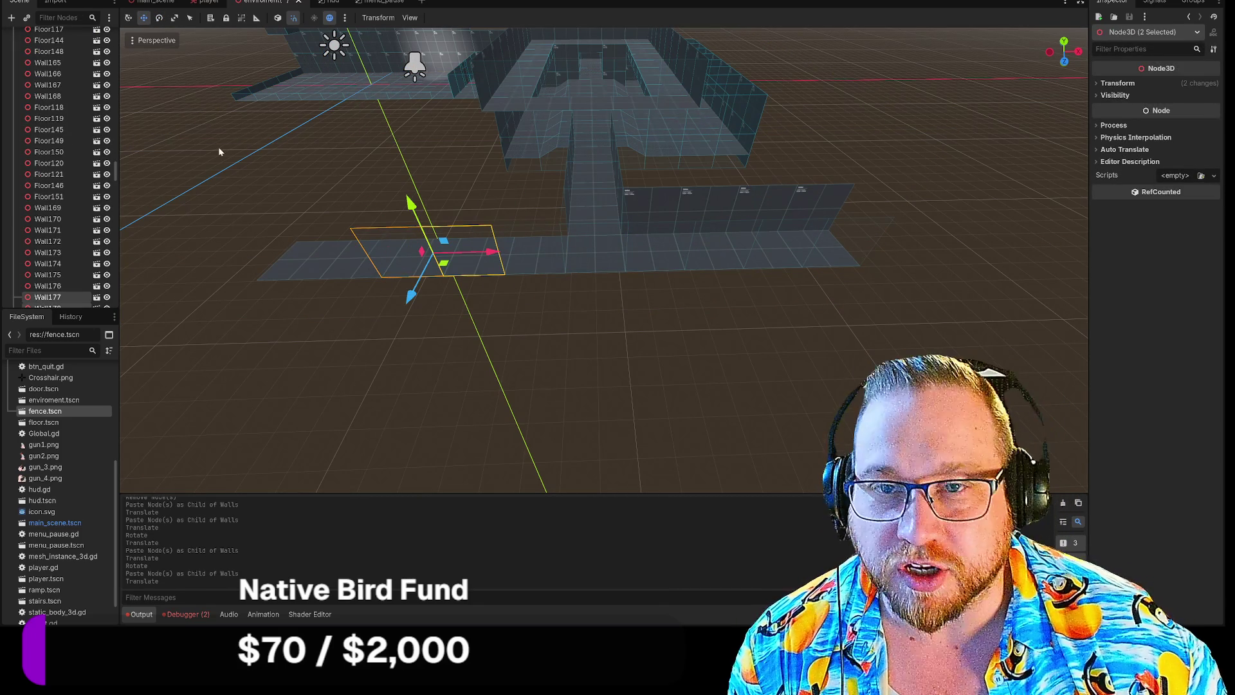
scroll(57, 181, "up", 10)
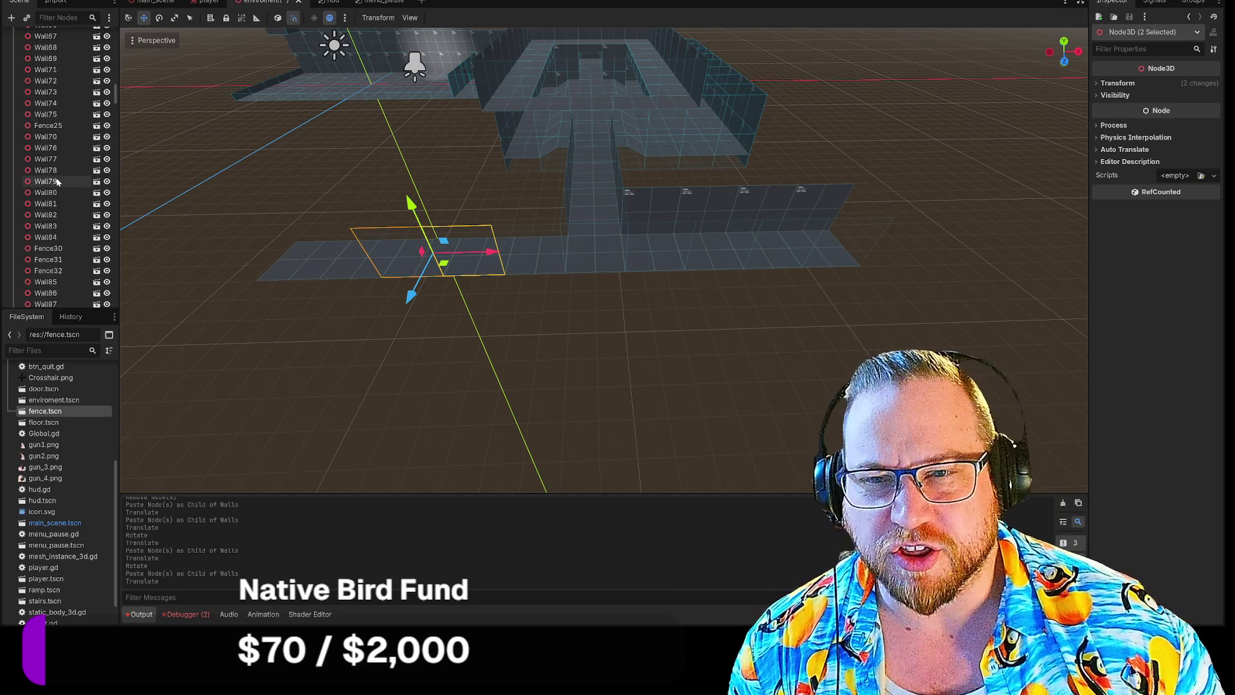
scroll(57, 181, "up", 15)
left_click(49, 119)
key("ctrl+z")
left_click_drag(485, 258, 332, 259)
left_click(365, 153)
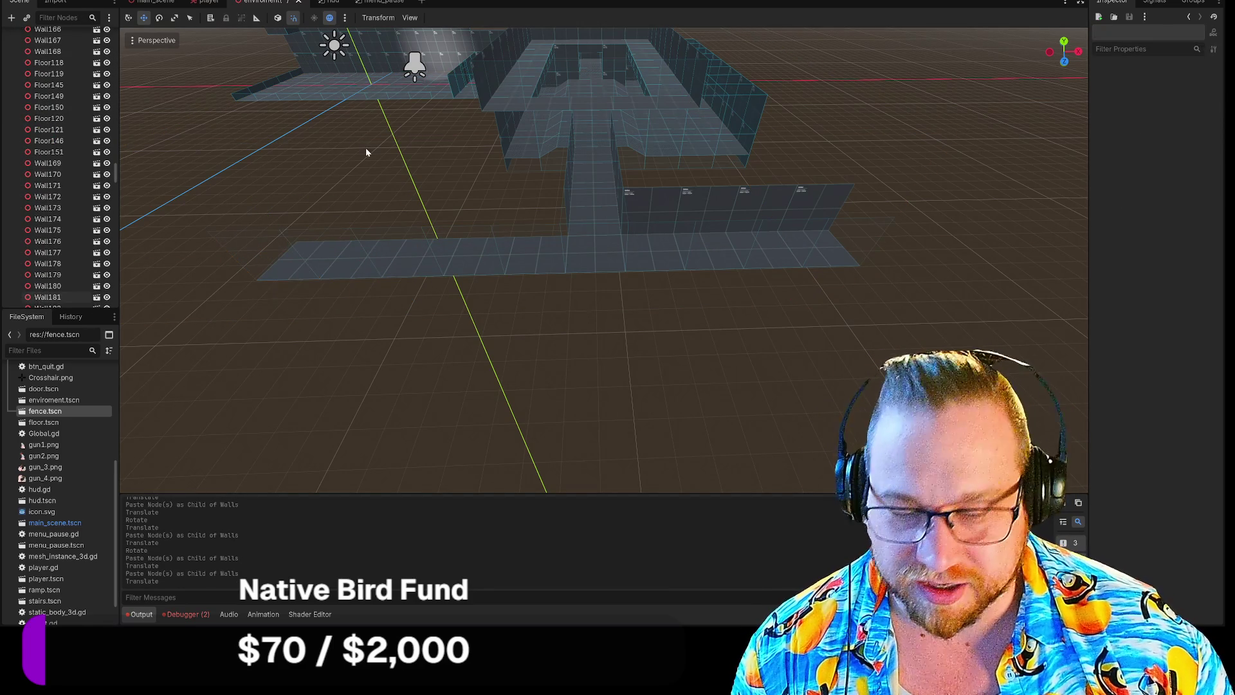
key("w")
key("s")
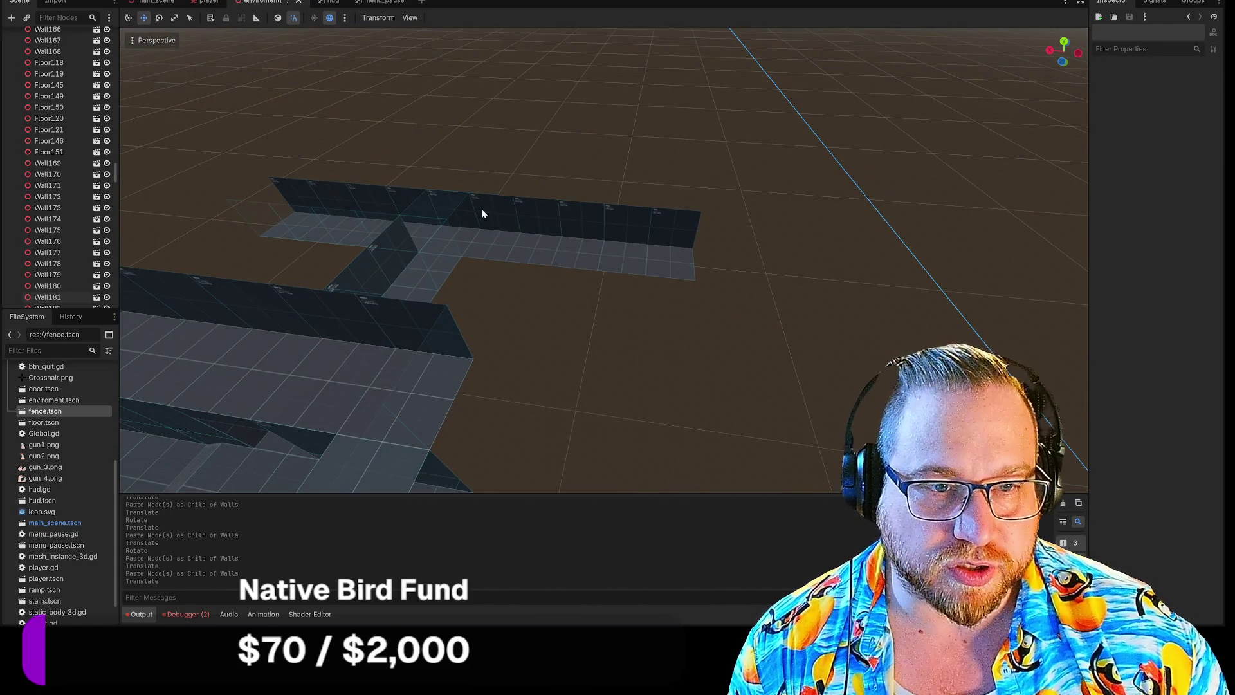
Select the five wall panels along the far wall and choose Walls as paste target.
left_click(482, 214)
left_click(538, 212, "shift")
left_click(582, 217, "shift")
left_click(628, 220, "shift")
left_click(666, 224, "shift")
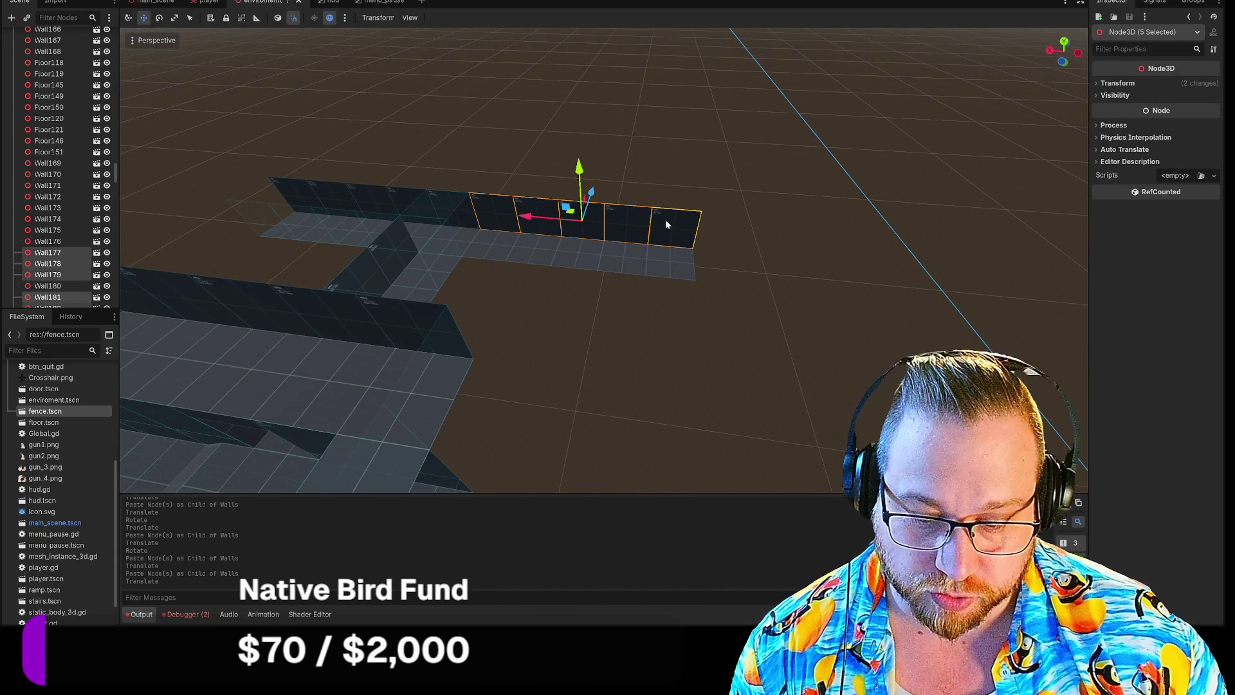
scroll(49, 204, "up", 10)
scroll(50, 205, "up", 10)
scroll(46, 204, "up", 15)
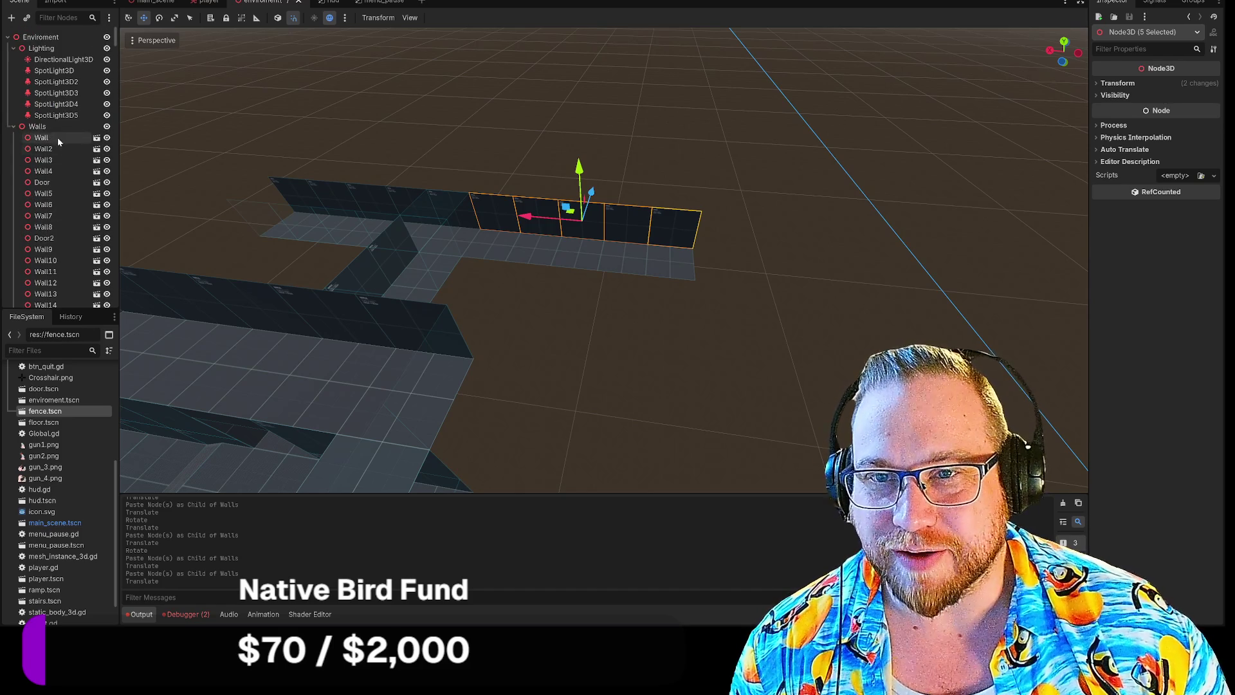
left_click(54, 130)
Paste the five walls, move them to the corridor's near side and rotate them 180°.
left_click_drag(240, 180, 654, 222)
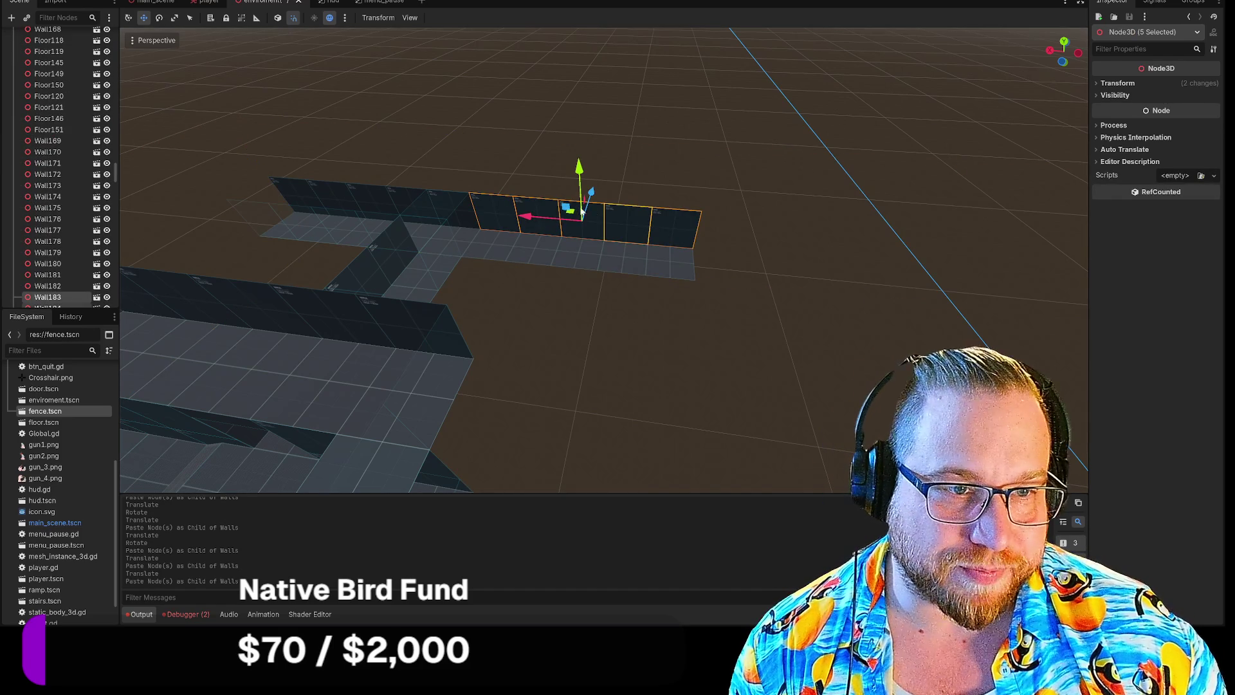
left_click_drag(592, 193, 582, 220)
key("e")
left_click_drag(574, 277, 551, 236)
left_click(590, 281)
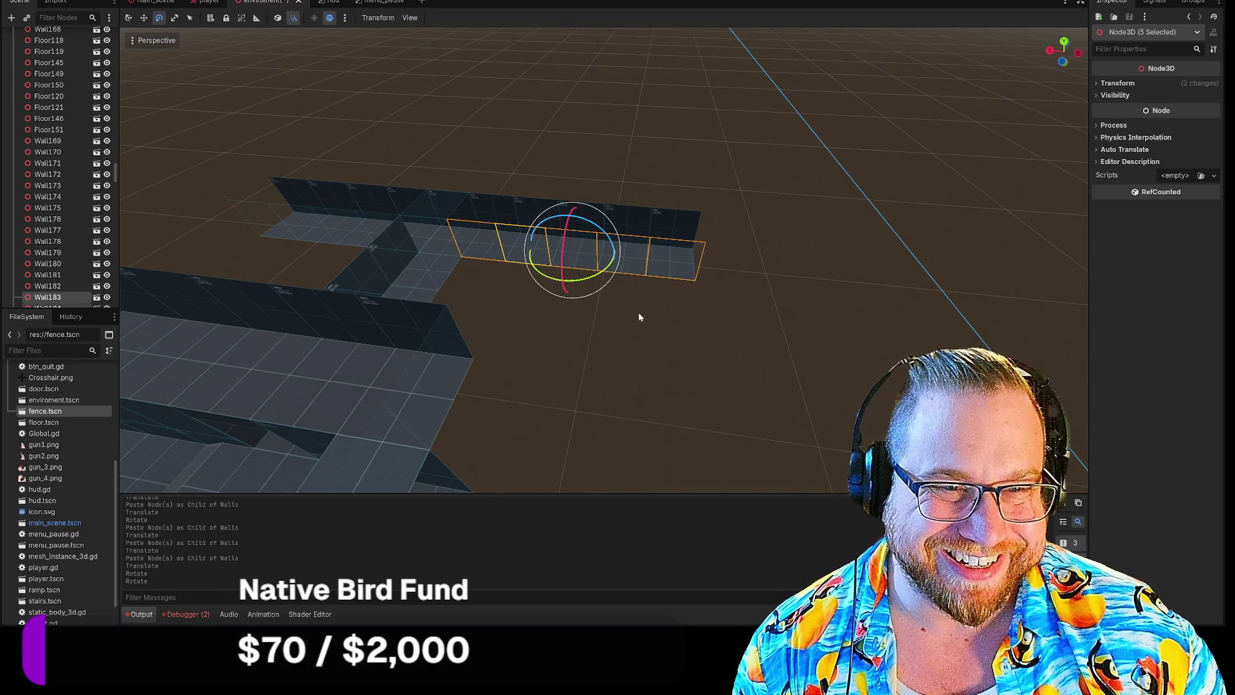
left_click(651, 368)
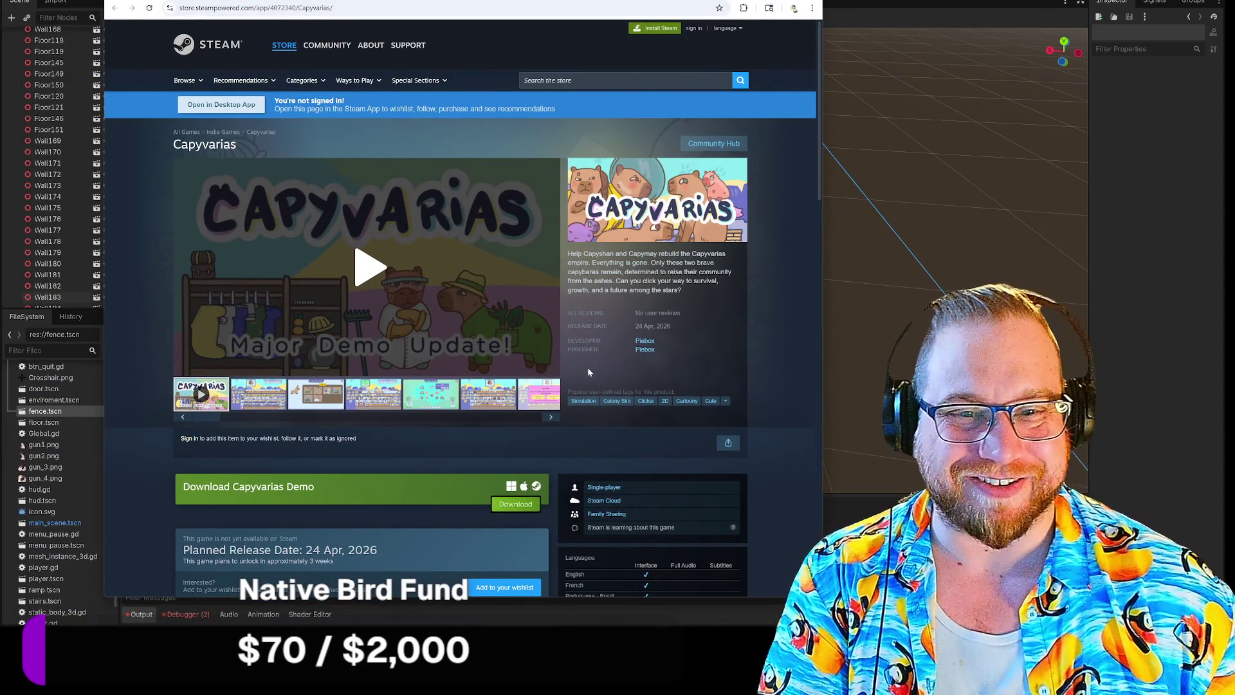
scroll(391, 338, "down", 1)
scroll(386, 338, "down", 5)
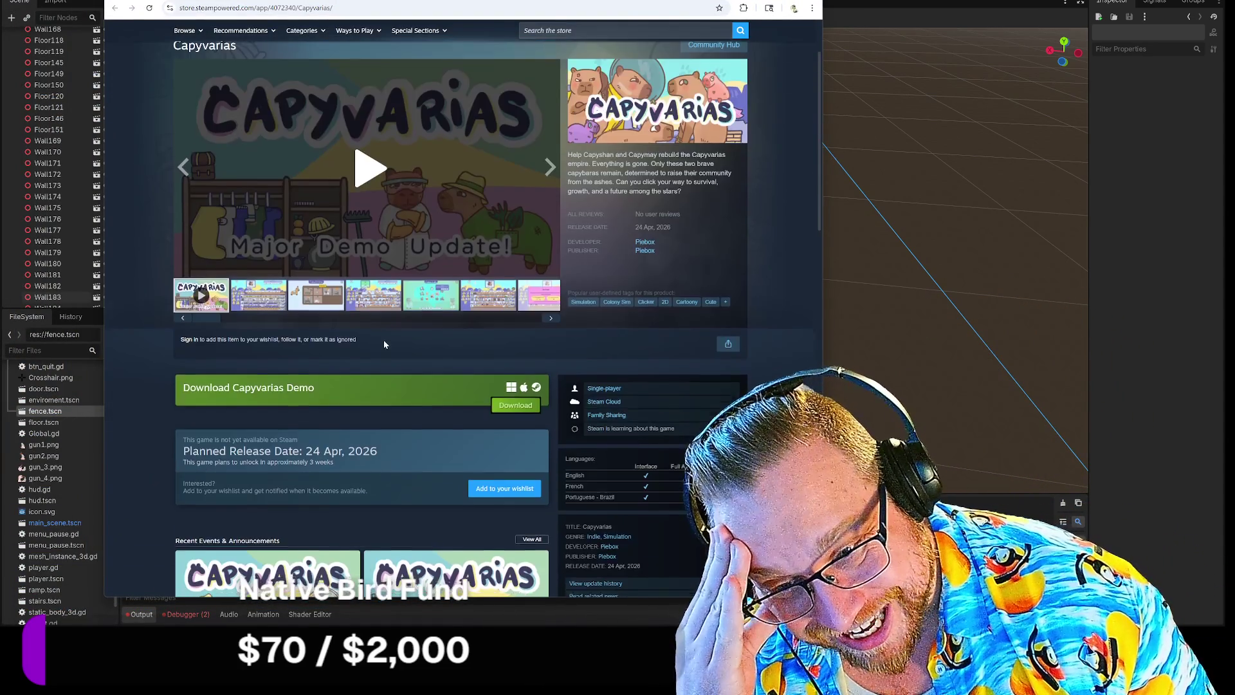
scroll(381, 338, "up", 4)
scroll(382, 344, "up", 1)
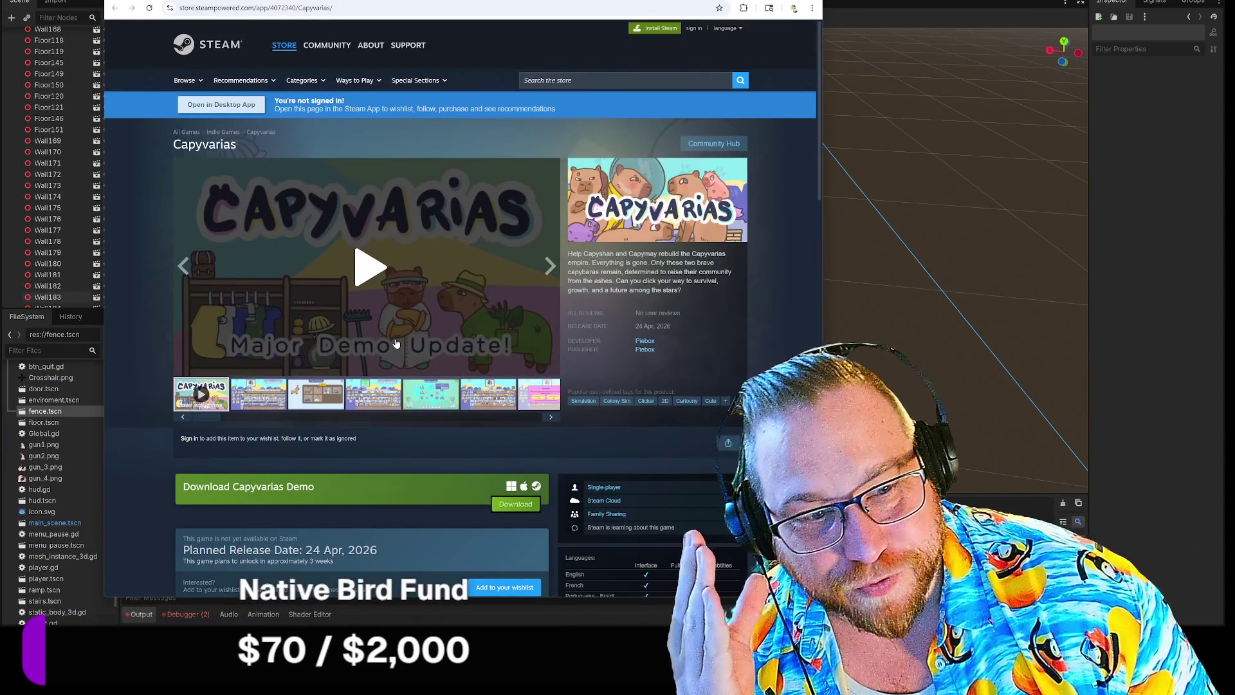
left_click(274, 407)
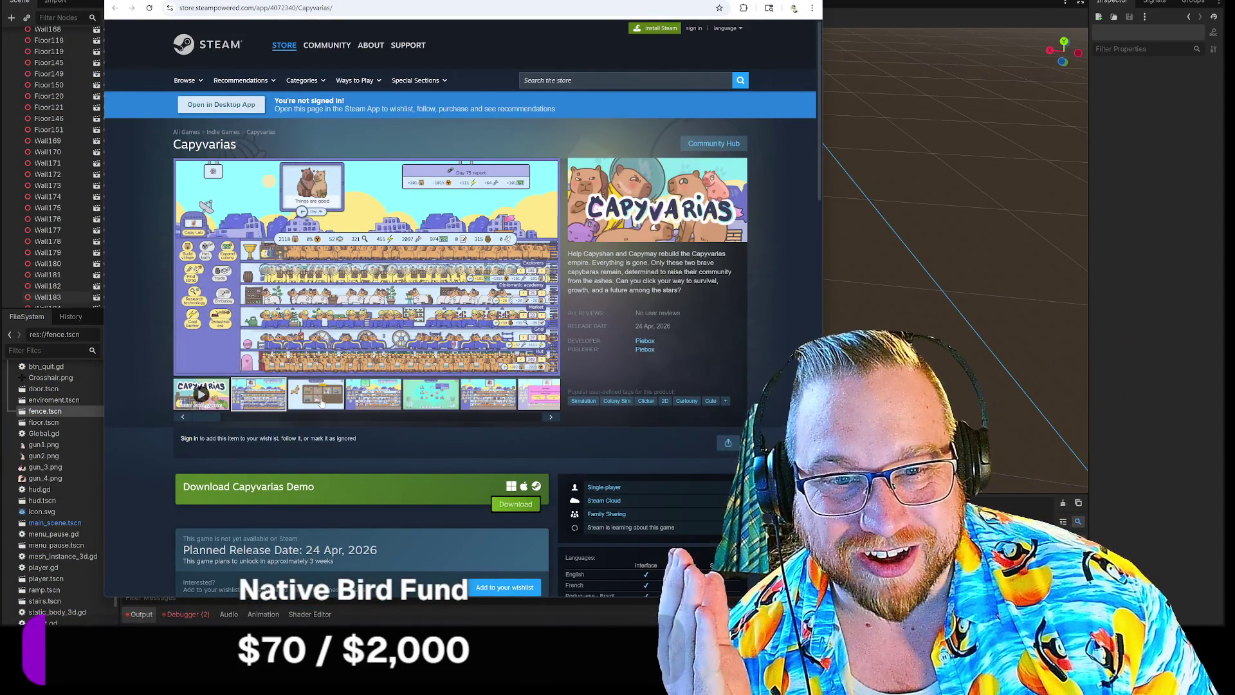
left_click(321, 402)
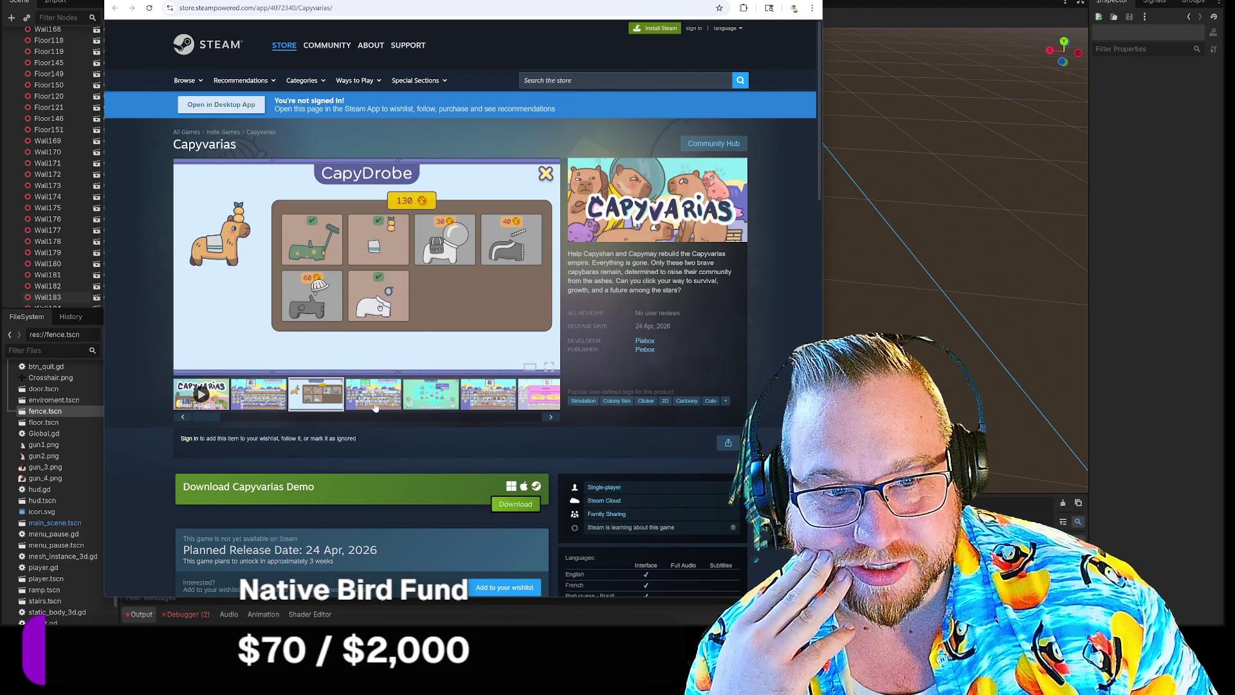
left_click(375, 407)
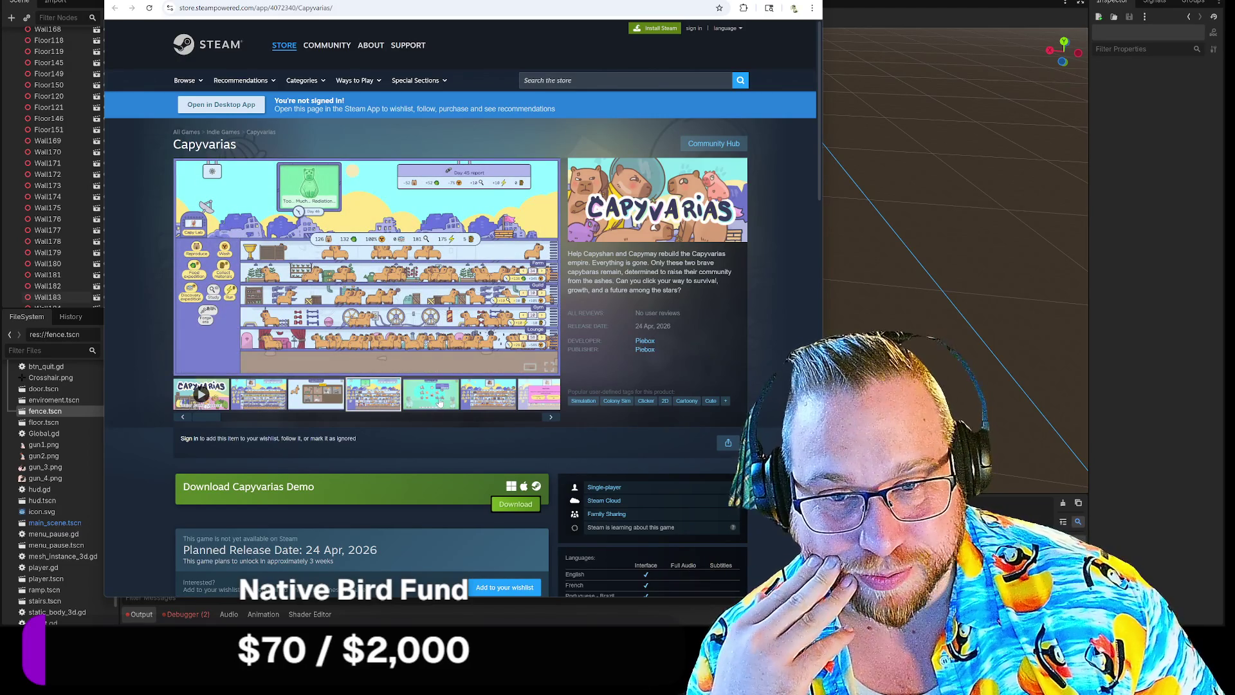
left_click(437, 405)
left_click(476, 403)
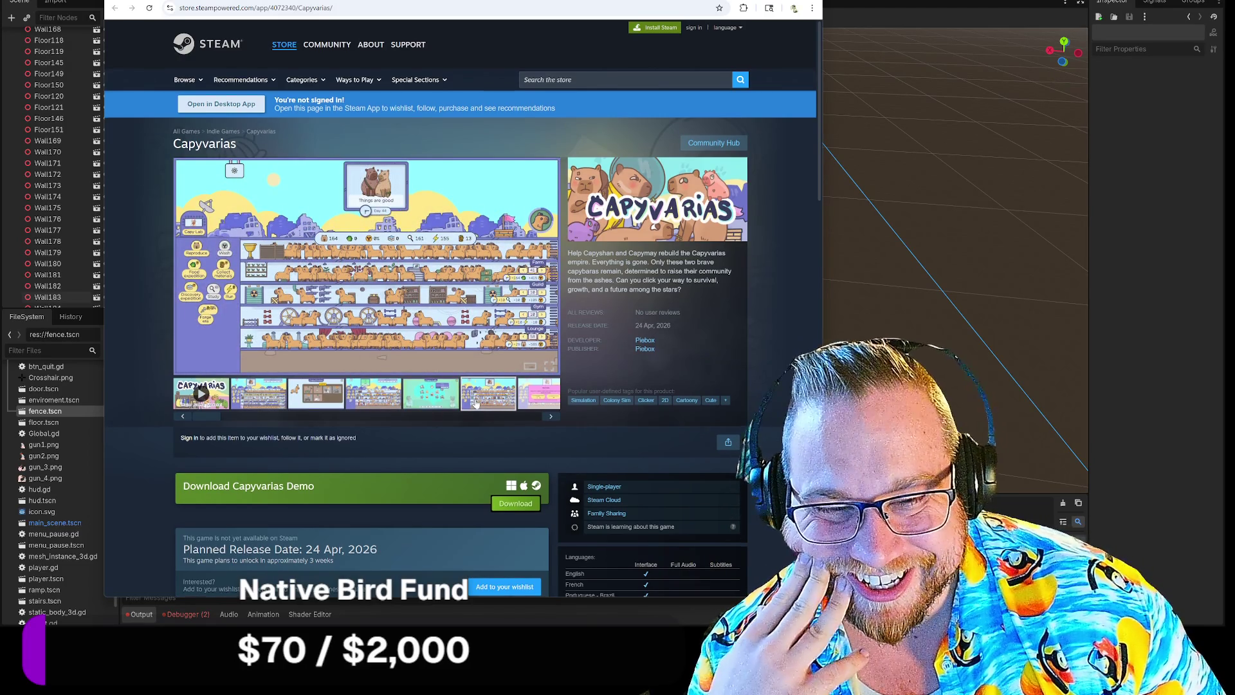
scroll(476, 403, "down", 8)
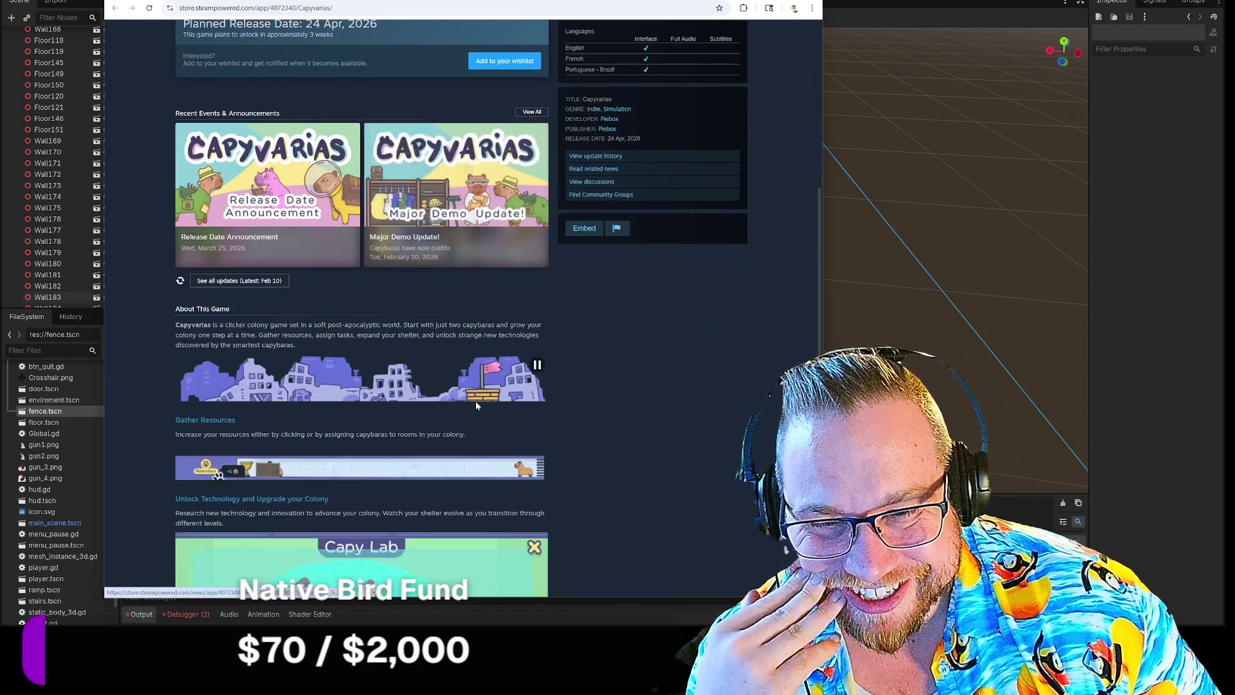
scroll(476, 405, "down", 3)
scroll(476, 405, "down", 3)
scroll(475, 401, "up", 15)
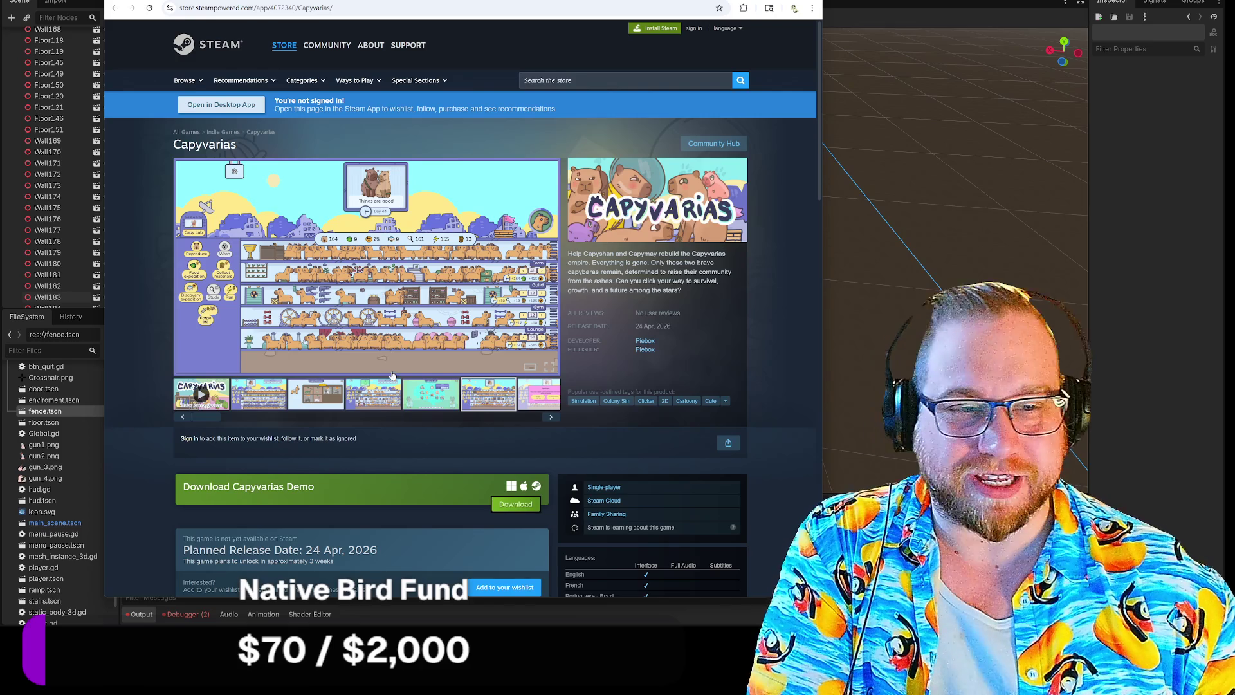
left_click(542, 399)
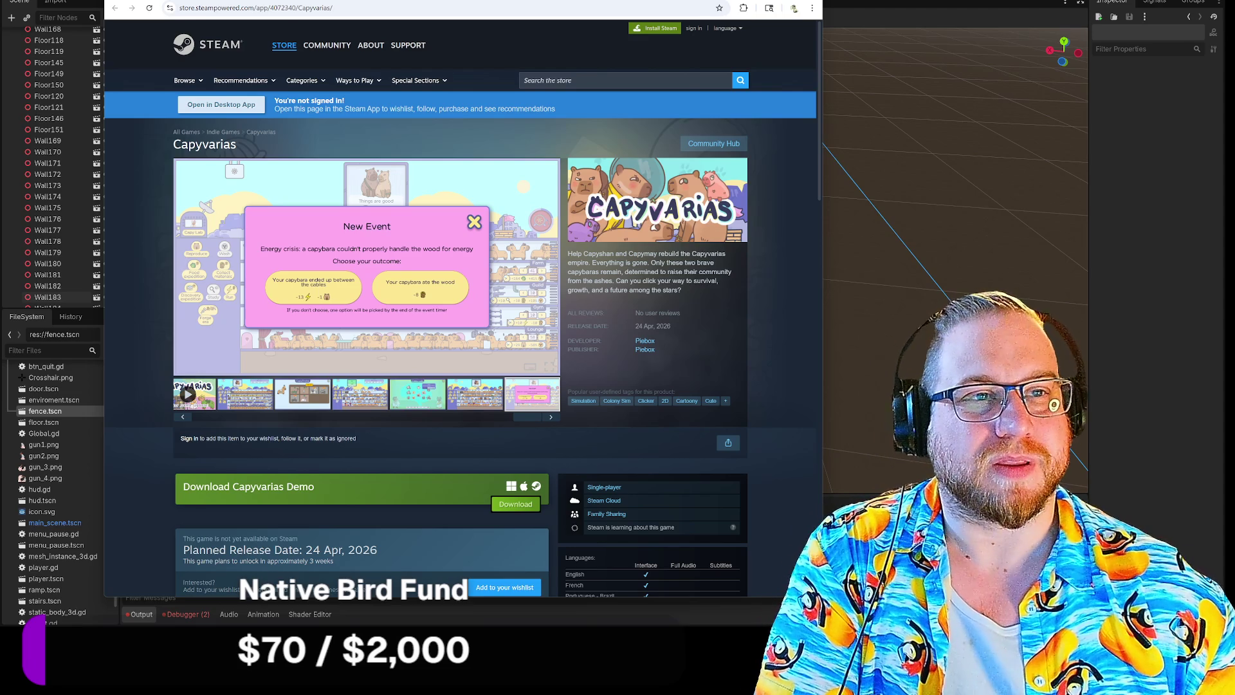
key("ctrl+t")
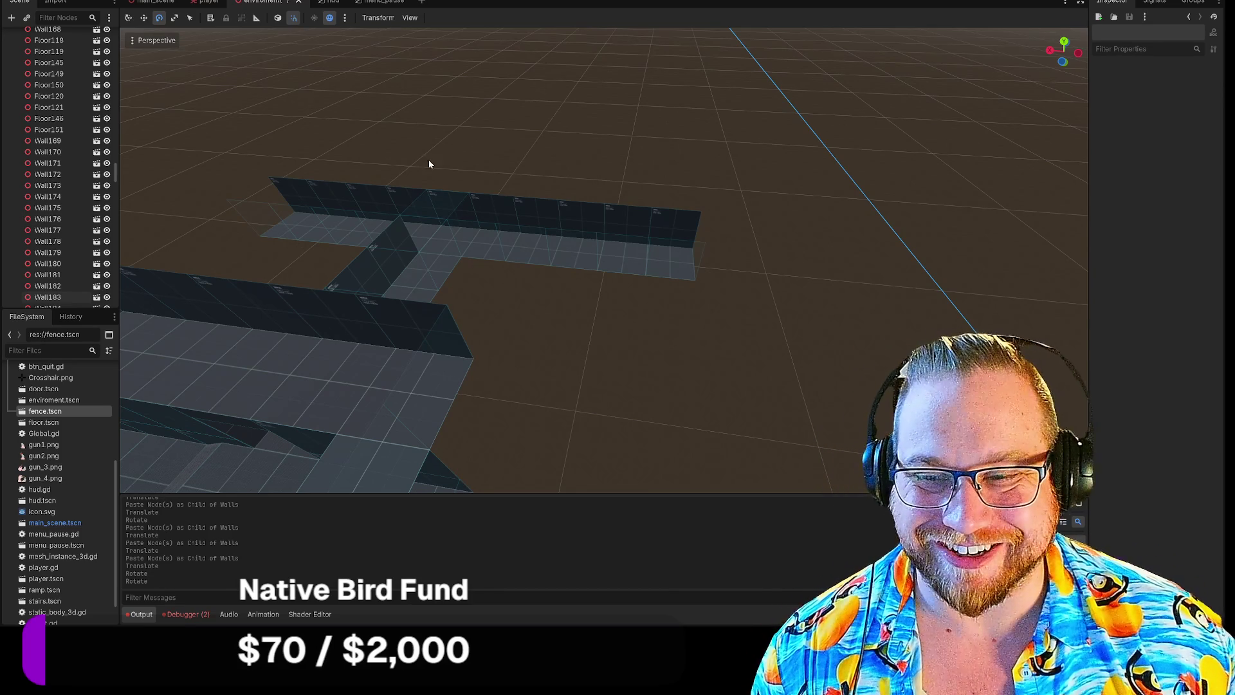
Delete the Floor148 tile from the corridor floor.
key("w")
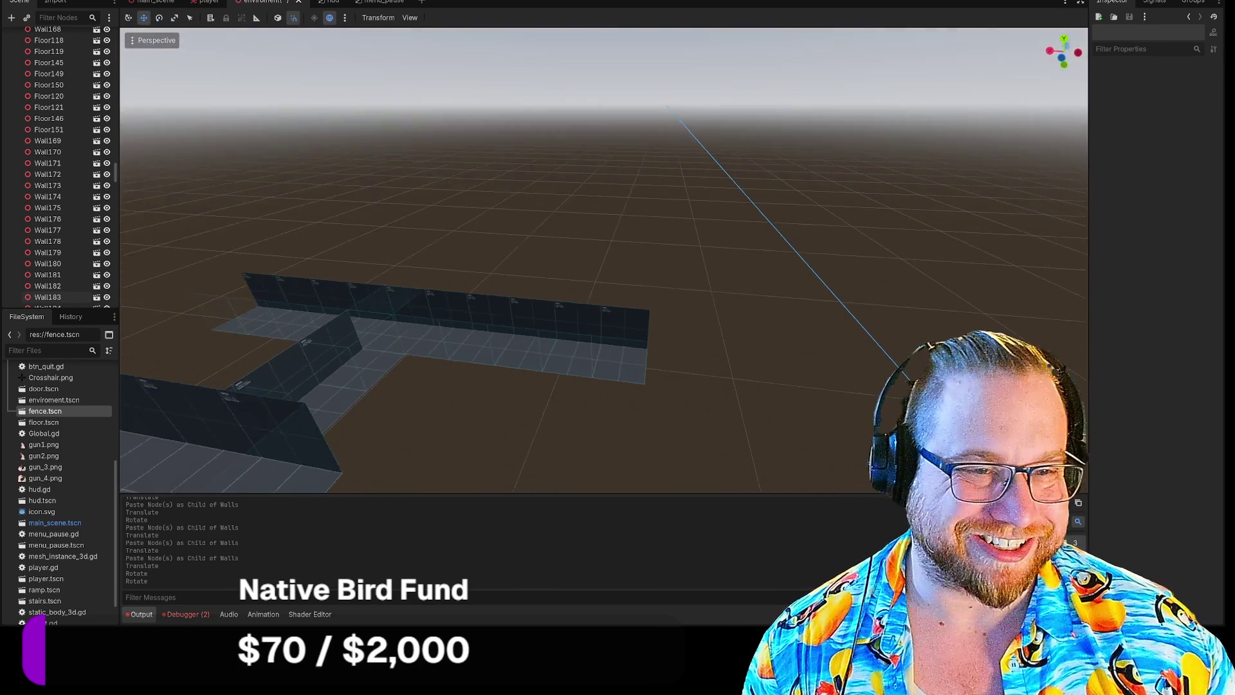
key("w")
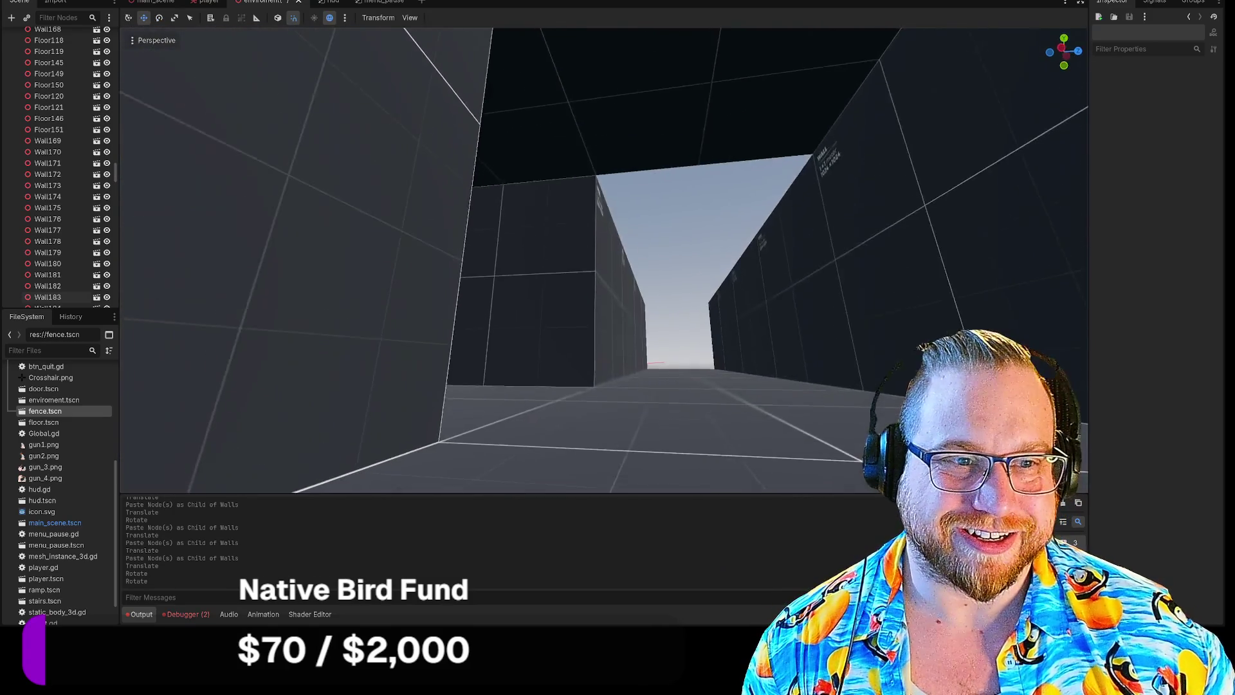
key("s")
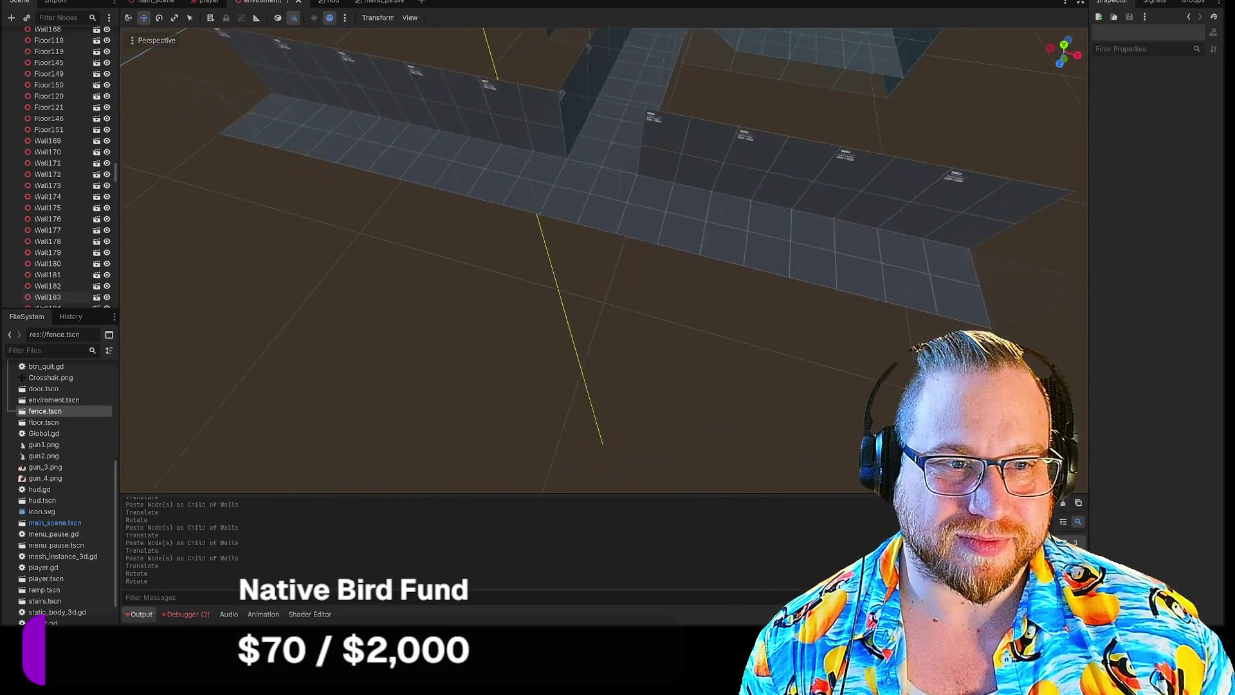
key("w")
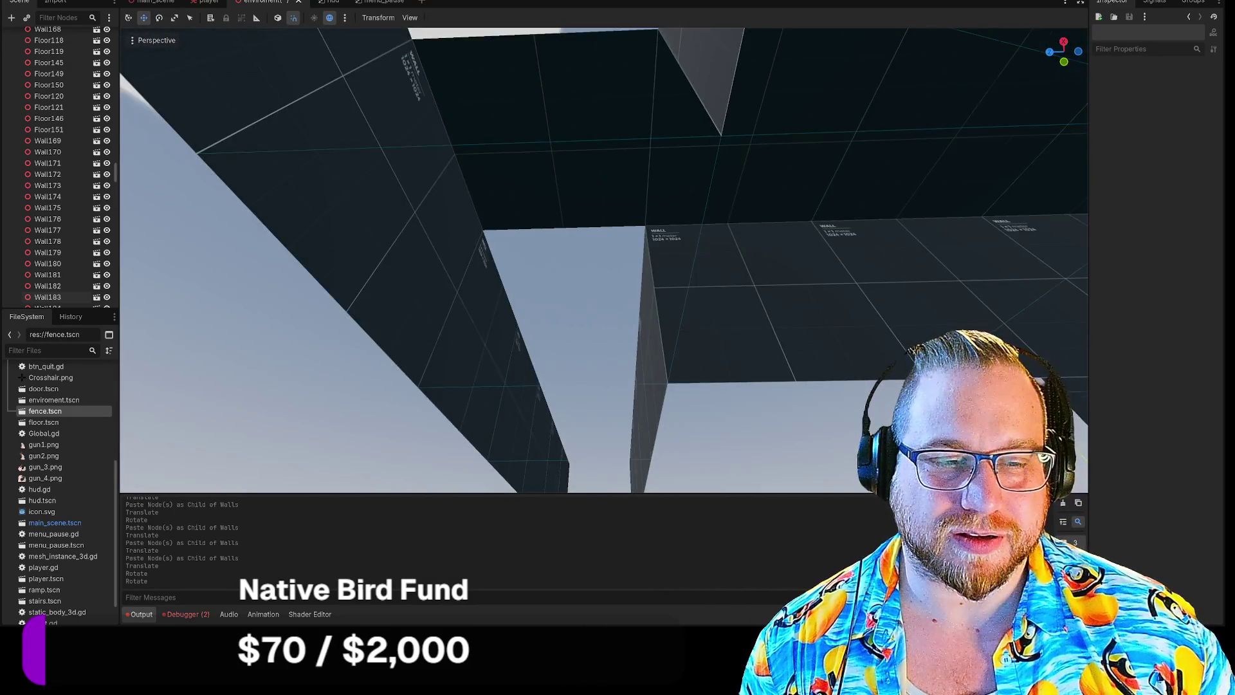
key("s")
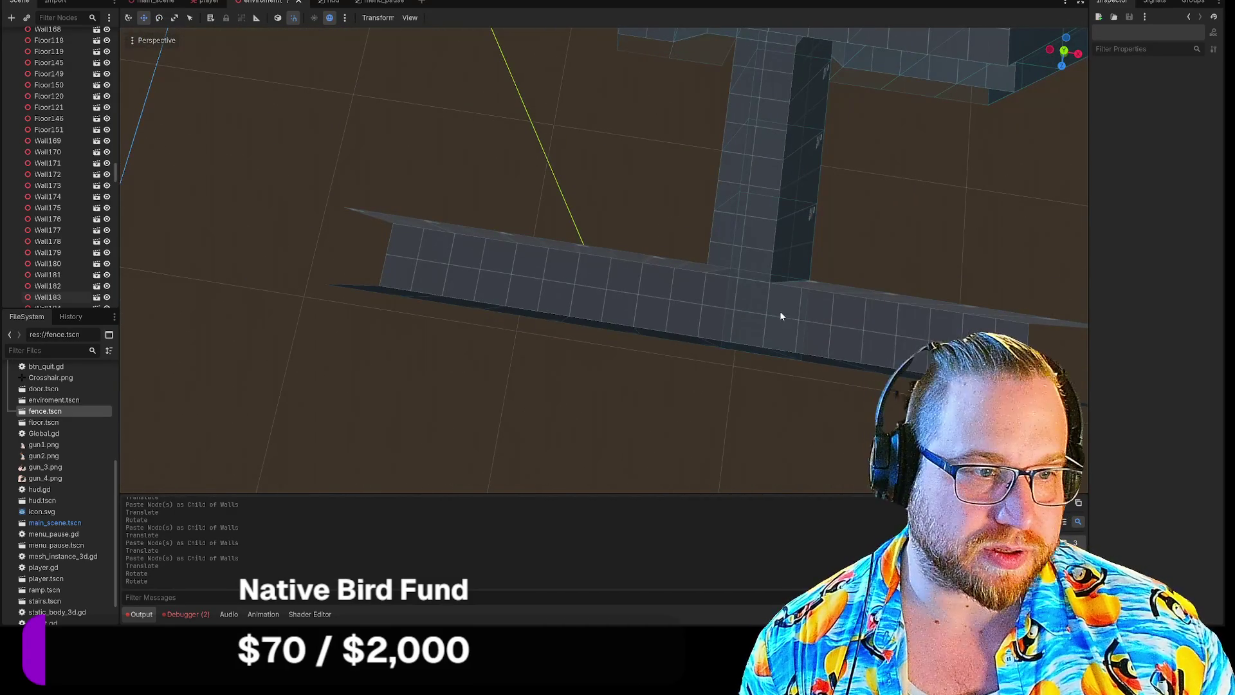
left_click(771, 322)
key("Delete")
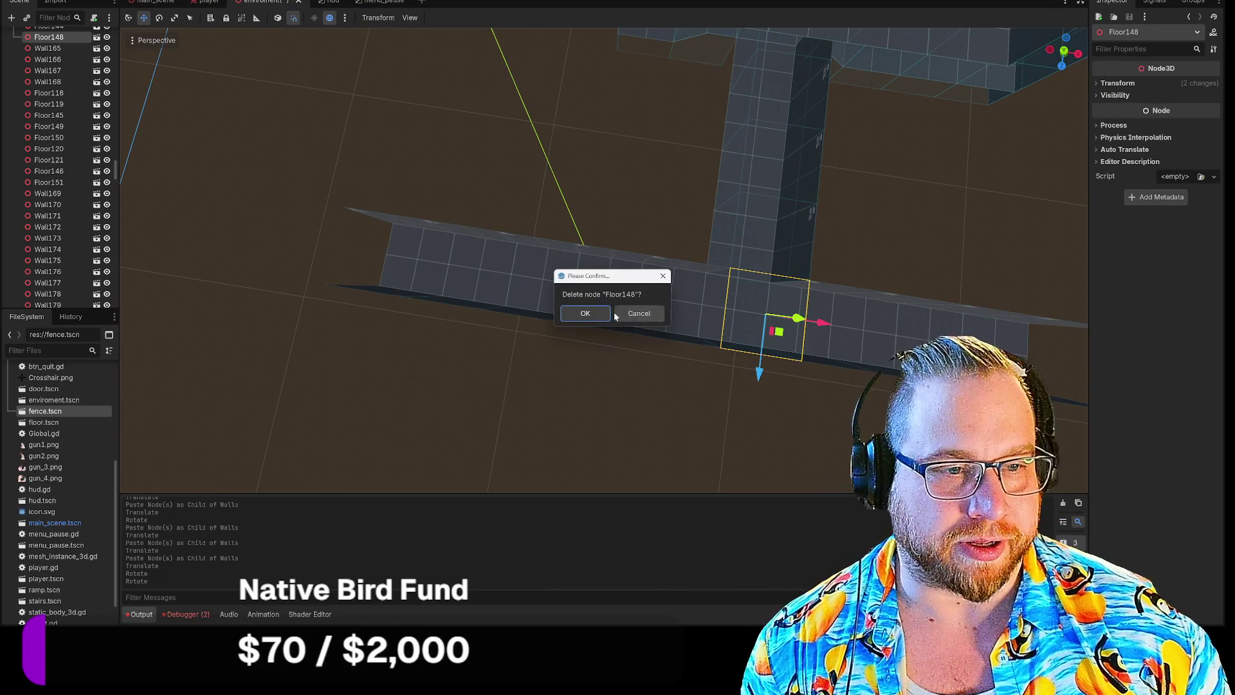
left_click(579, 314)
key("s")
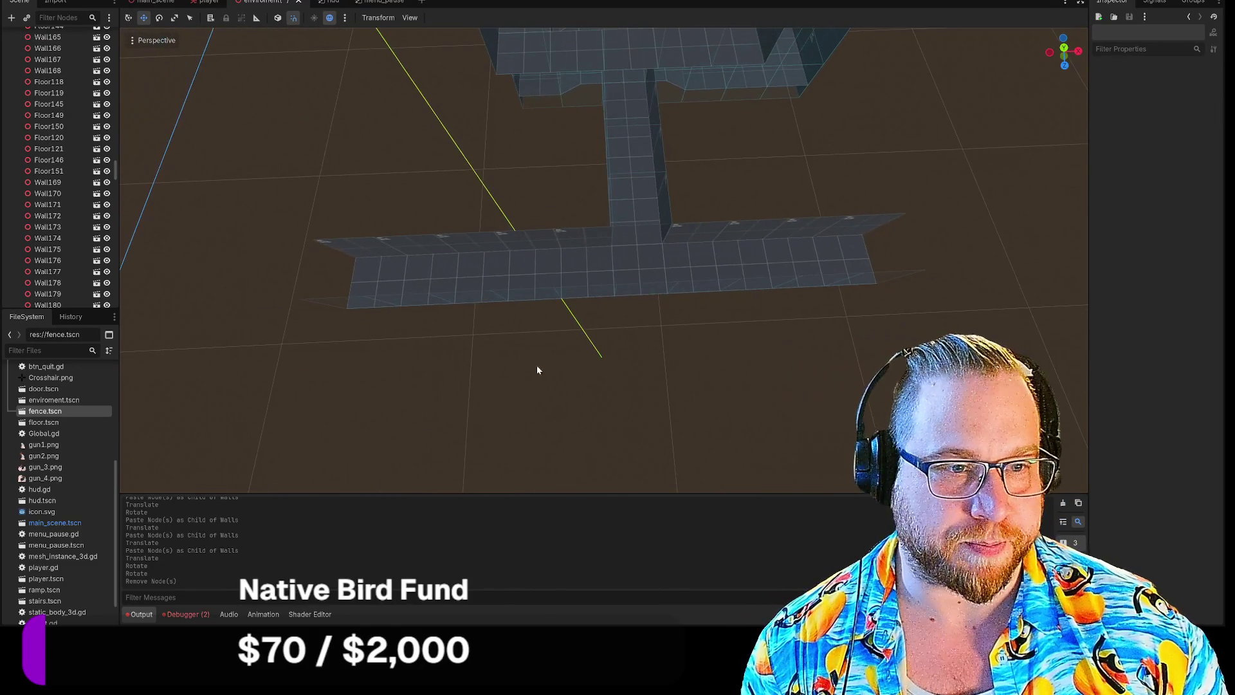
Select ten corridor floor tiles starting at Floor150 and choose Walls as paste target.
left_click(385, 270)
left_click(453, 274, "shift")
left_click(495, 269, "shift")
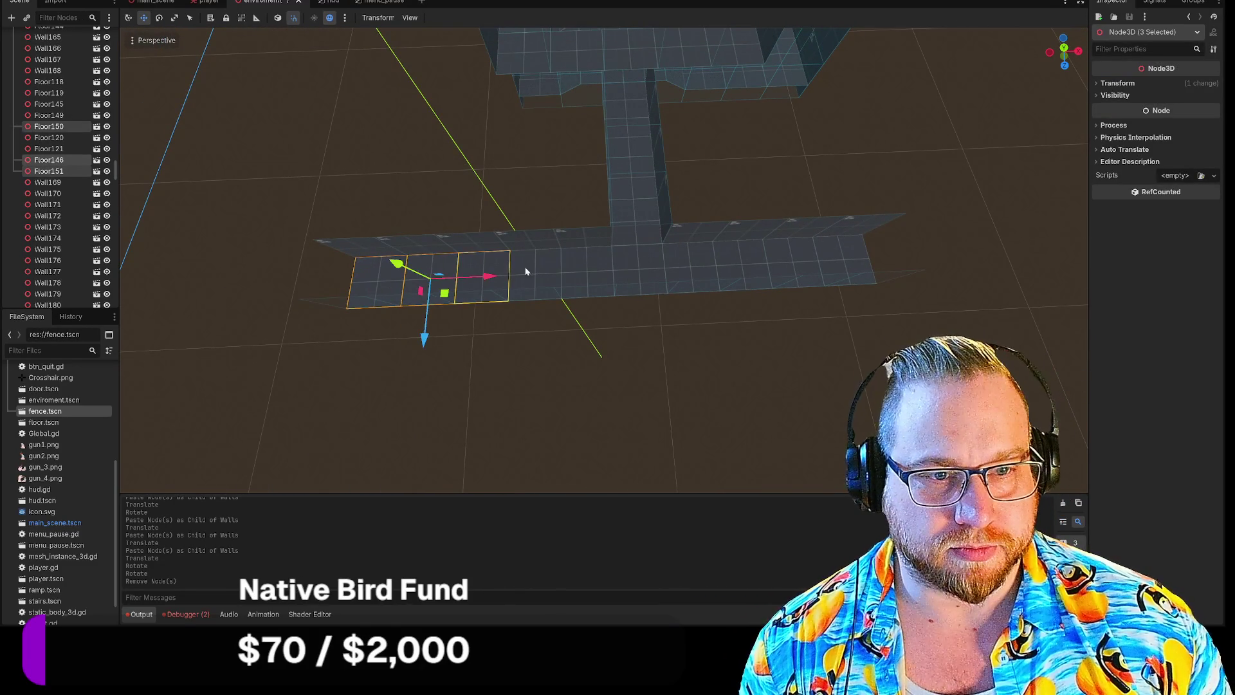
left_click(547, 266, "shift")
left_click(589, 265, "shift")
left_click(641, 270, "shift")
left_click(688, 264, "shift")
left_click(739, 262, "shift")
left_click(793, 259, "shift")
left_click(842, 256, "shift")
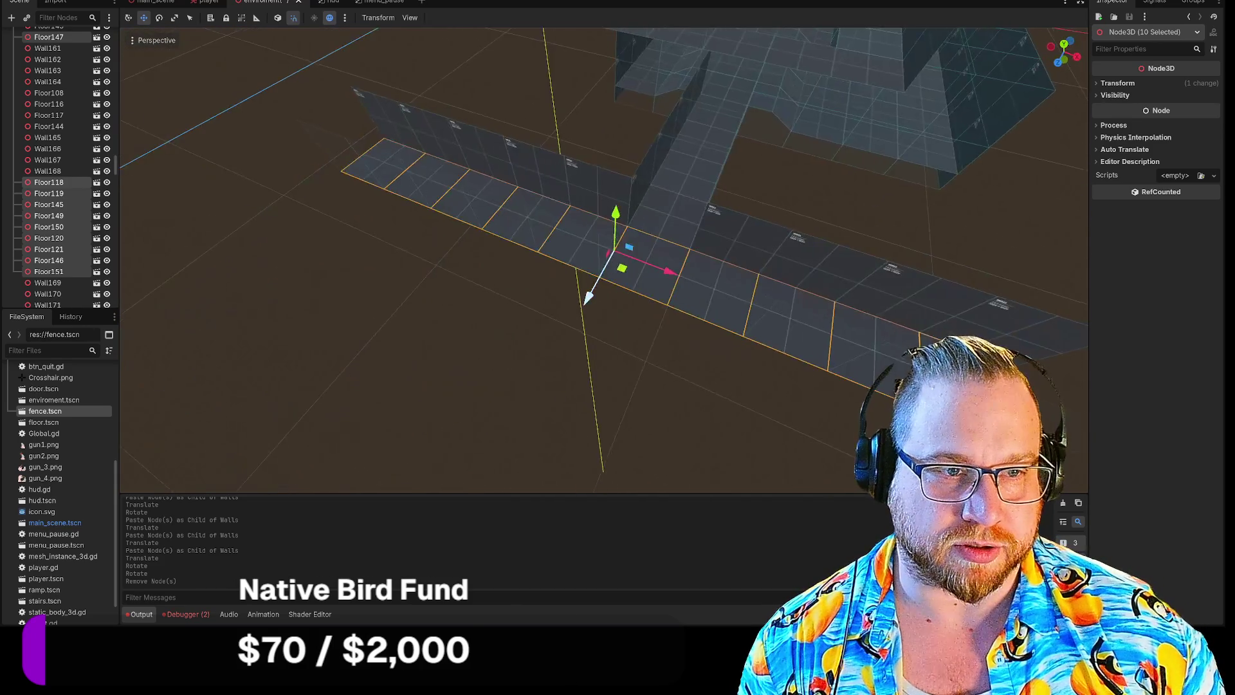
scroll(64, 217, "up", 5)
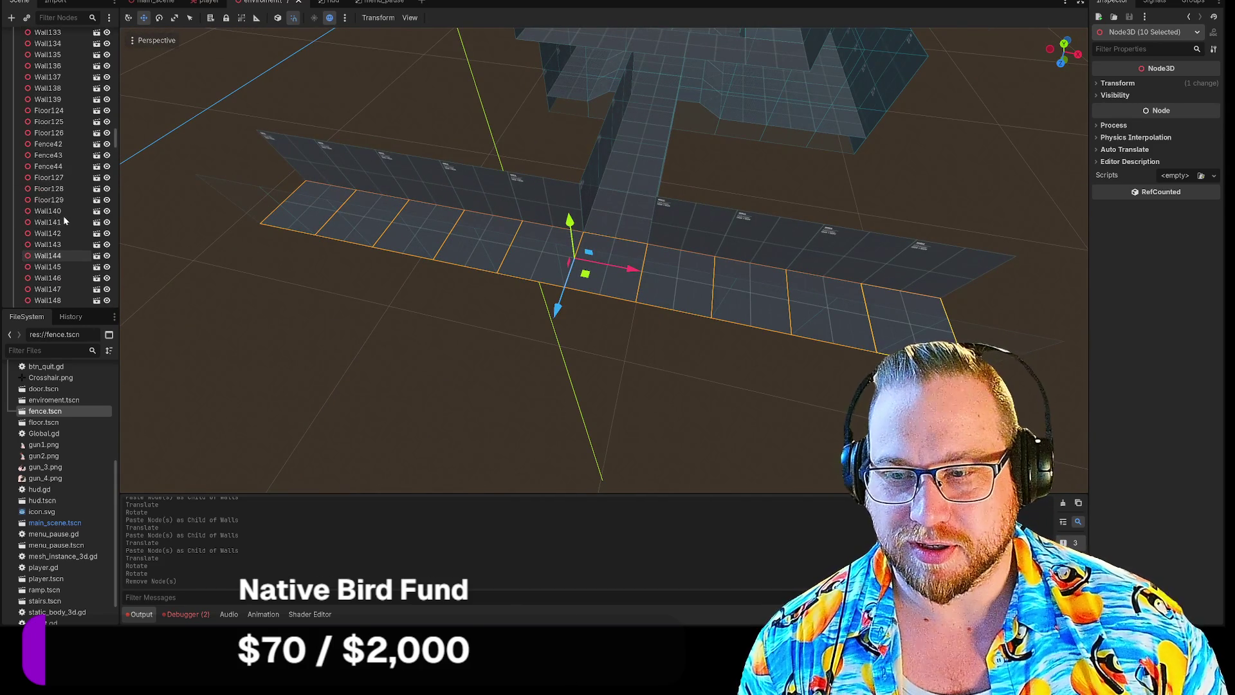
scroll(67, 213, "up", 20)
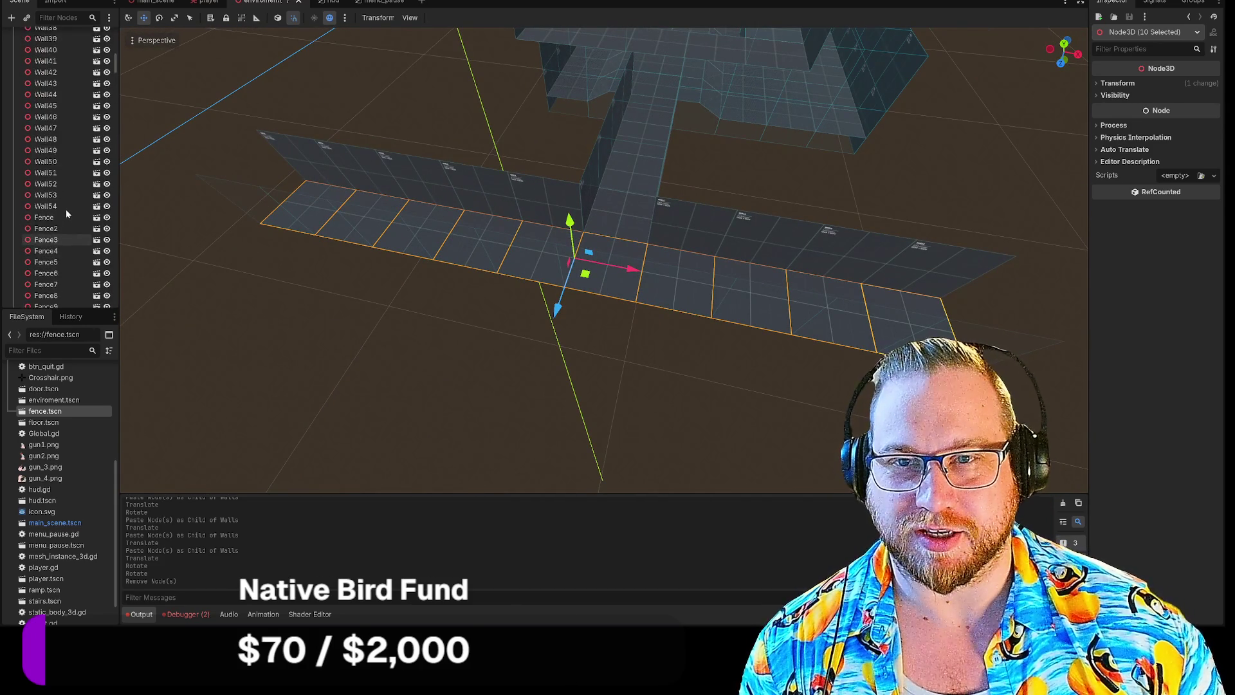
scroll(65, 209, "up", 8)
left_click(90, 126)
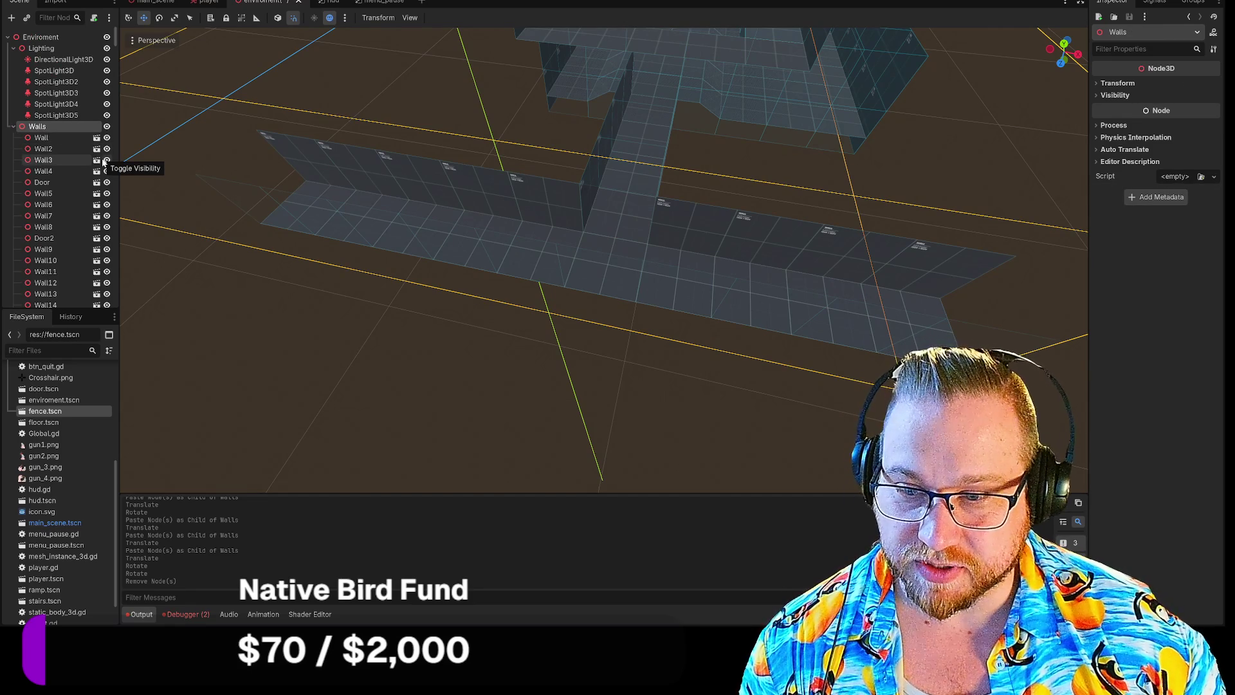
Paste the ten floor tiles under Walls, raise them 2 units and stand them upright.
key("ctrl+v")
left_click_drag(573, 222, 563, 165)
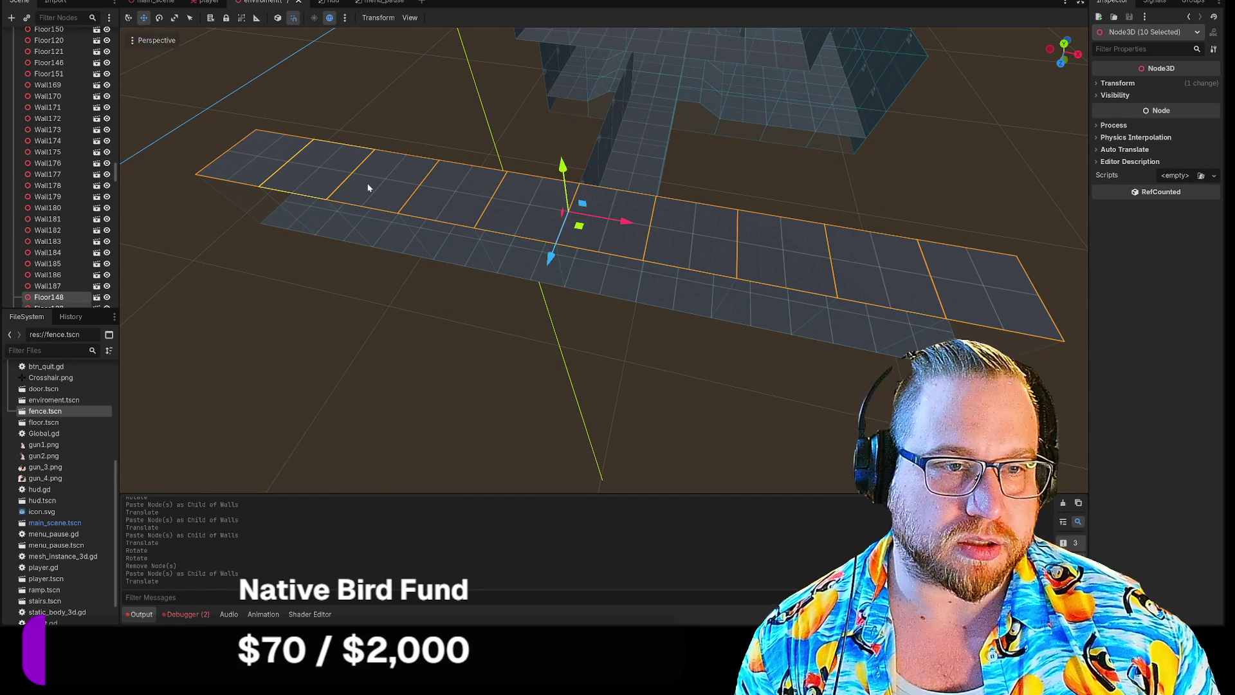
key("e")
mouse_move(601, 222)
left_mouse_down()
mouse_move(614, 203)
mouse_move(595, 246)
mouse_move(559, 231)
mouse_move(556, 243)
left_mouse_up()
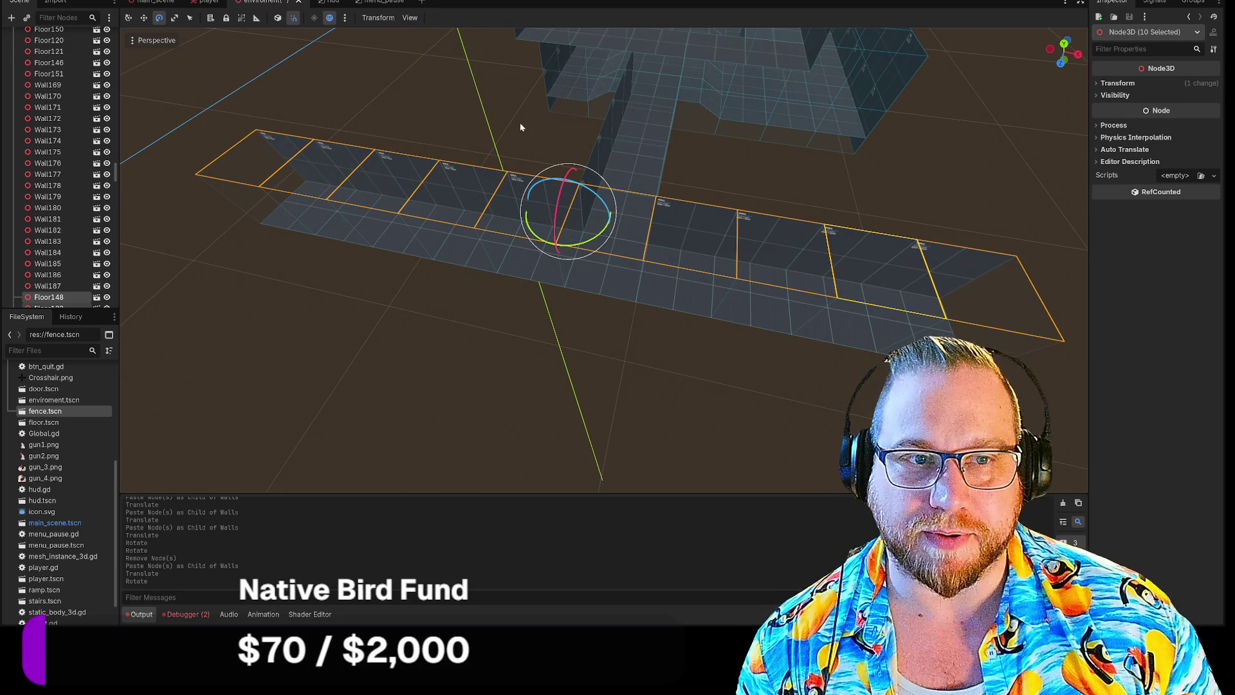
left_click(435, 105)
scroll(435, 113, "up", 3)
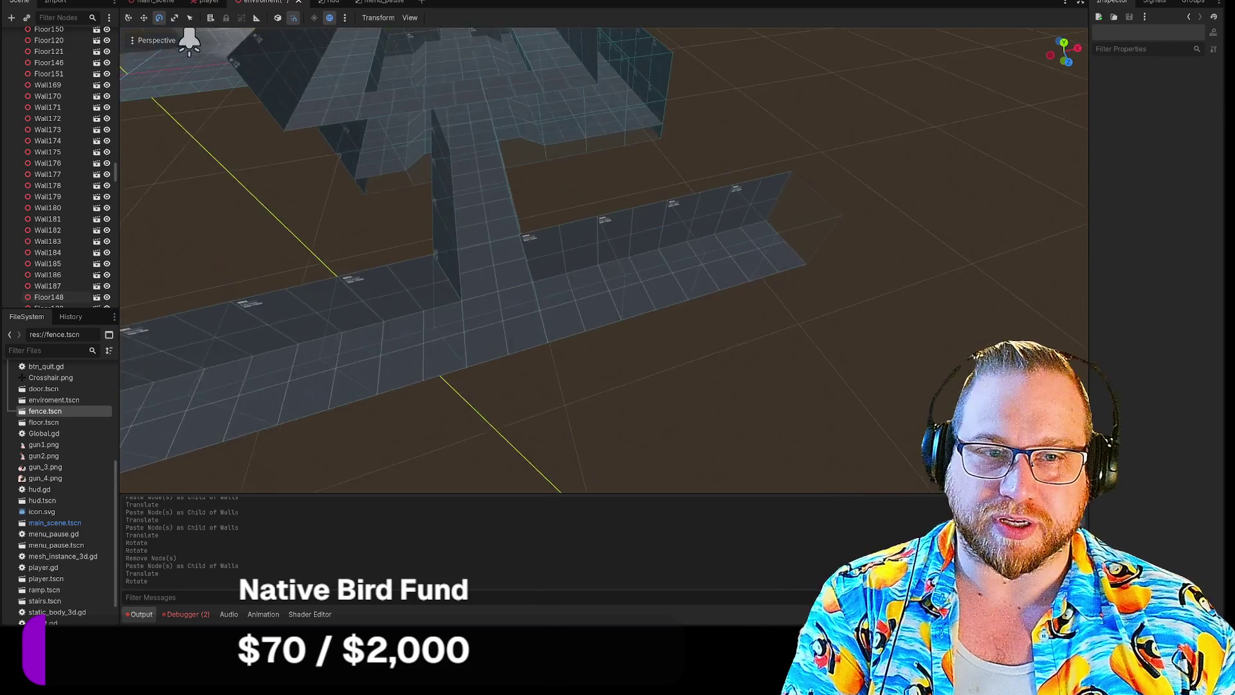
scroll(191, 40, "up", 3)
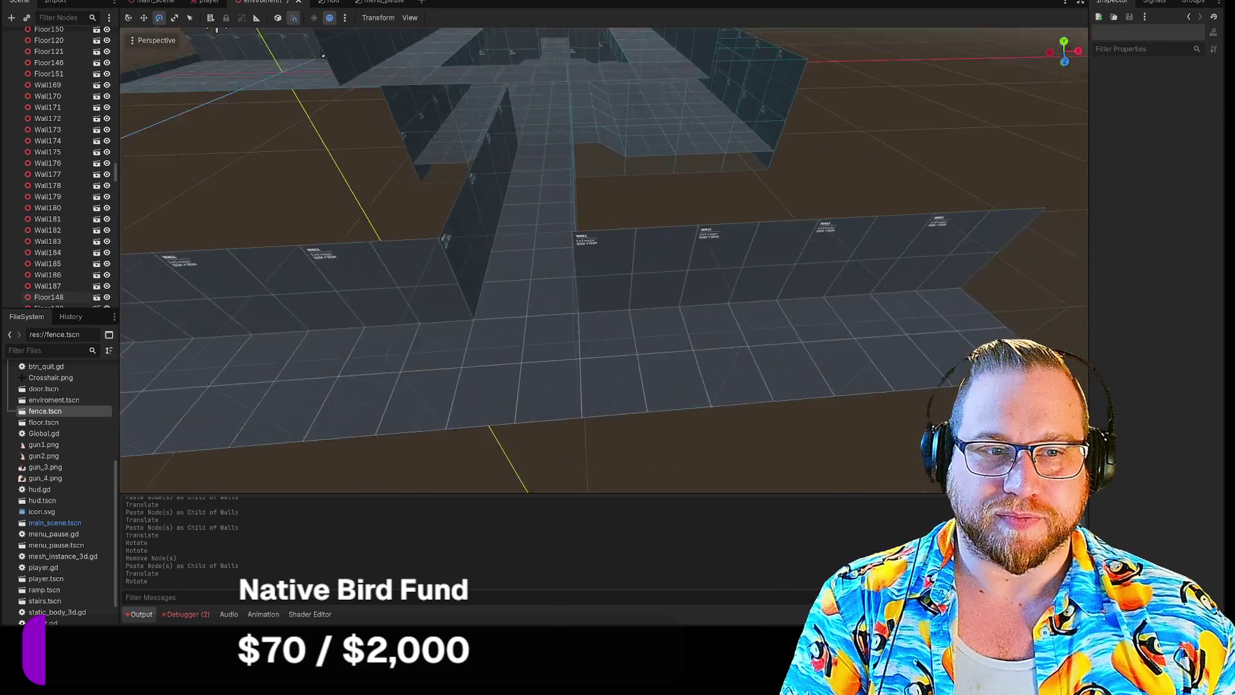
scroll(319, 38, "down", 5)
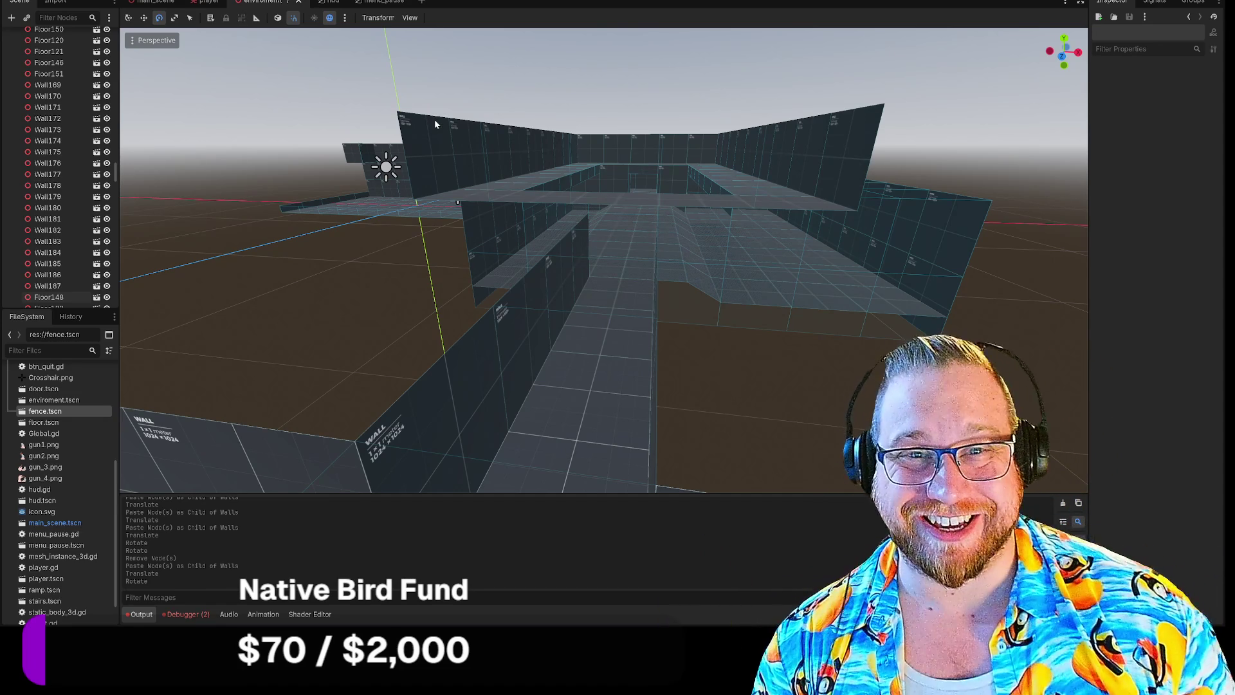
Save the enviroment scene from its tab menu.
right_click(271, 1)
left_click(296, 18)
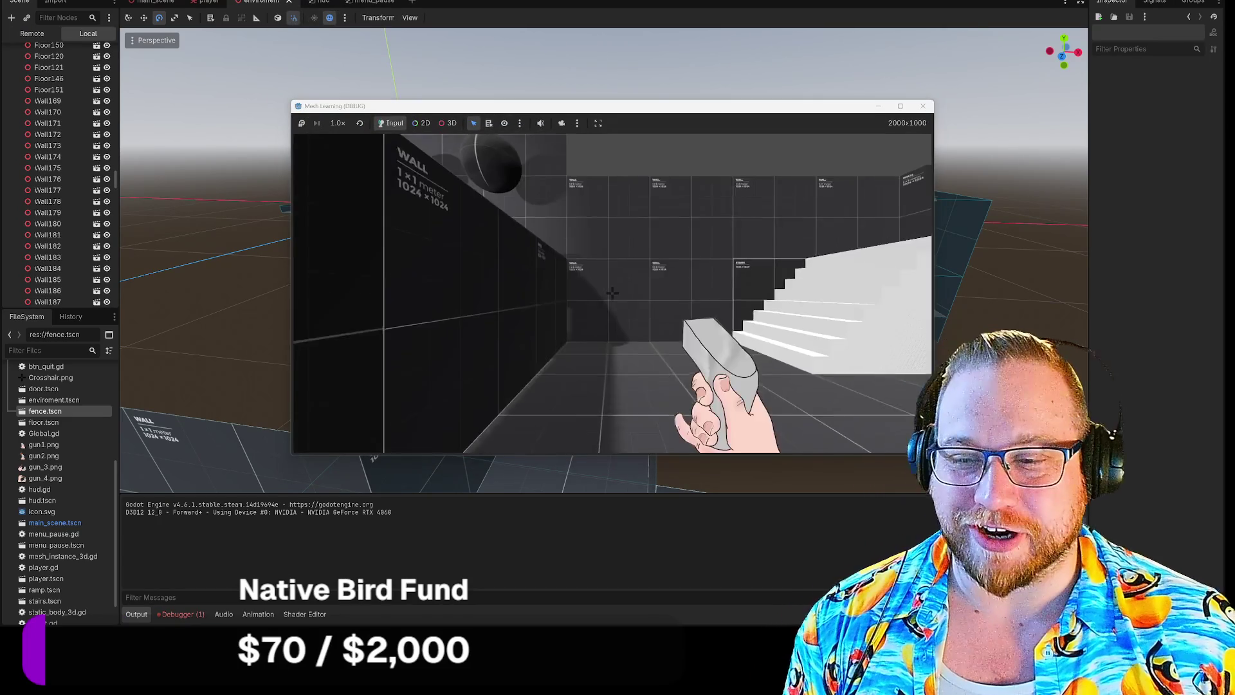
mouse_move(612, 293)
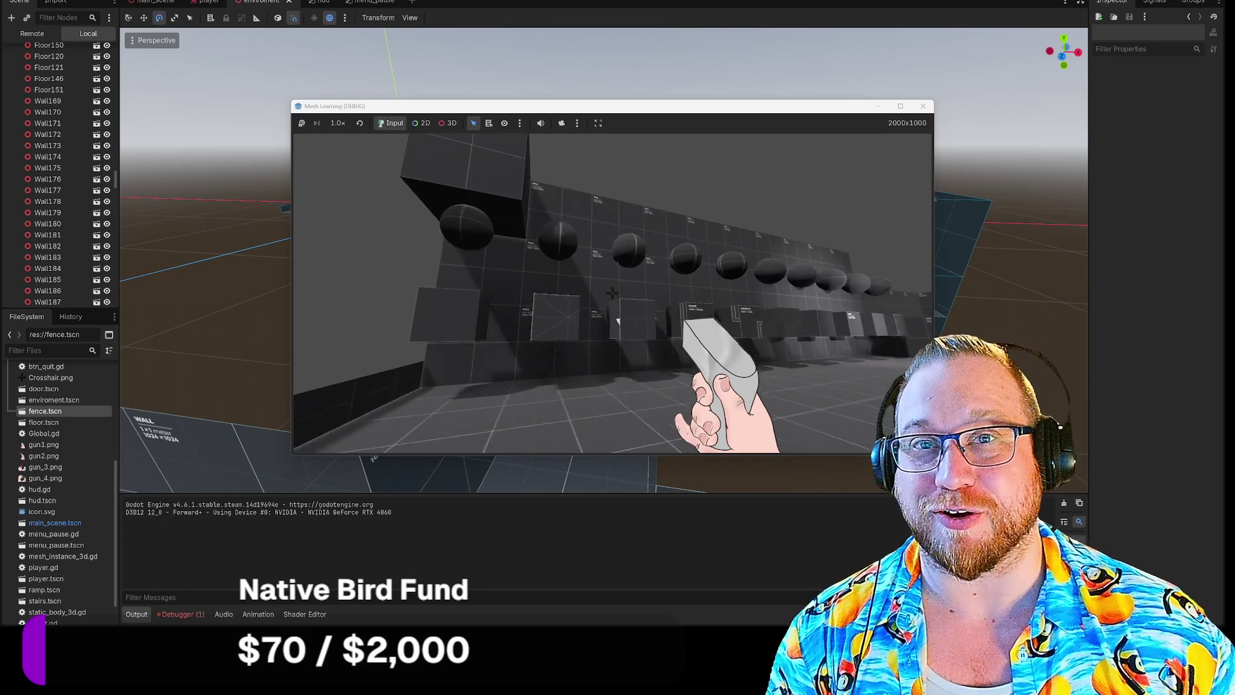
Walk the maze corridors in the running game, then quit from the pause menu.
key("s")
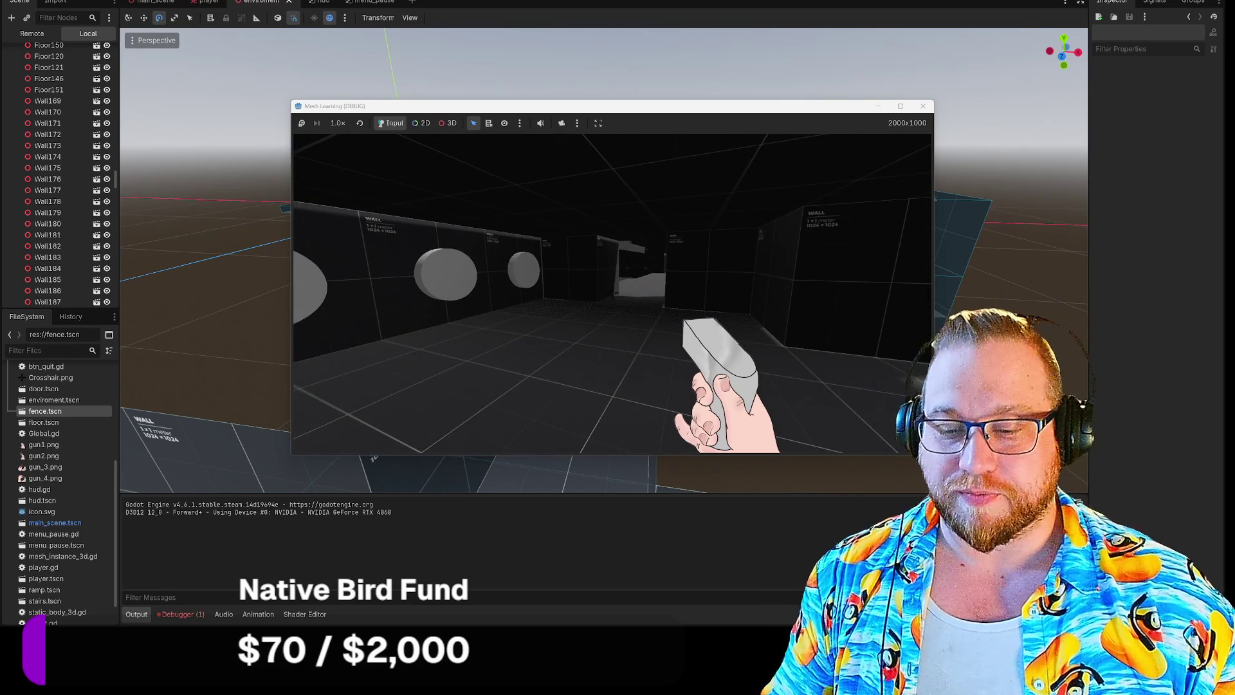
key("Escape")
left_click(659, 223)
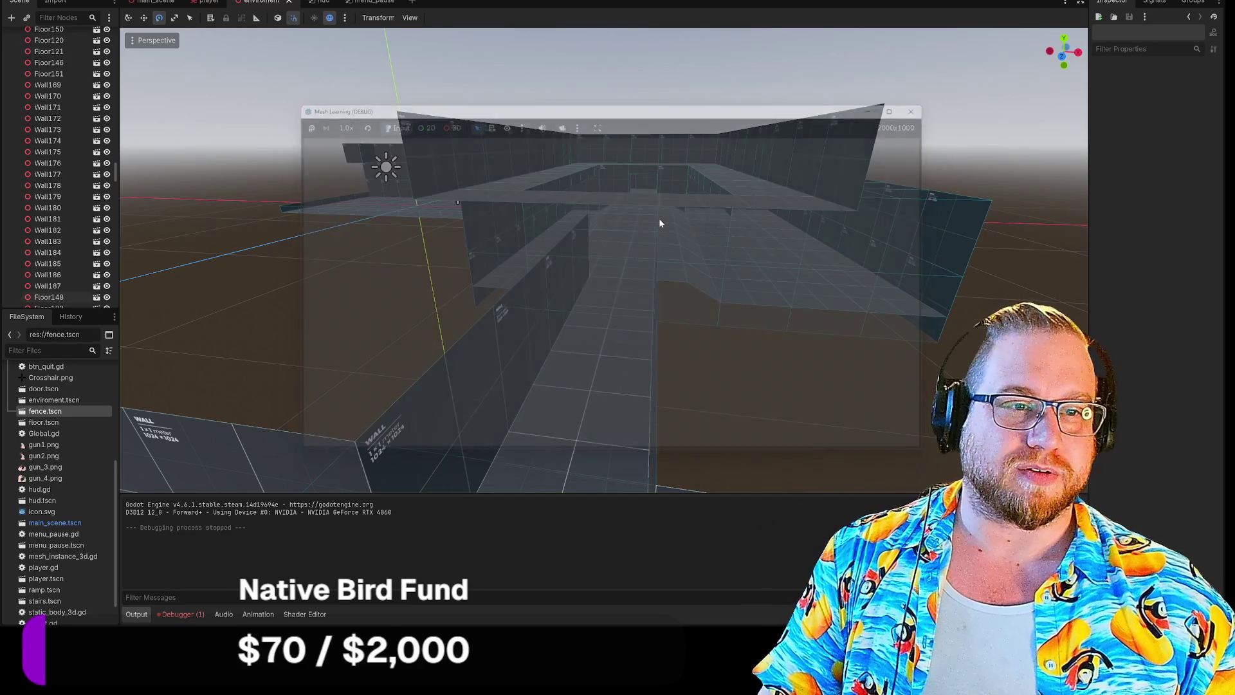
Save the maze scene with Scene > Save Scene and orbit to view the whole level.
scroll(747, 399, "up", 5)
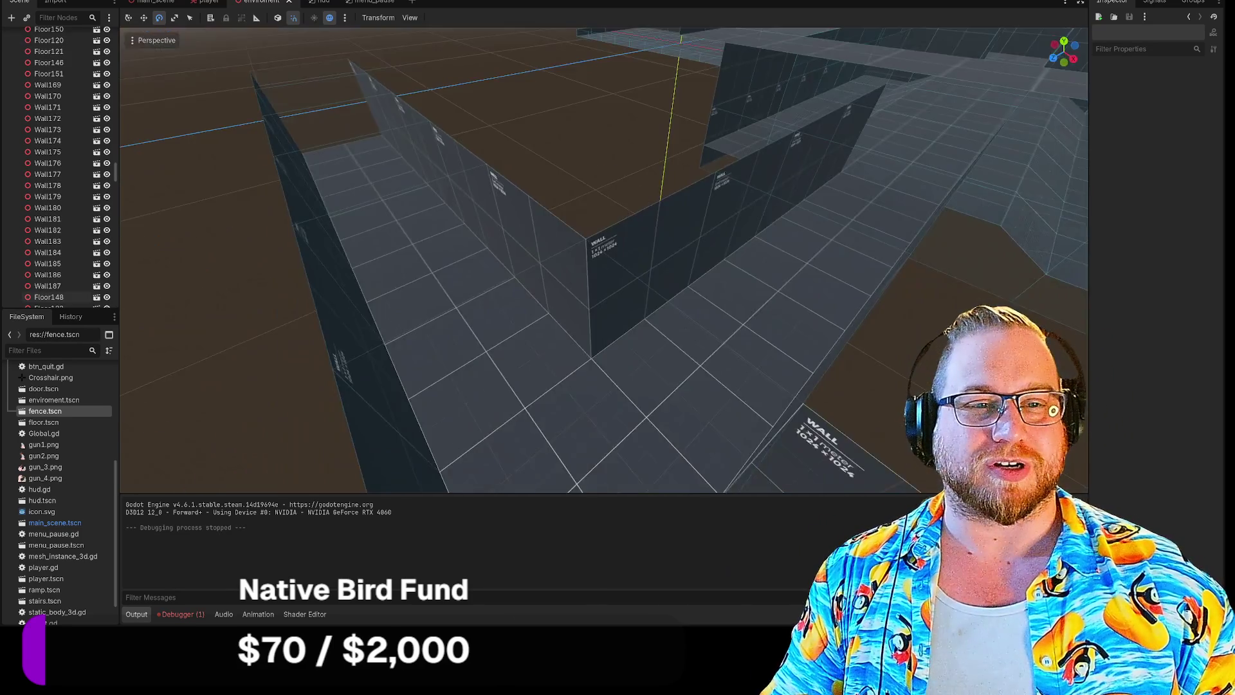
left_click_drag(737, 411, 738, 416)
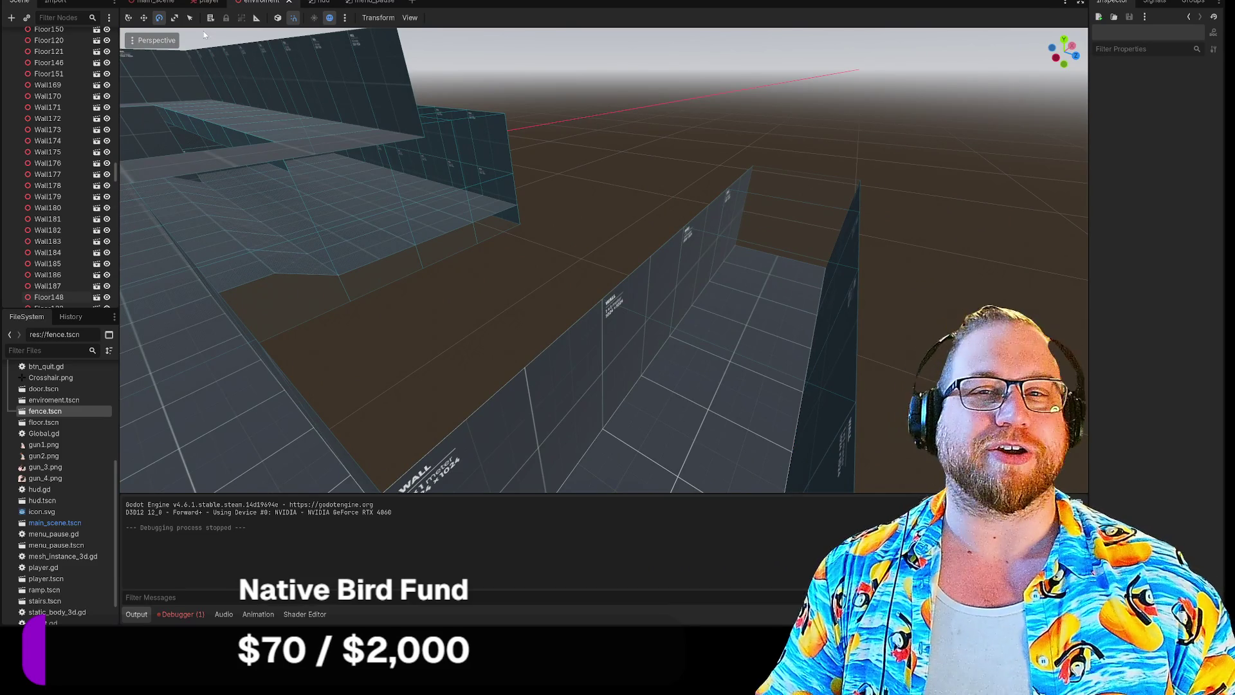
left_click(152, 40)
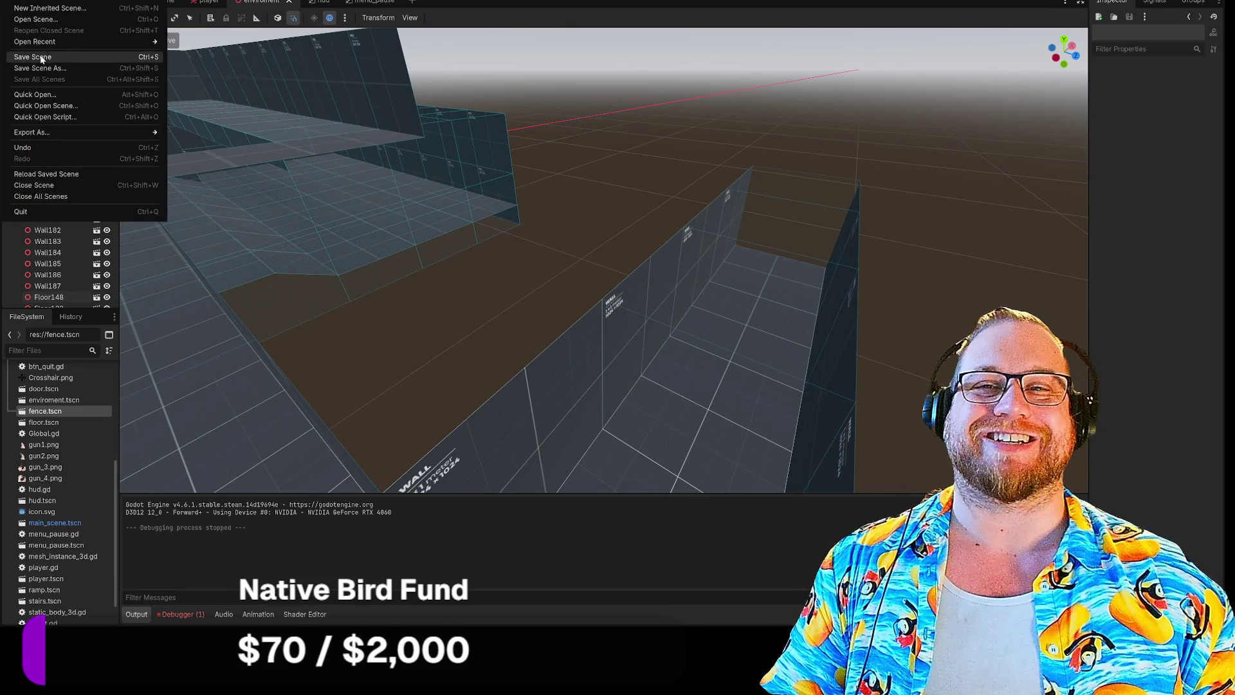
left_click(64, 57)
left_click_drag(614, 107, 618, 110)
left_click_drag(617, 257, 714, 119)
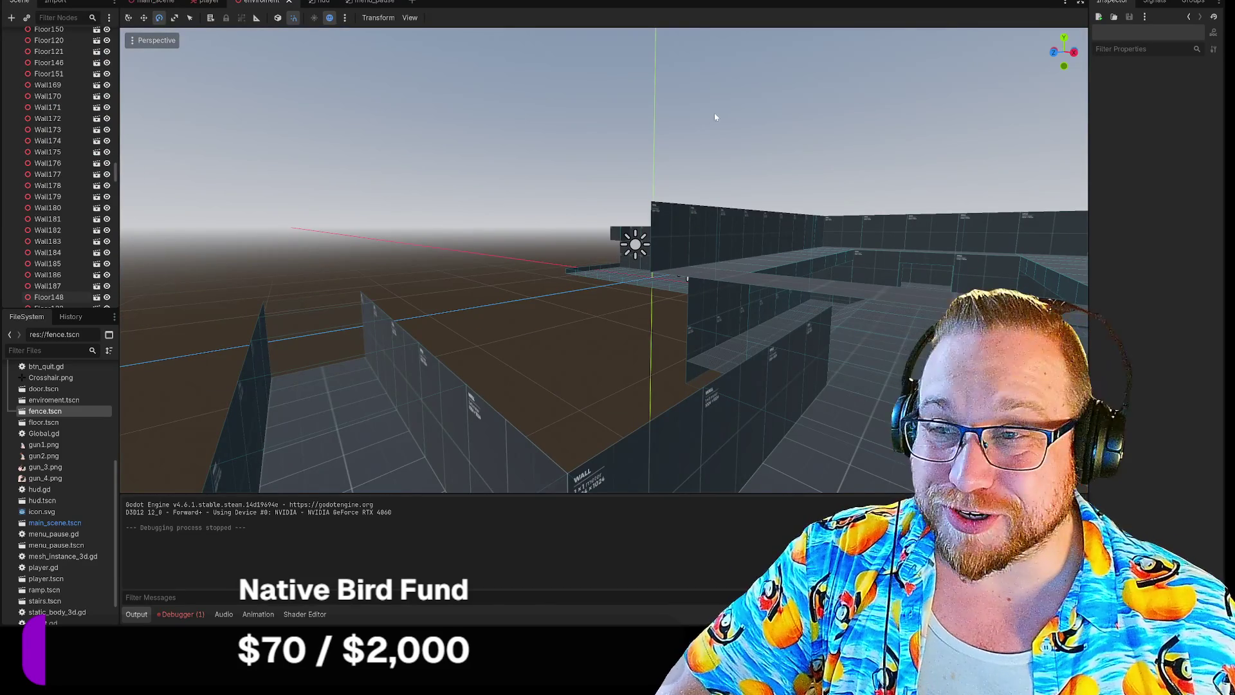